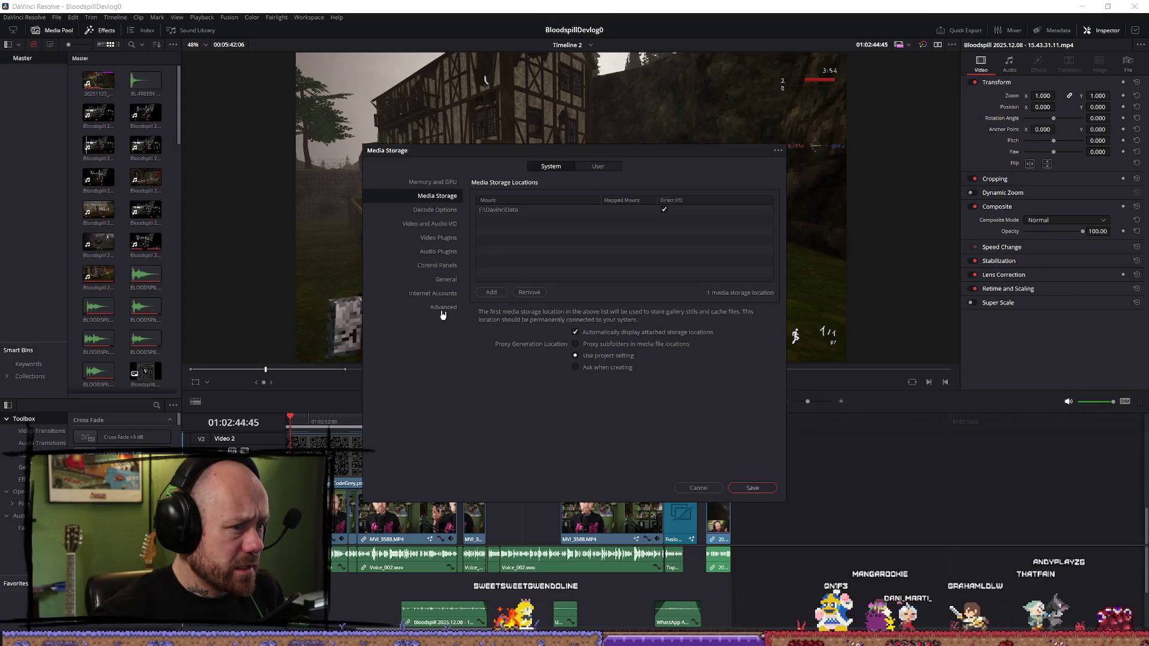
- Review the Internet Accounts and Memory and GPU preferences, then switch to the YouTube browser window
left_click(433, 293)
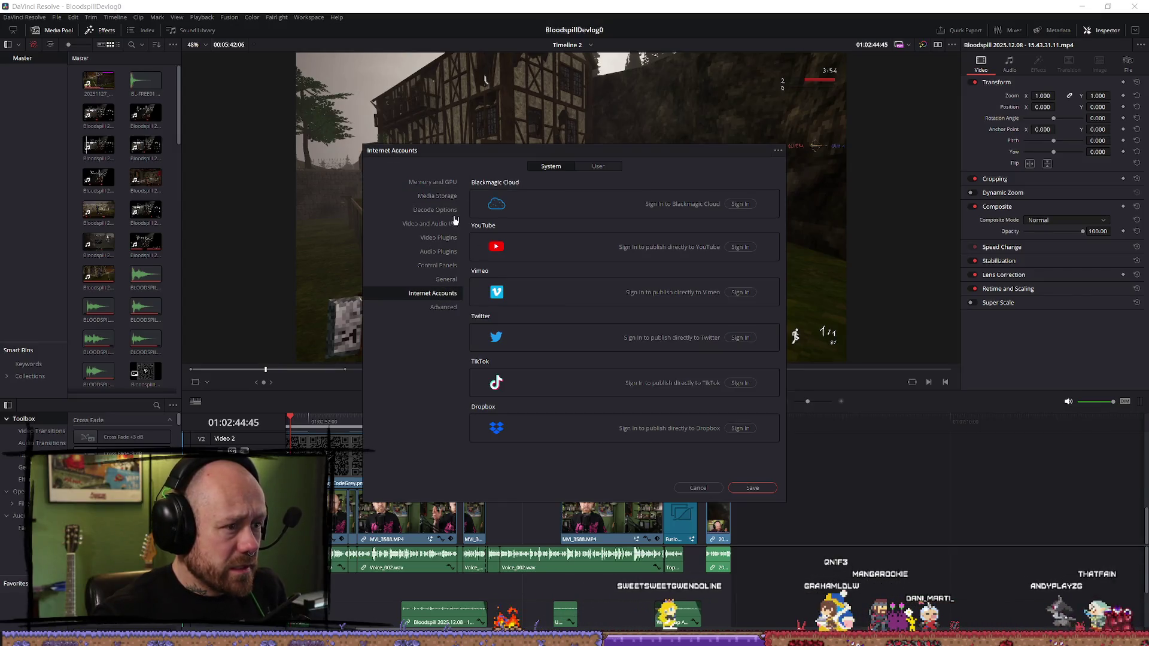
left_click(441, 182)
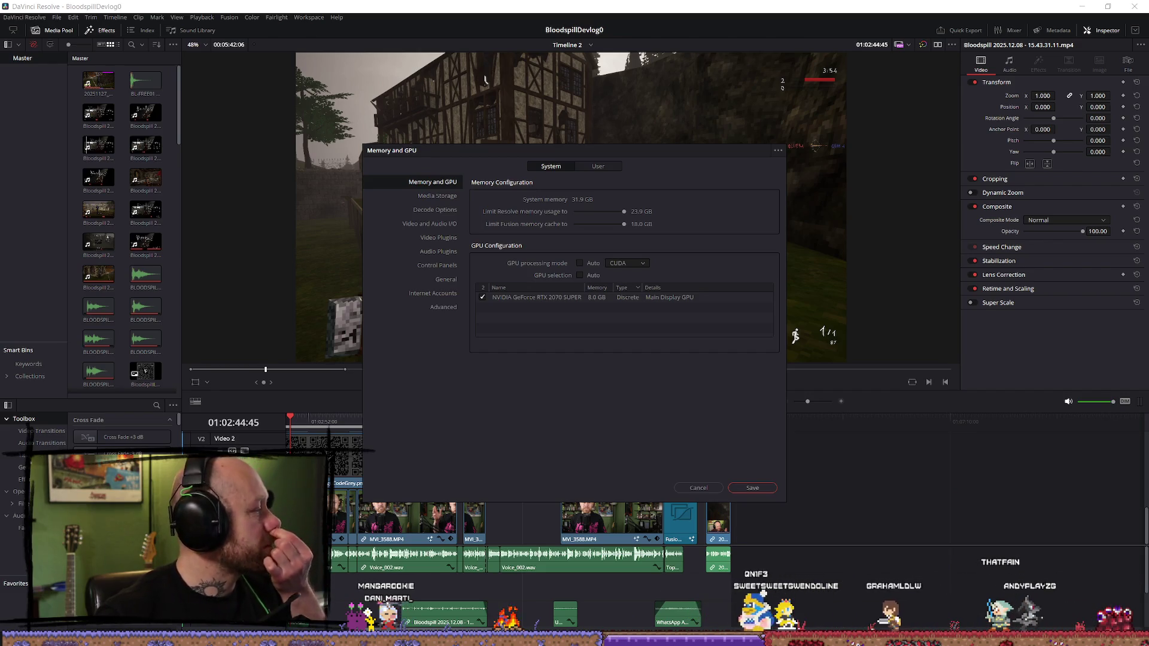
key("alt+Tab")
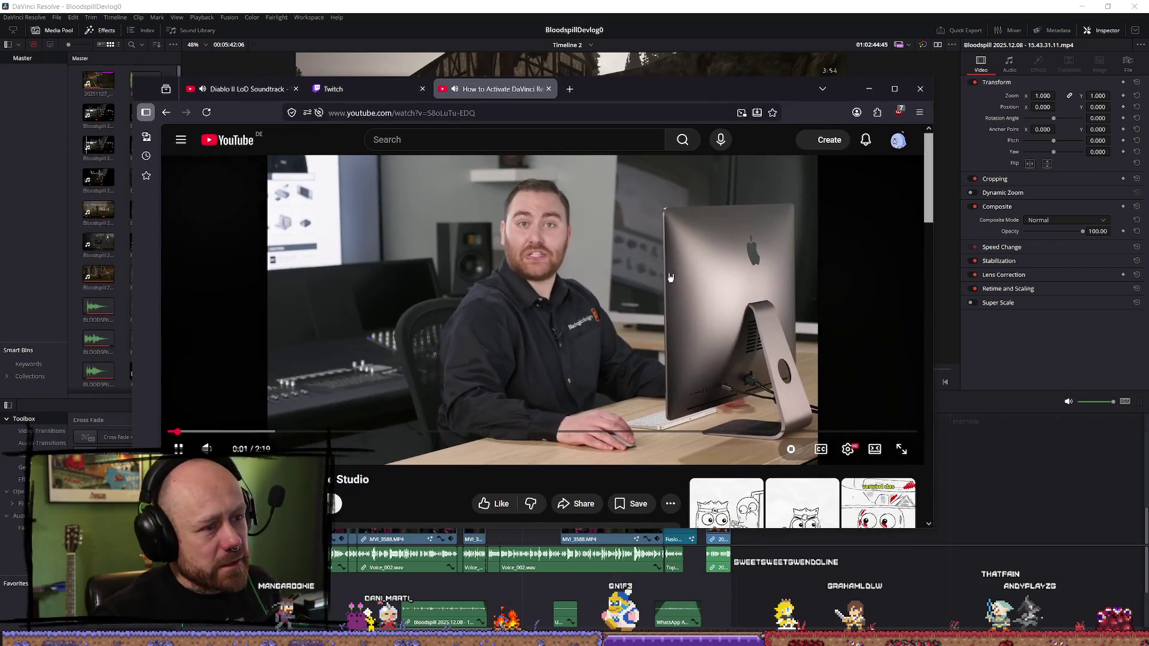
- Pause, resume, play at 2x speed and scrub the tutorial back to about 0:50
key("space")
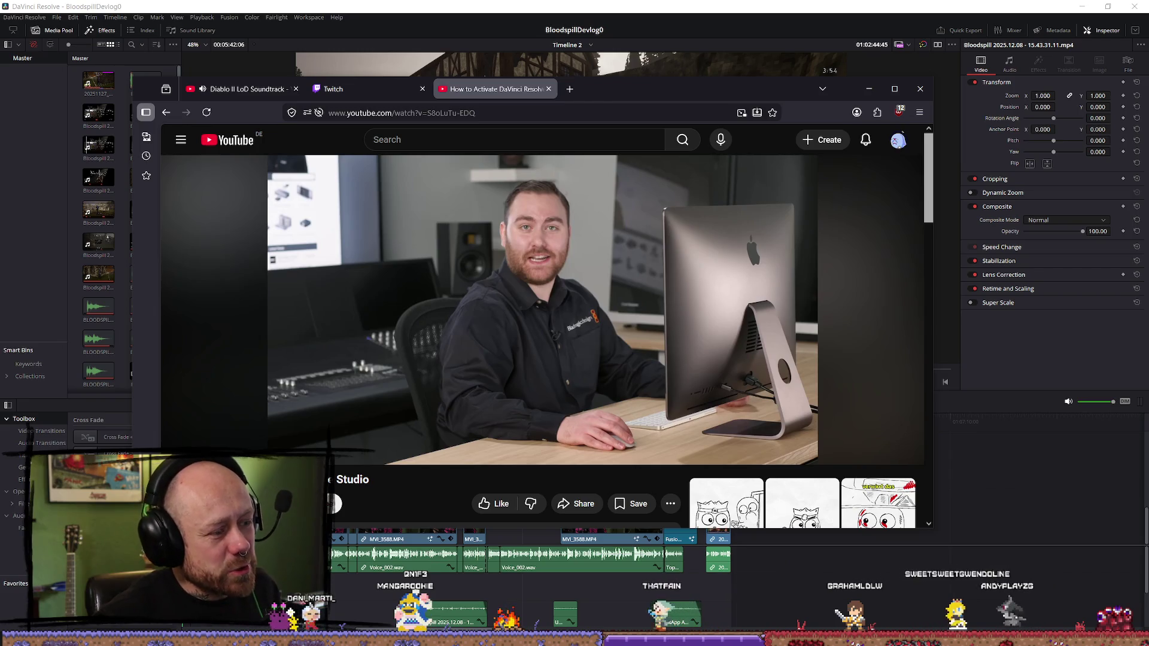
left_click(739, 238)
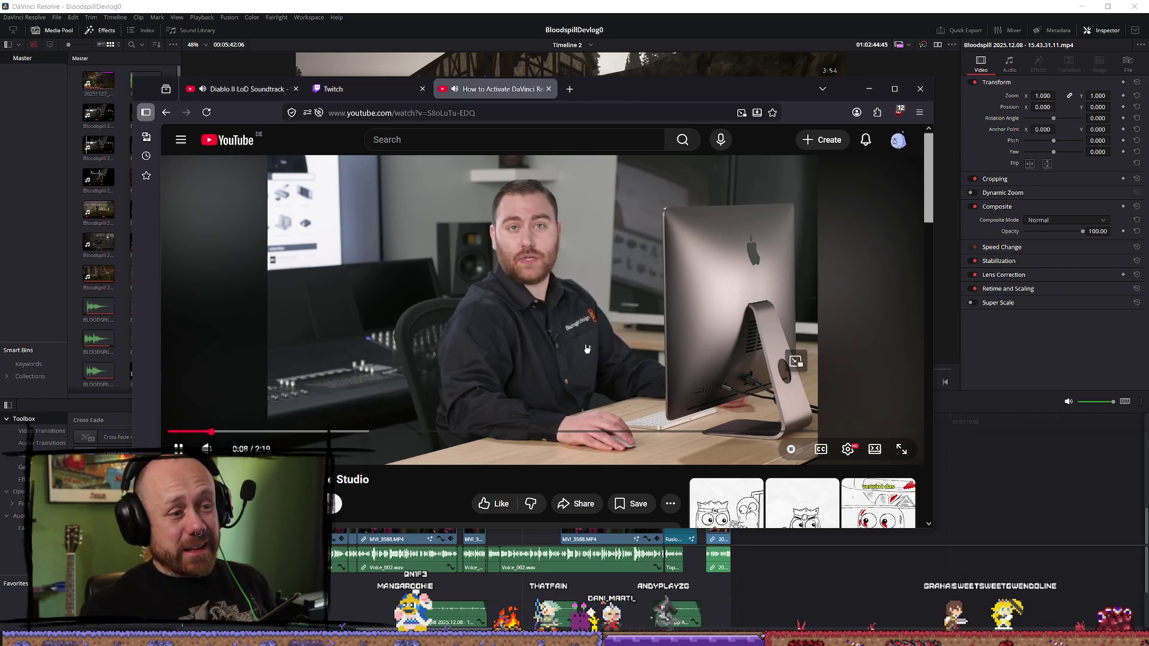
left_click_drag(553, 357, 706, 270)
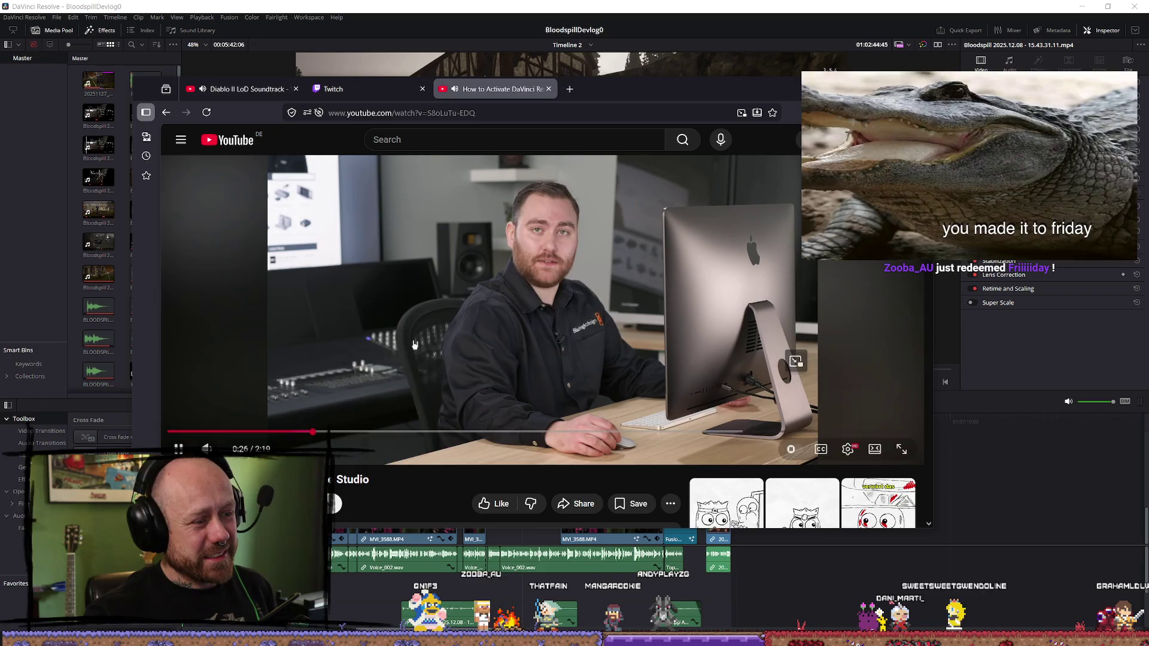
left_click_drag(340, 430, 466, 430)
left_click_drag(594, 285, 594, 285)
left_click(449, 431)
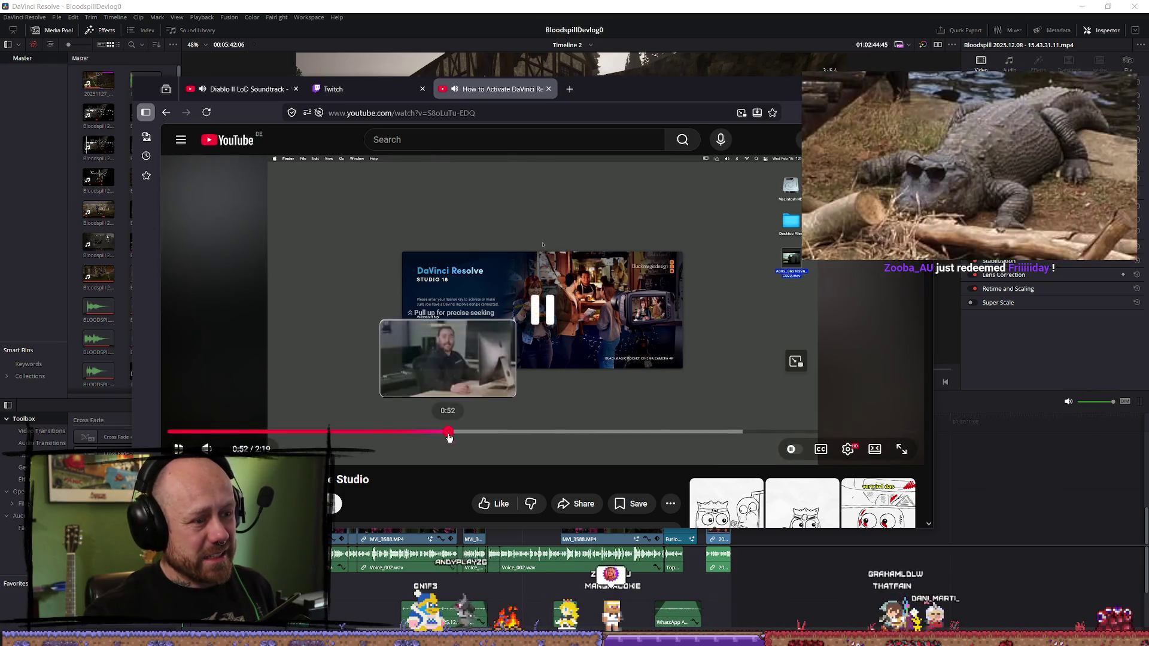
left_click(606, 318)
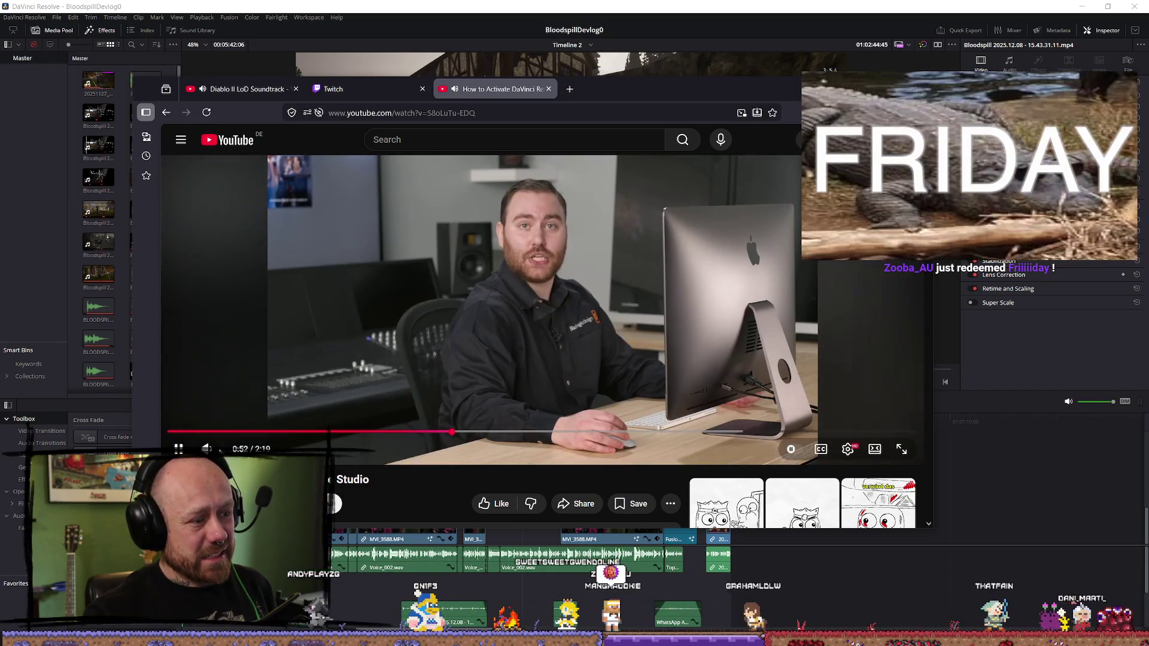
left_click(441, 431)
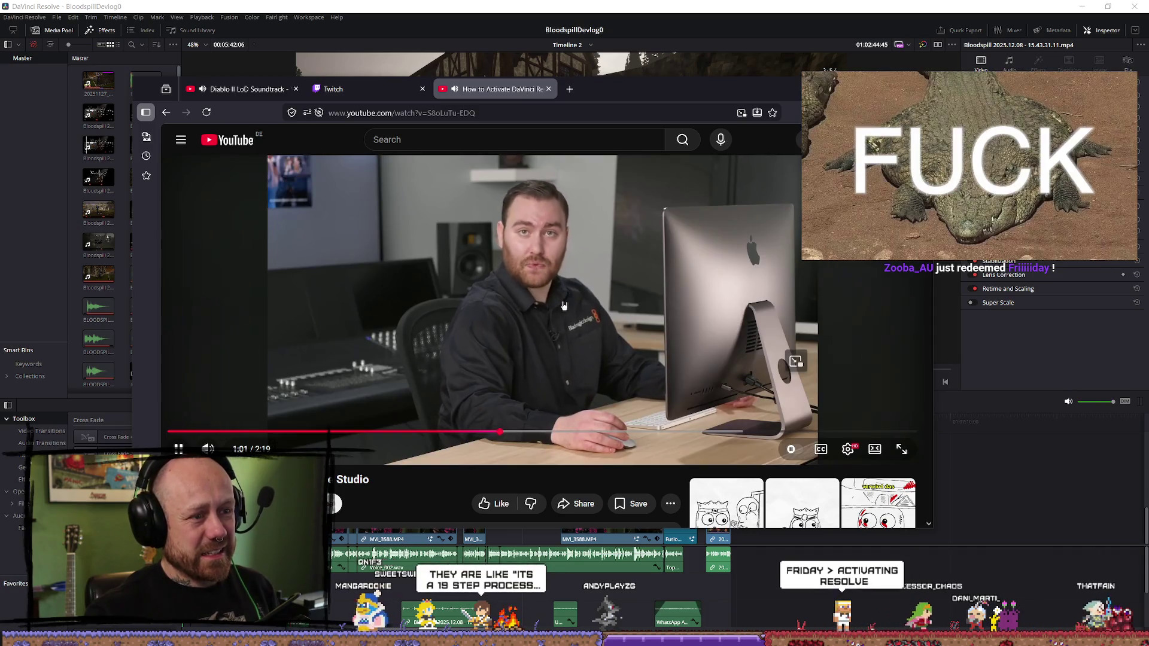
- Expand the video description and pause the tutorial
scroll(550, 311, "down", 2)
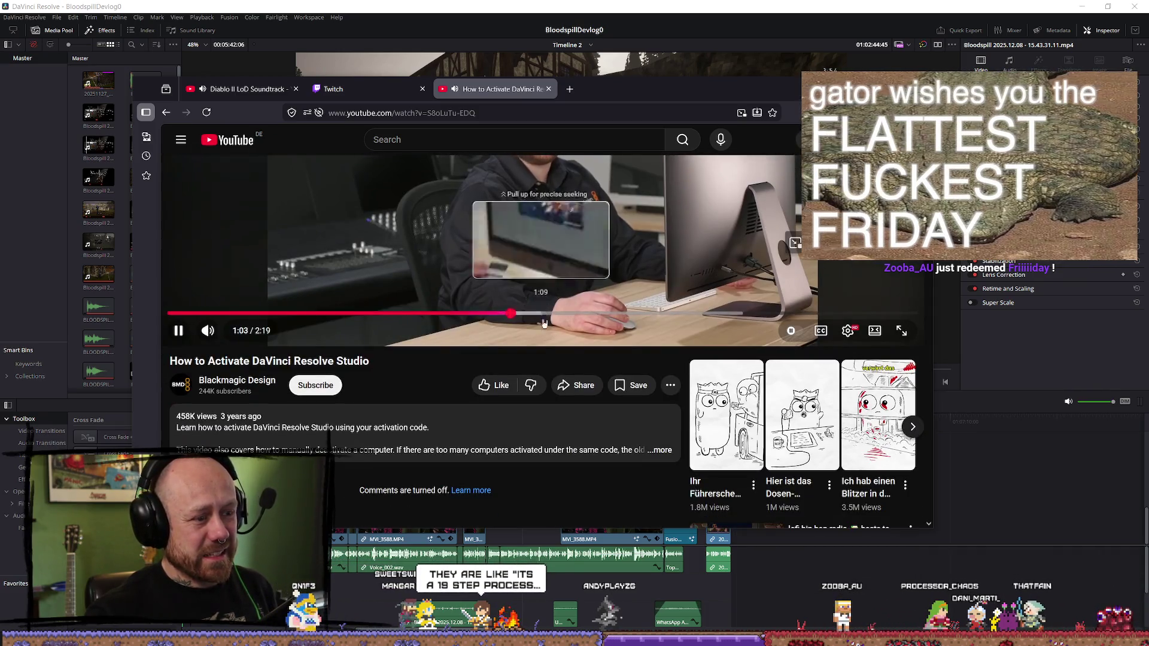
left_click(661, 450)
scroll(570, 341, "up", 2)
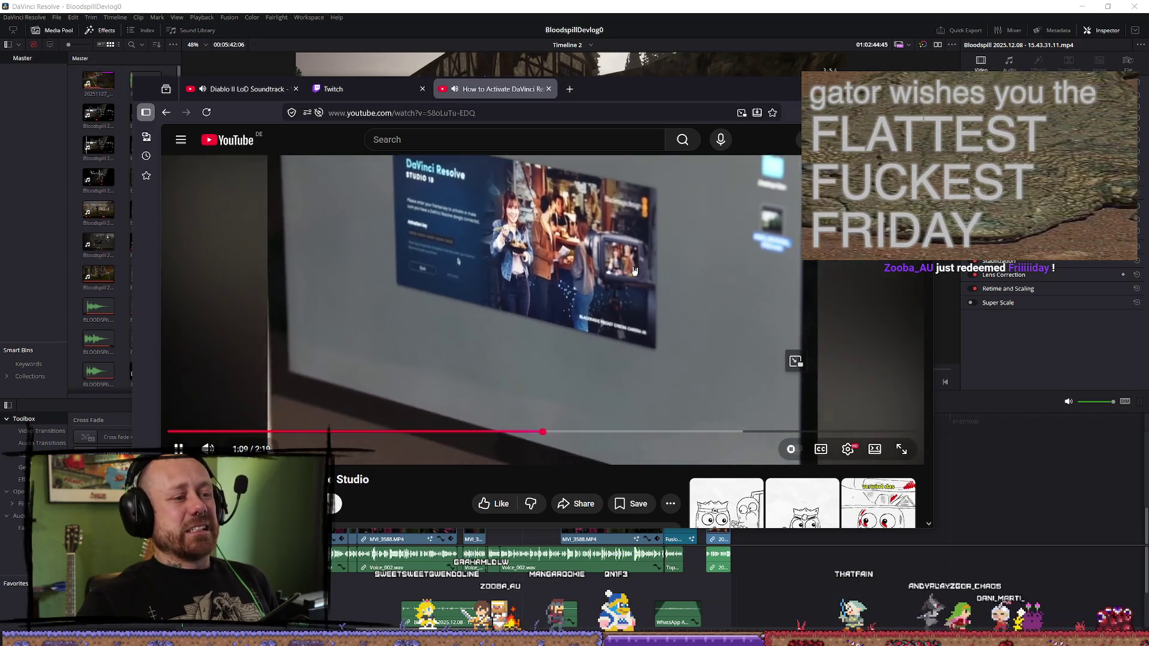
left_click(634, 271)
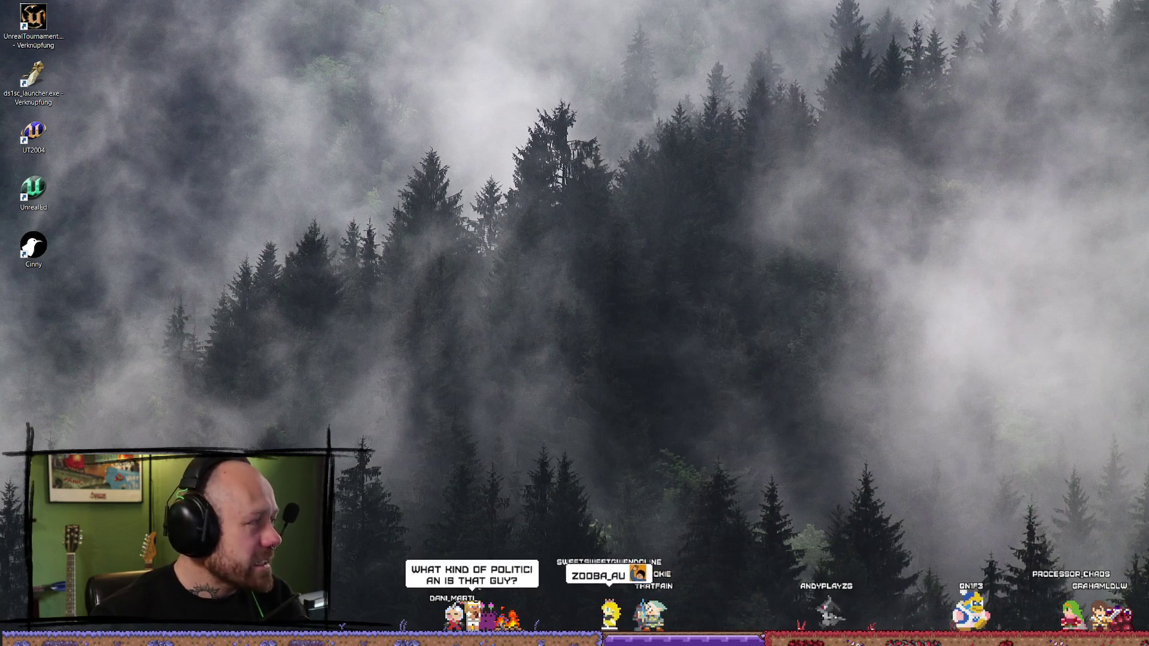
- Move the Settings window right, find Blackmagic RAW Common Components, and uninstall it
left_click_drag(538, 93, 734, 90)
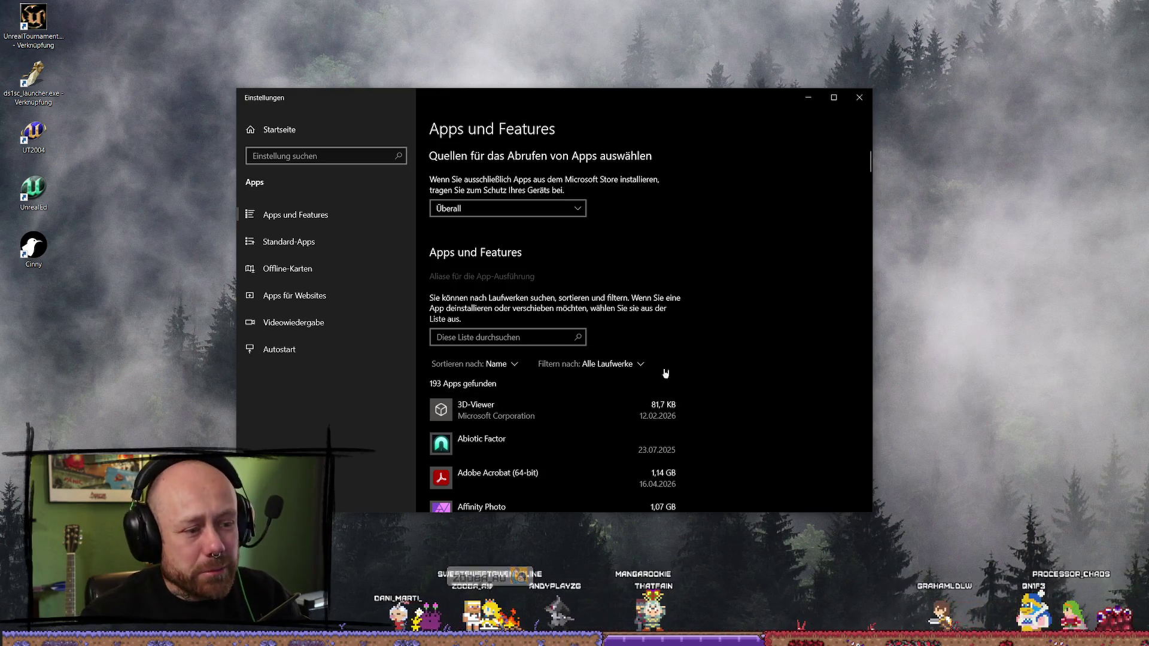
scroll(533, 419, "down", 4)
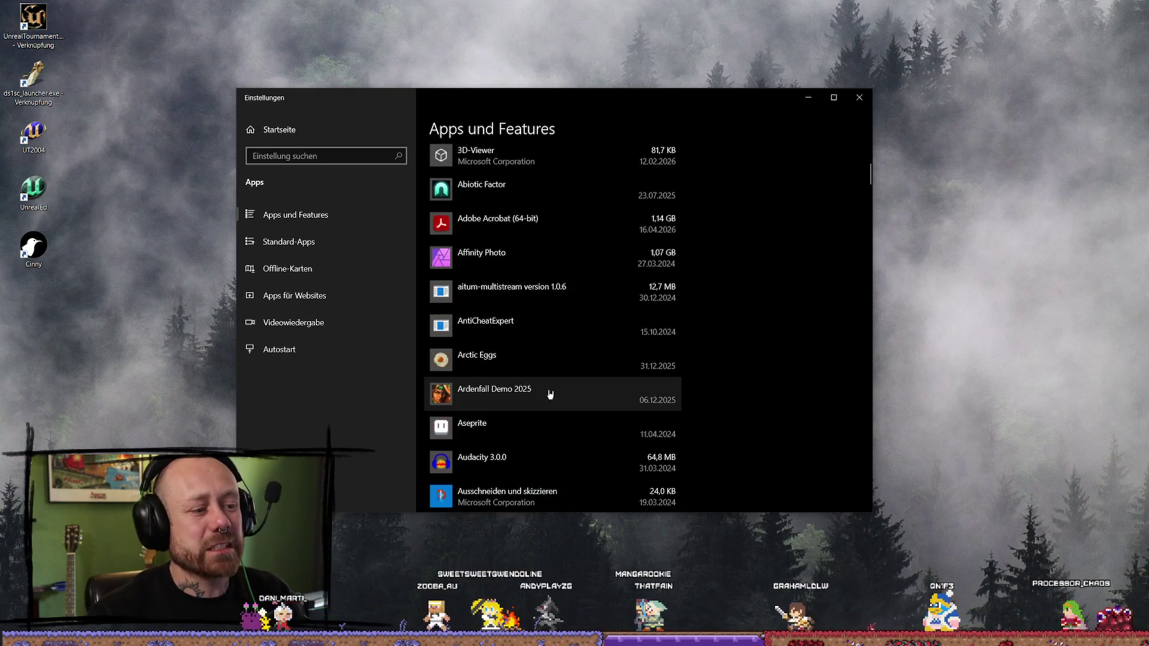
scroll(581, 359, "down", 3)
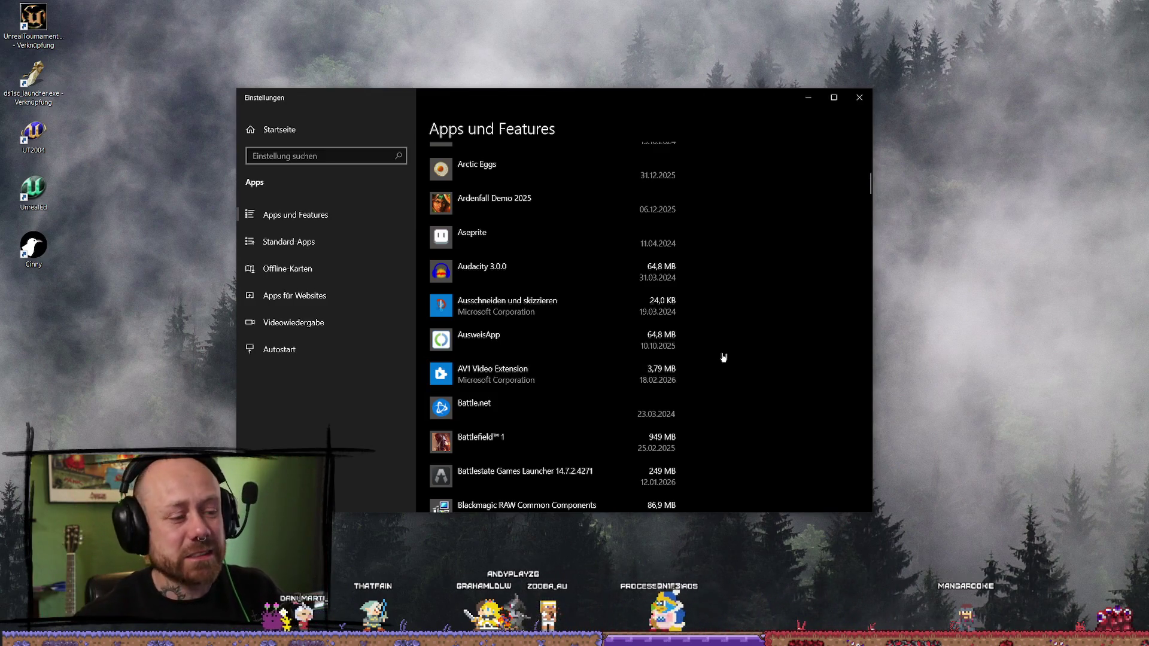
scroll(600, 379, "down", 2)
left_click(600, 392)
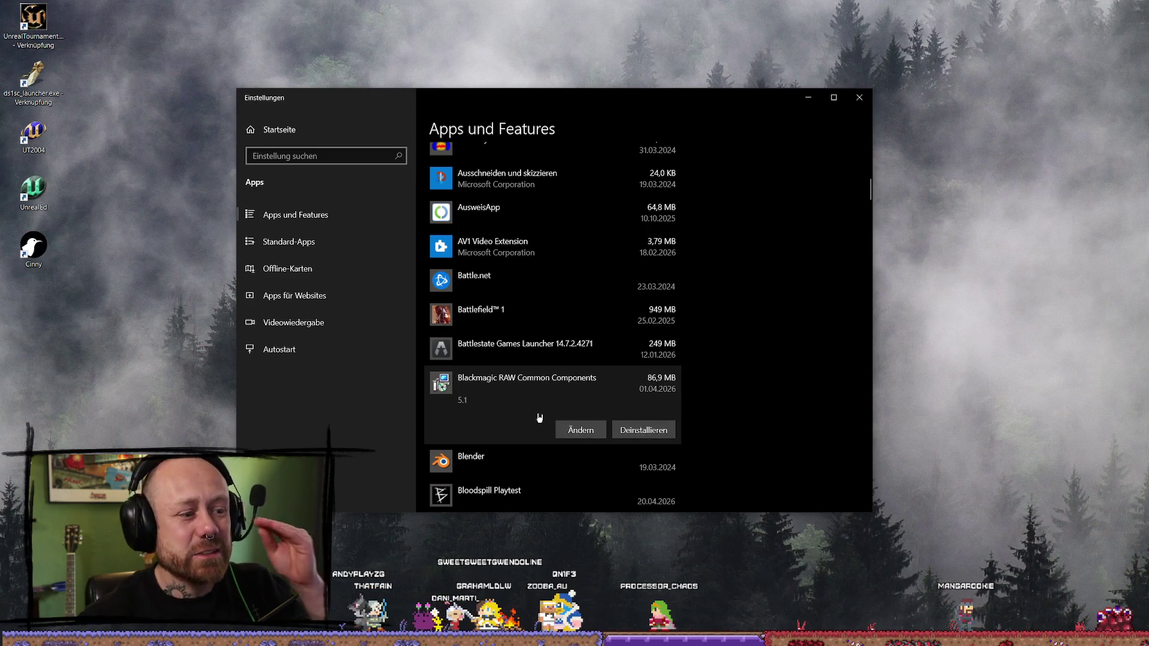
left_click(635, 434)
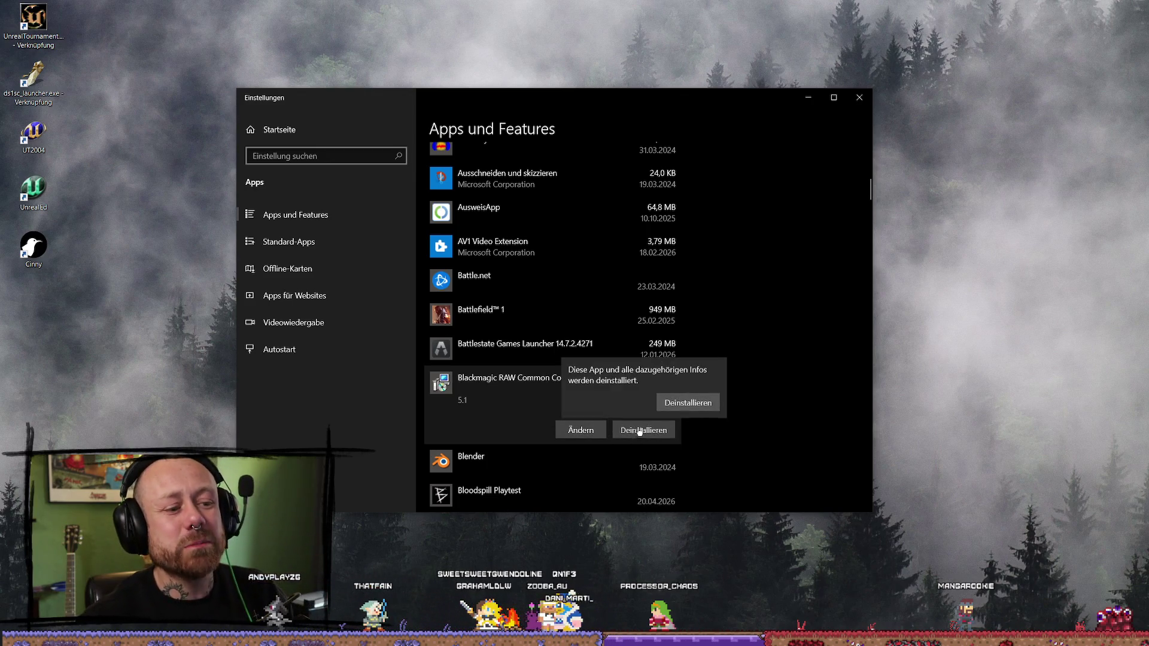
left_click(697, 405)
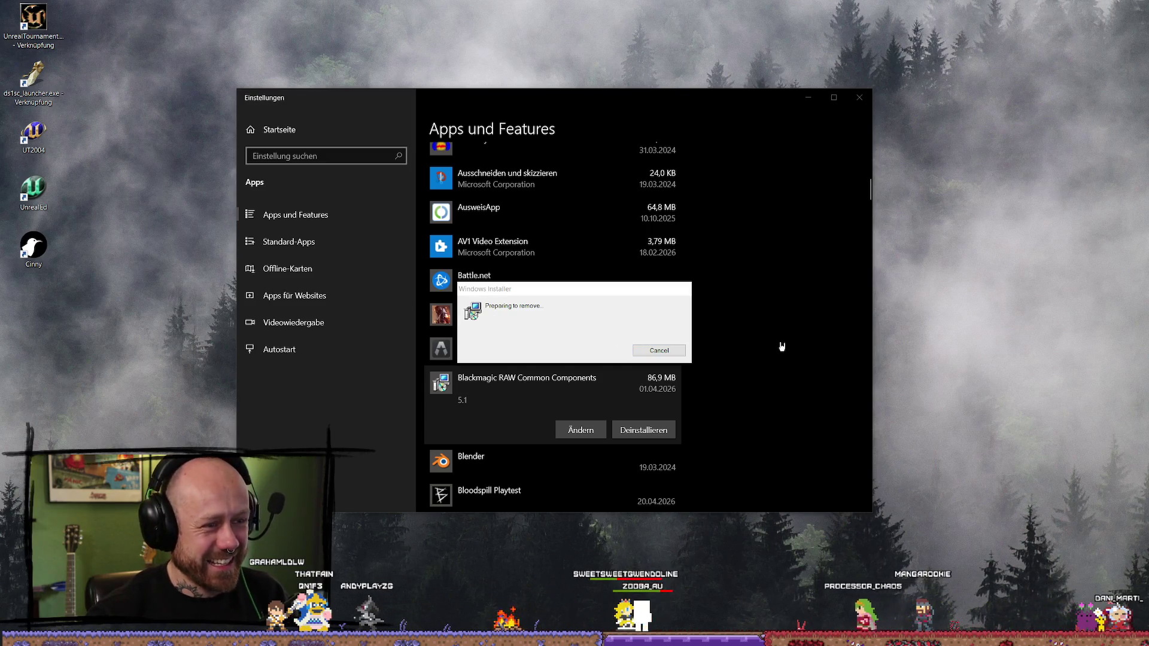
- Retry the Blackmagic RAW Common Components uninstall and dismiss the installer error
scroll(527, 335, "down", 4)
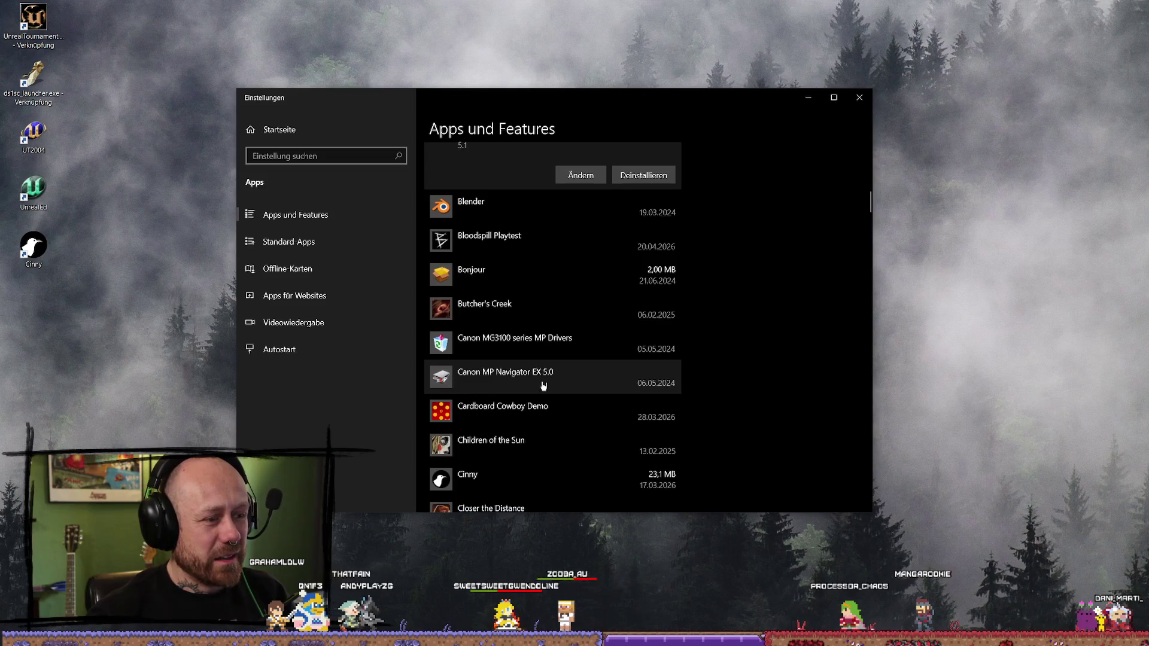
scroll(539, 386, "down", 5)
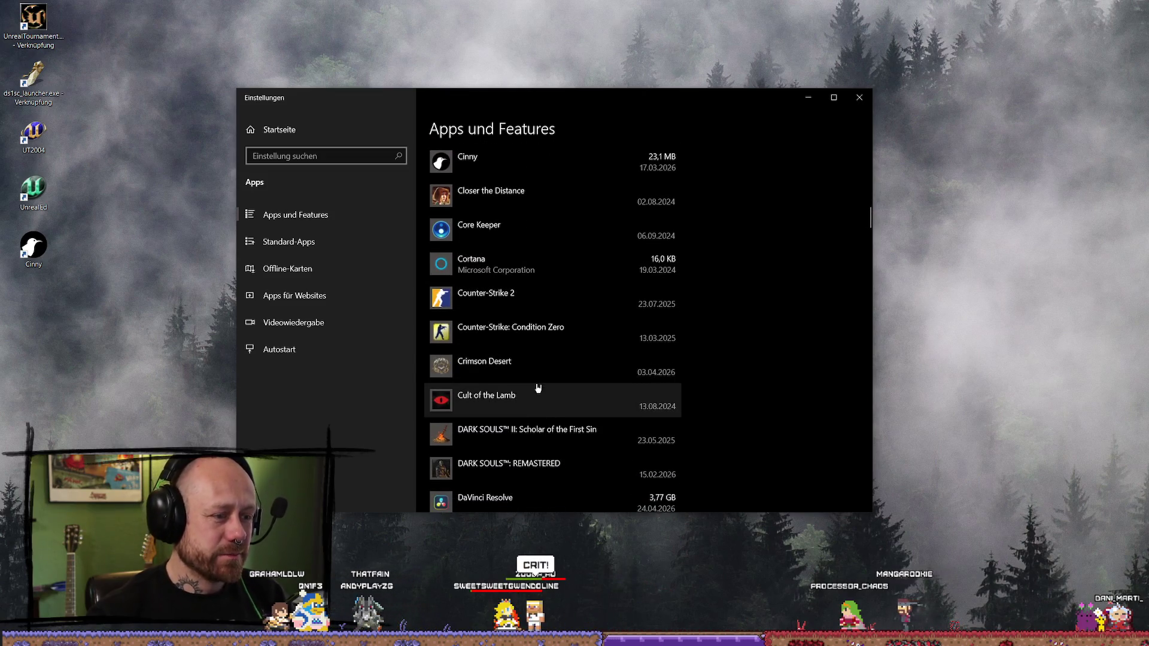
scroll(539, 387, "down", 2)
scroll(551, 381, "up", 10)
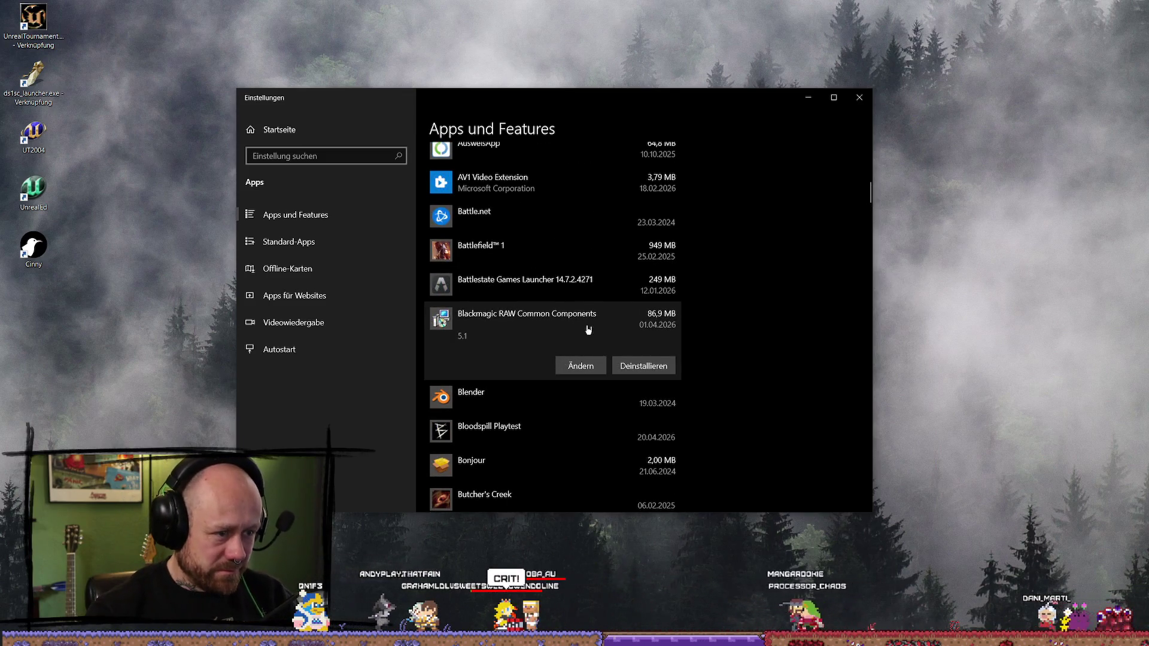
left_click(661, 367)
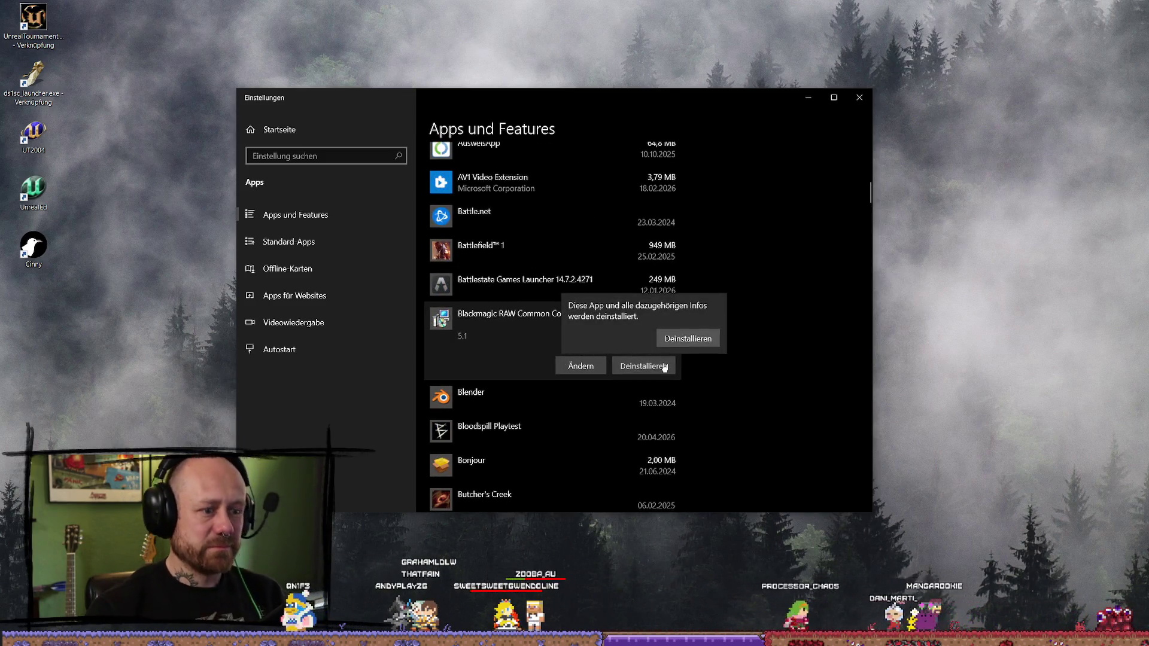
left_click(673, 339)
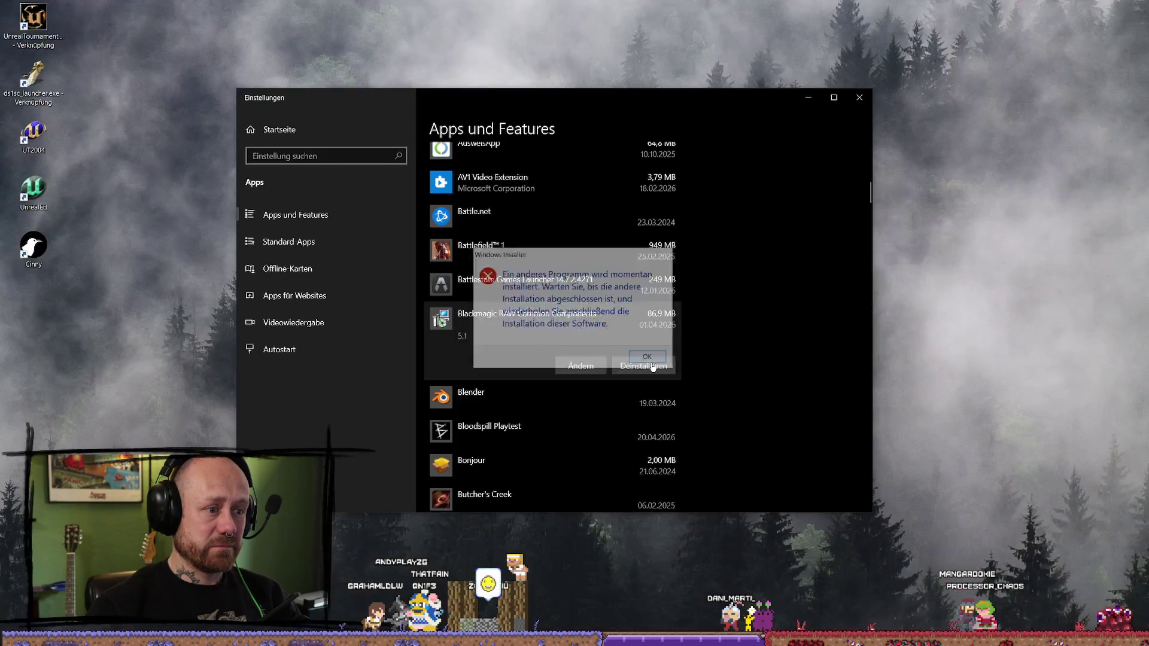
left_click(653, 366)
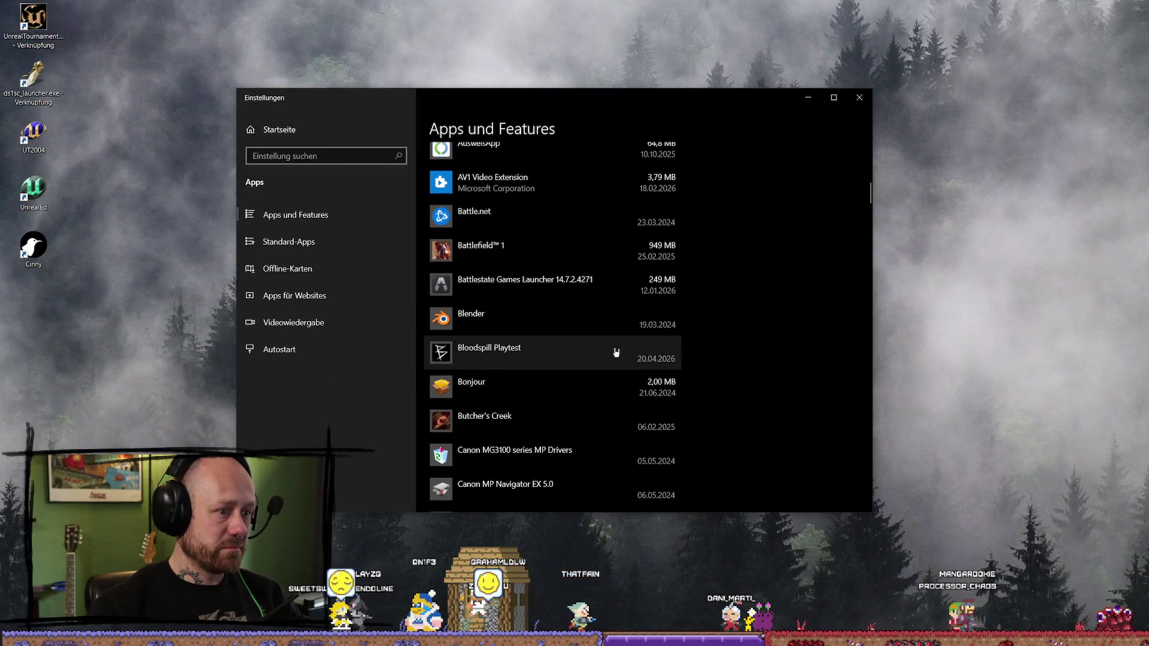
- Uninstall DaVinci Resolve, confirming and allowing its uninstaller to run
scroll(604, 359, "down", 7)
scroll(563, 369, "down", 5)
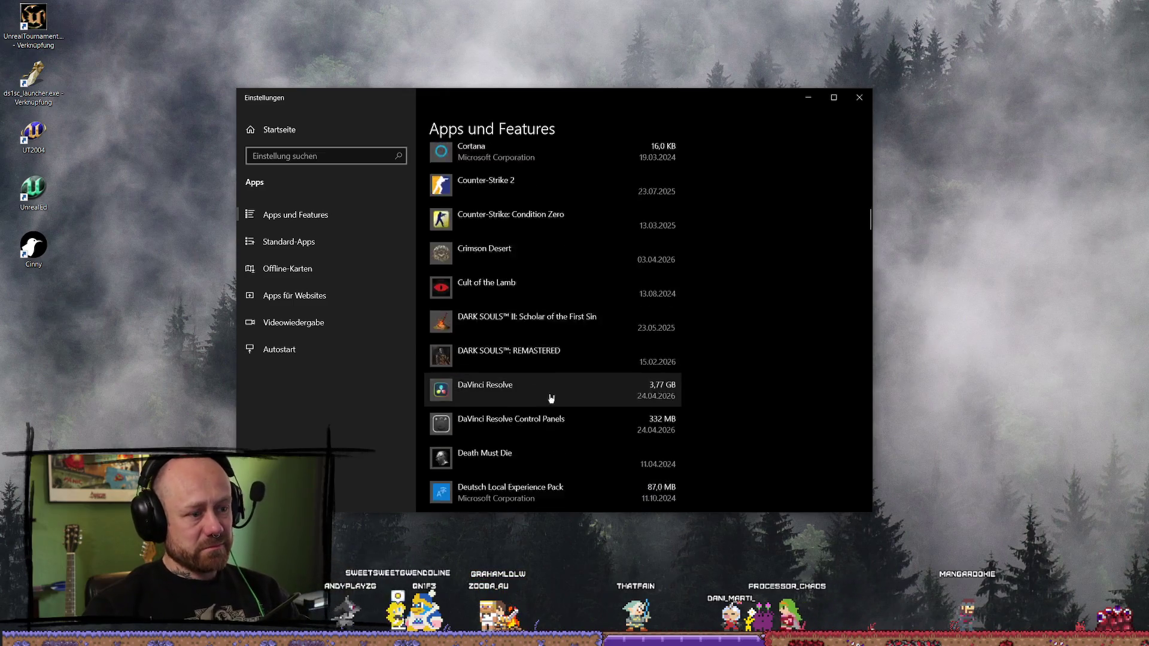
left_click(673, 304)
left_click(643, 341)
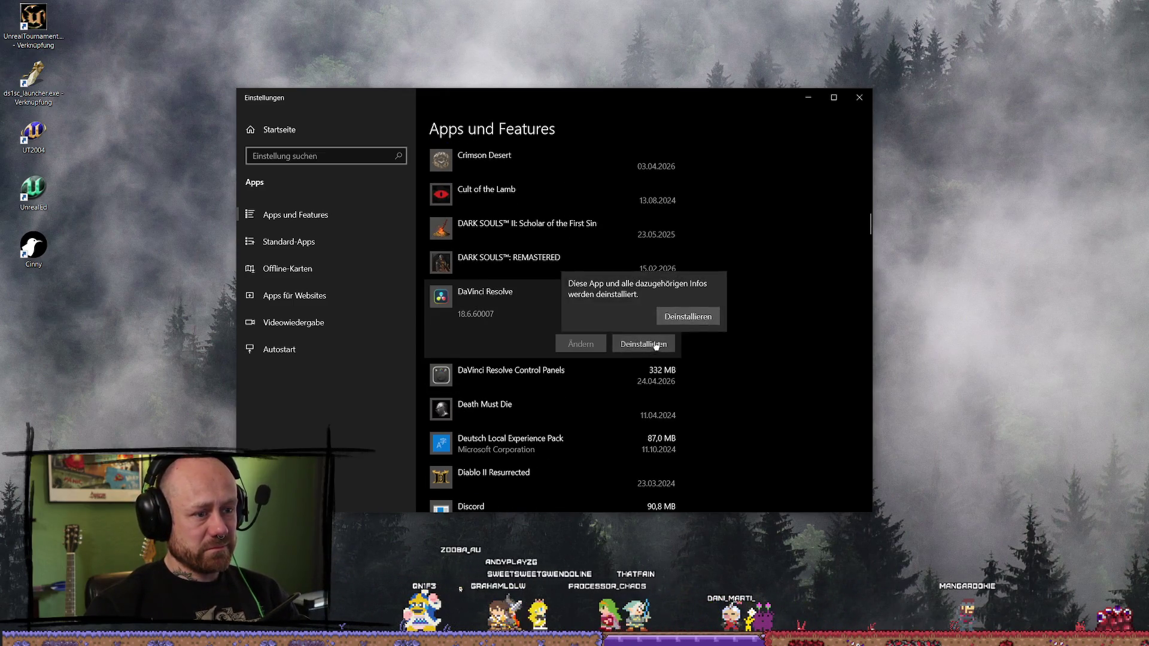
left_click(687, 315)
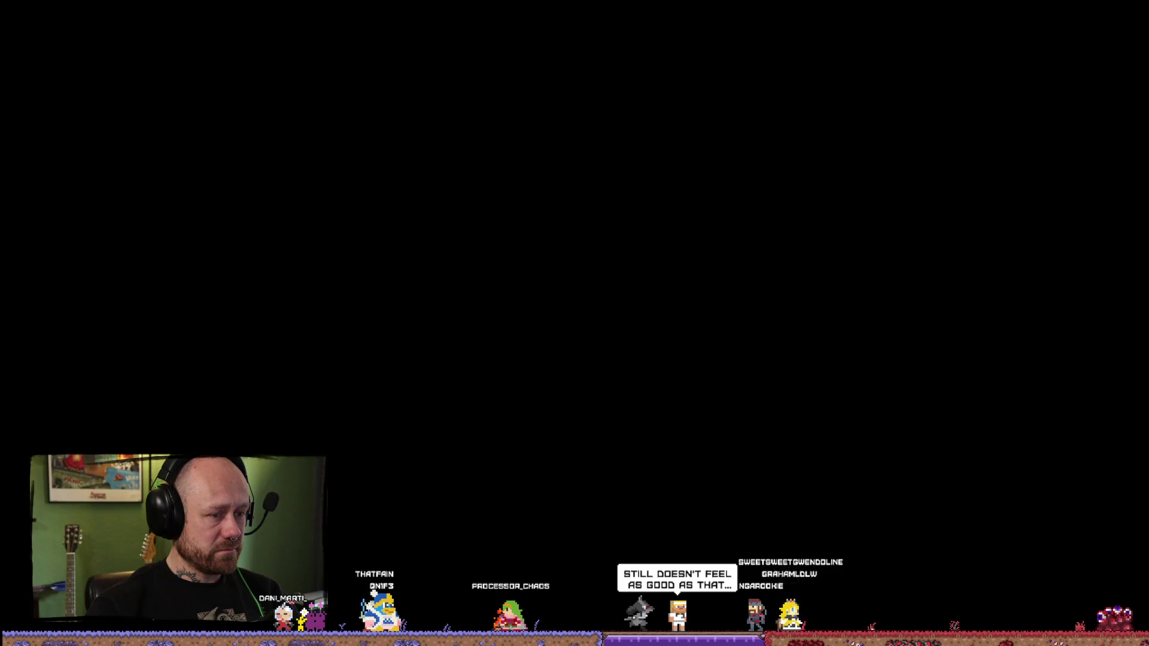
left_click(699, 348)
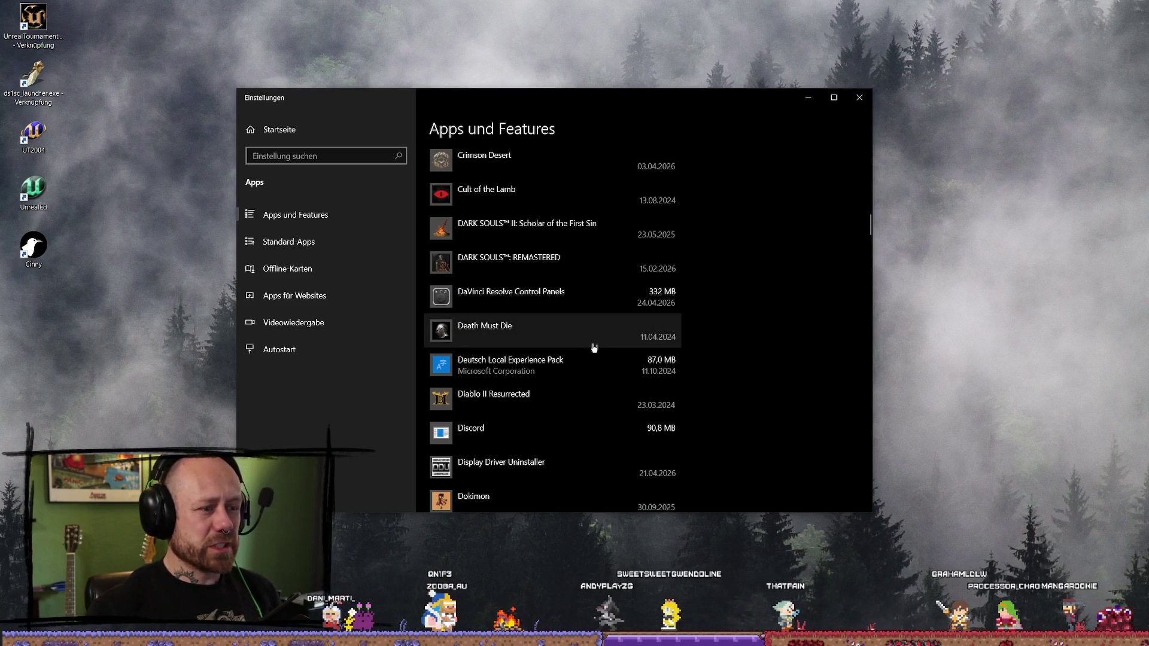
- Start uninstalling DaVinci Resolve Control Panels and bring the browser forward
left_click(577, 299)
left_click(662, 345)
left_click(687, 314)
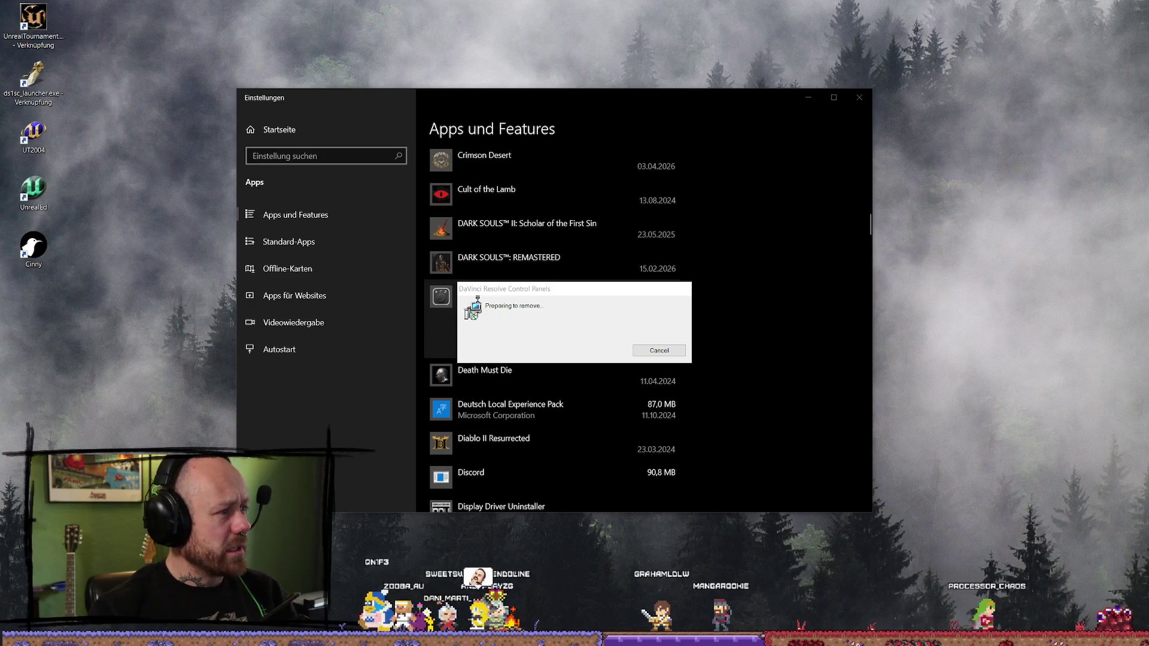
key("alt+Tab")
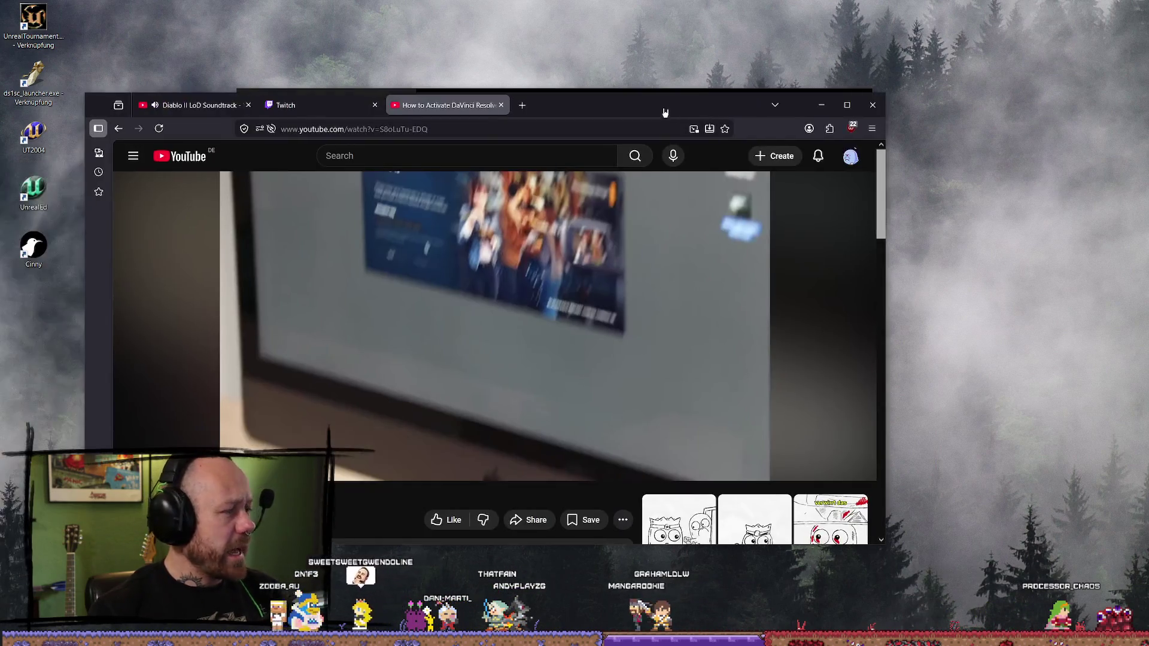
- Maximize Firefox, search Google for 'davinci resolve', and open the official product page
left_click(846, 106)
left_click(414, 12)
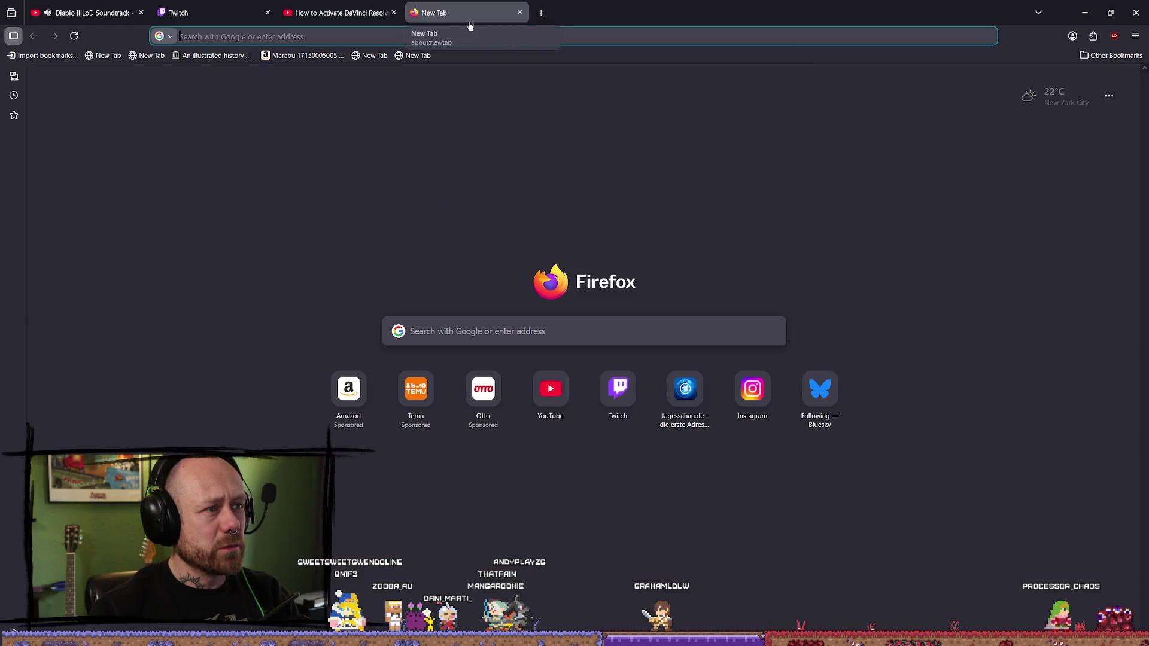
type("d")
type("av")
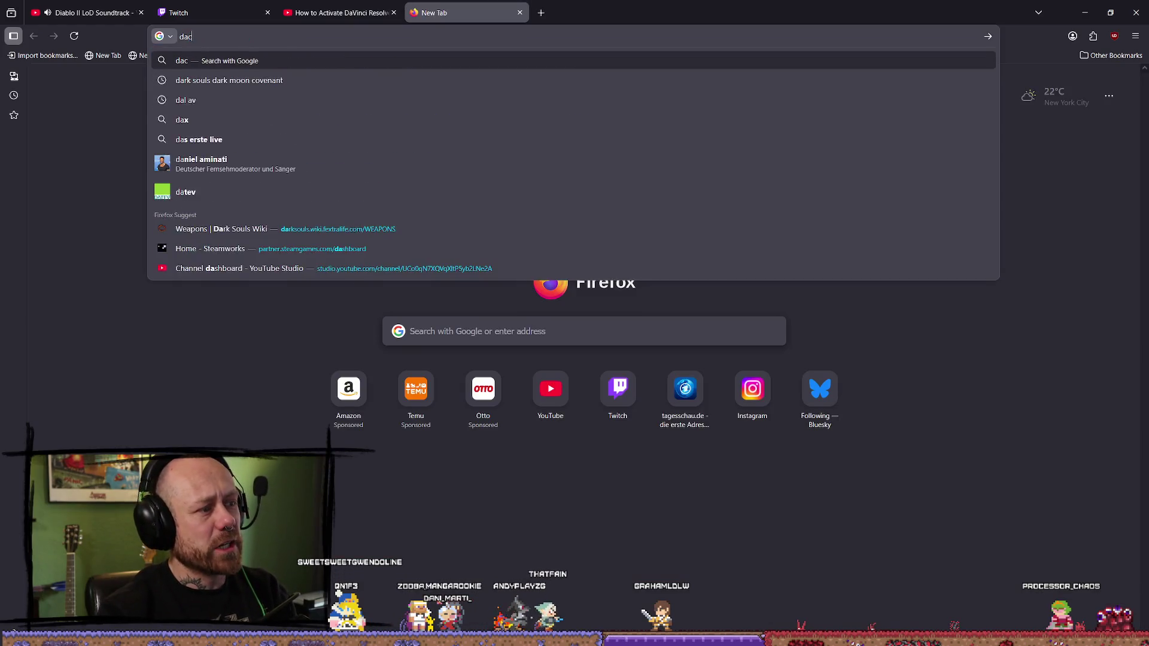
type("ince")
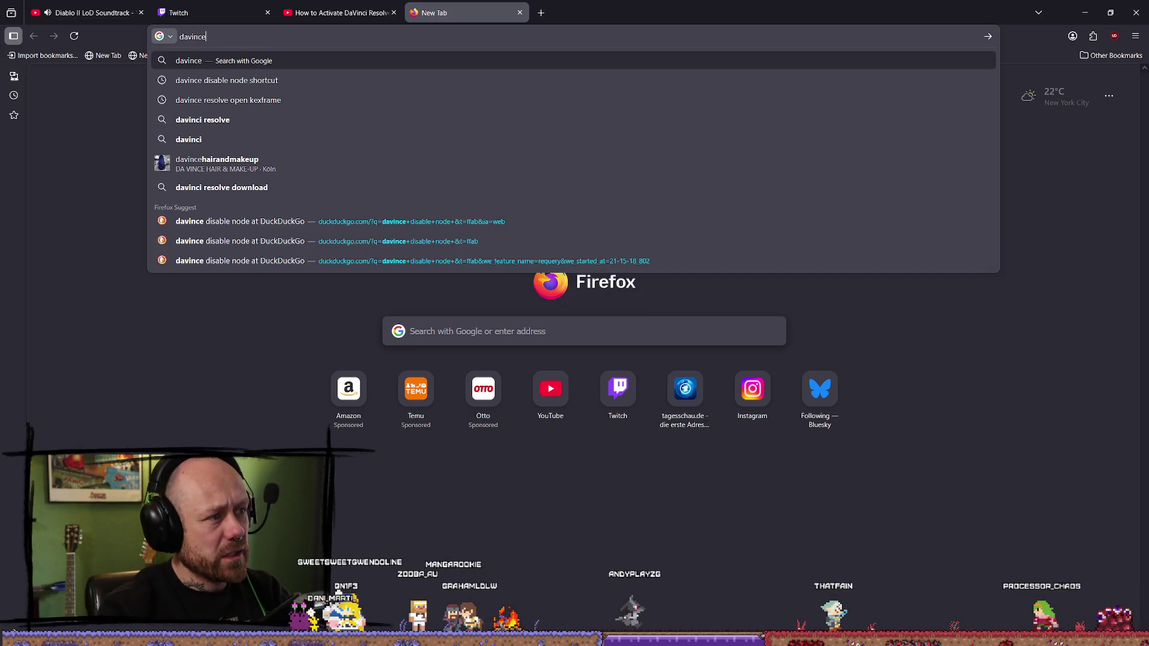
key("Down")
key("Down")
key("Down")
key("Return")
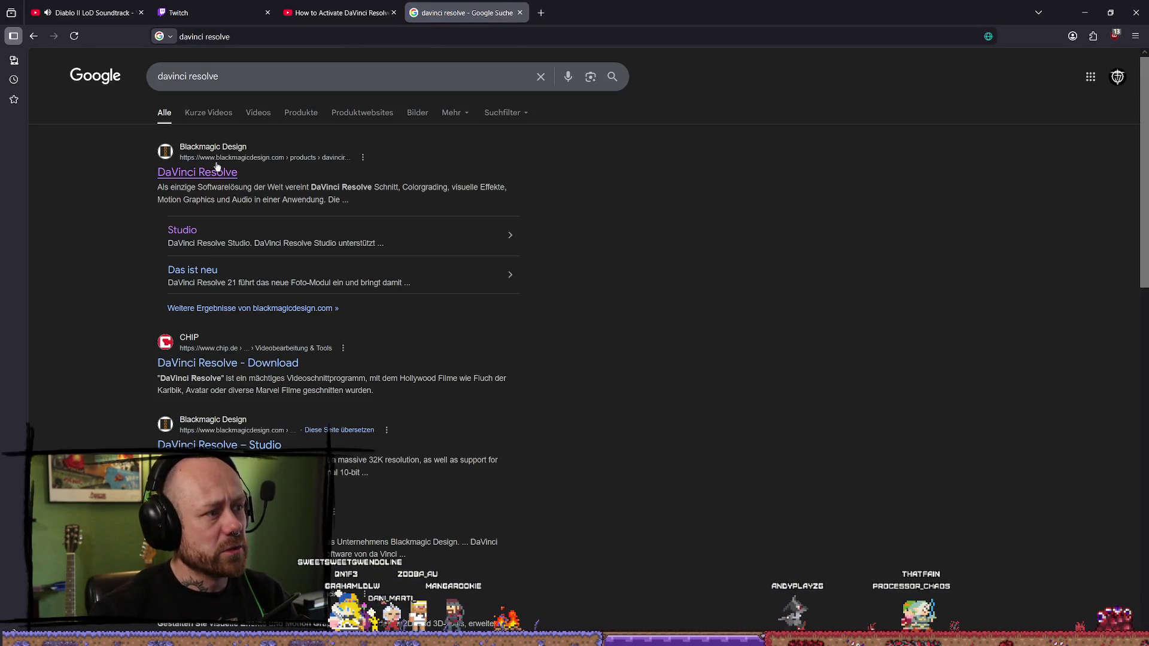
left_click(217, 169)
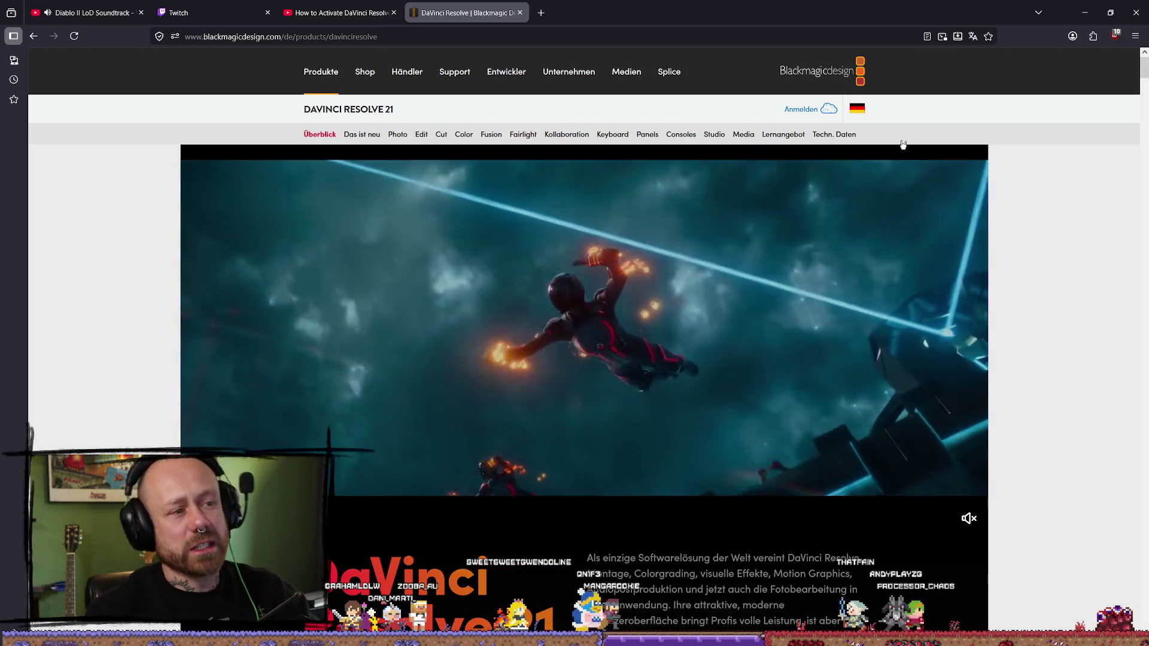
- Browse the DaVinci Resolve 21 product page, then go to the Support-Center
scroll(539, 272, "down", 4)
scroll(539, 272, "down", 3)
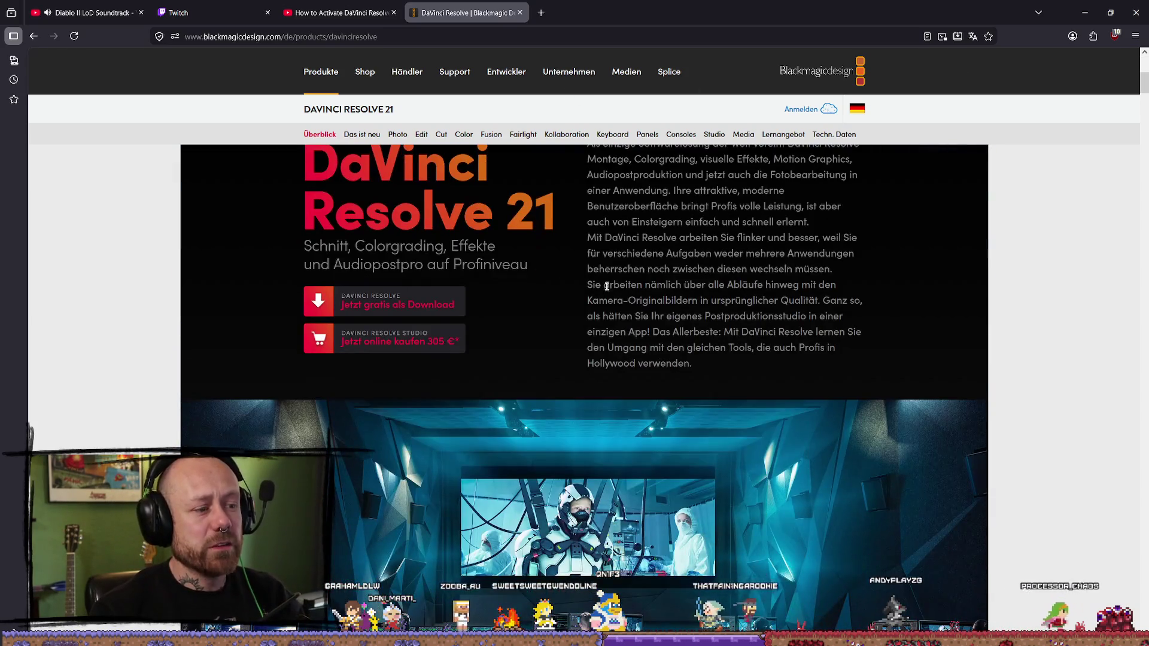
scroll(537, 280, "up", 3)
scroll(526, 371, "down", 1)
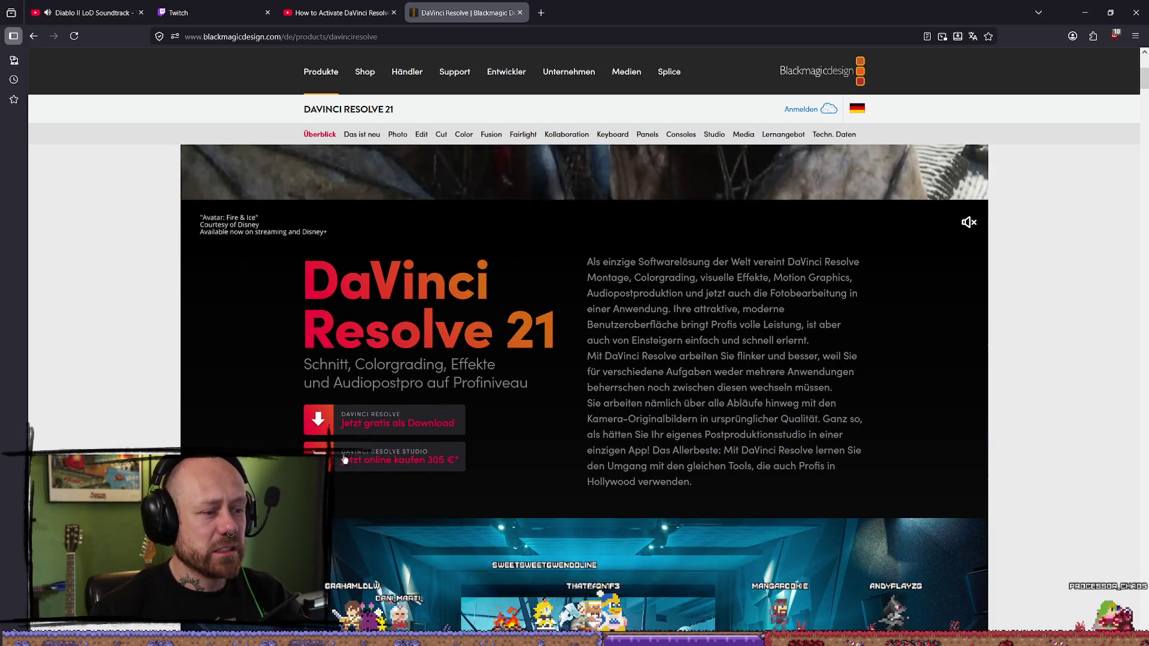
scroll(435, 467, "down", 1)
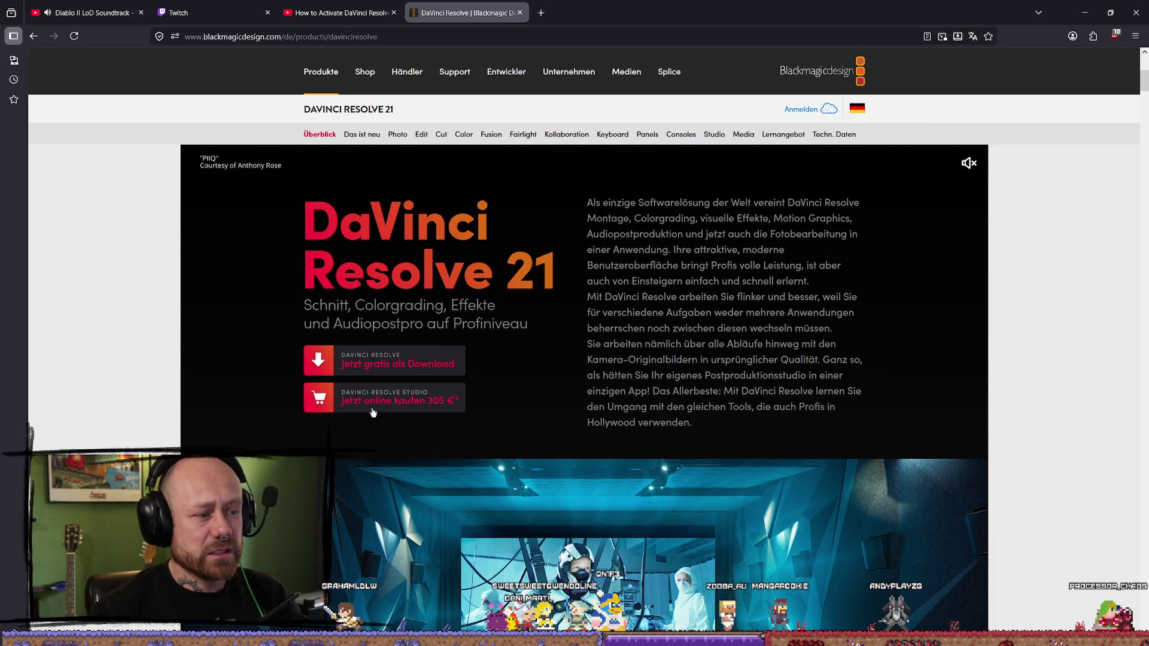
scroll(375, 412, "up", 5)
scroll(406, 358, "down", 7)
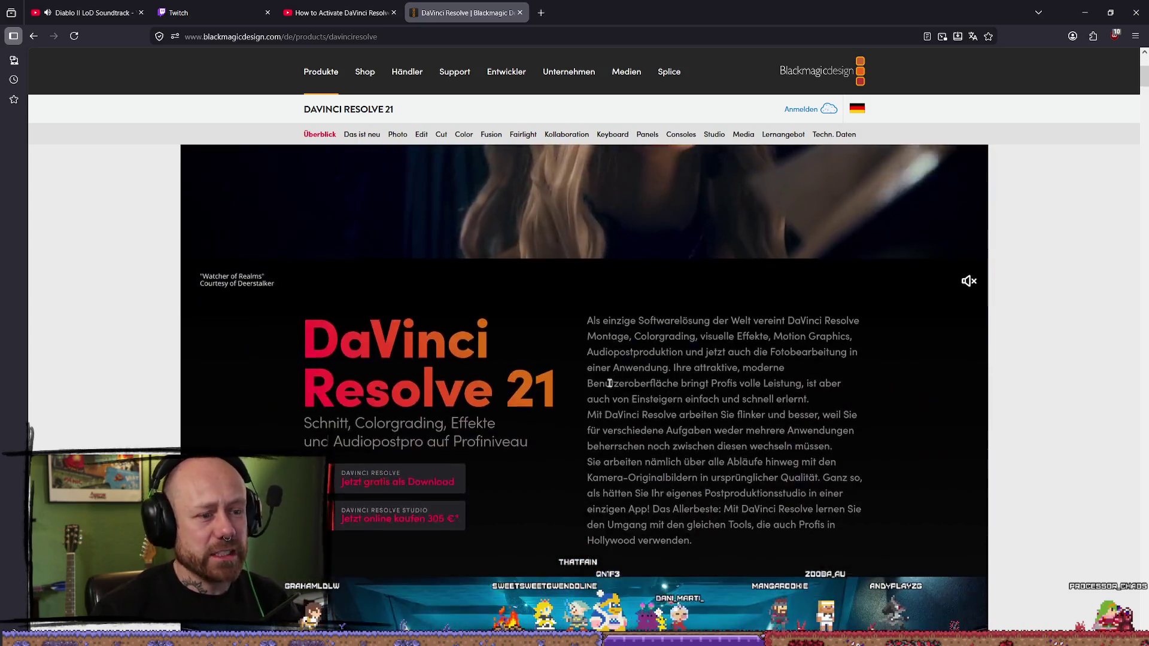
scroll(633, 326, "down", 10)
scroll(450, 307, "up", 15)
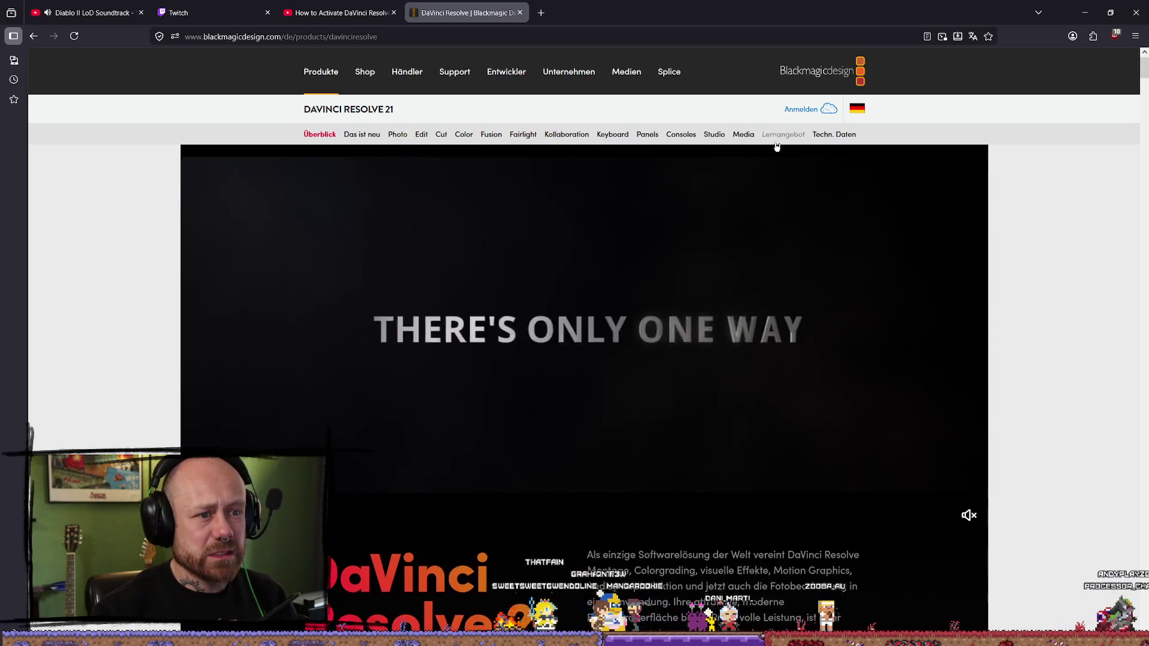
scroll(865, 213, "down", 5)
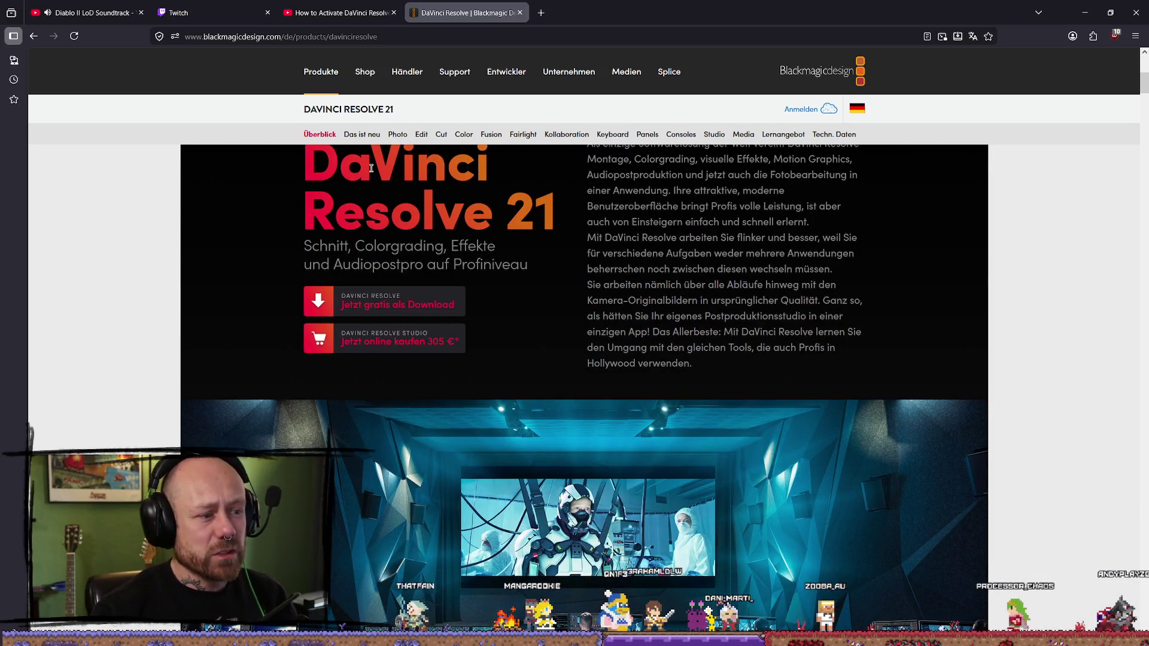
scroll(607, 313, "up", 5)
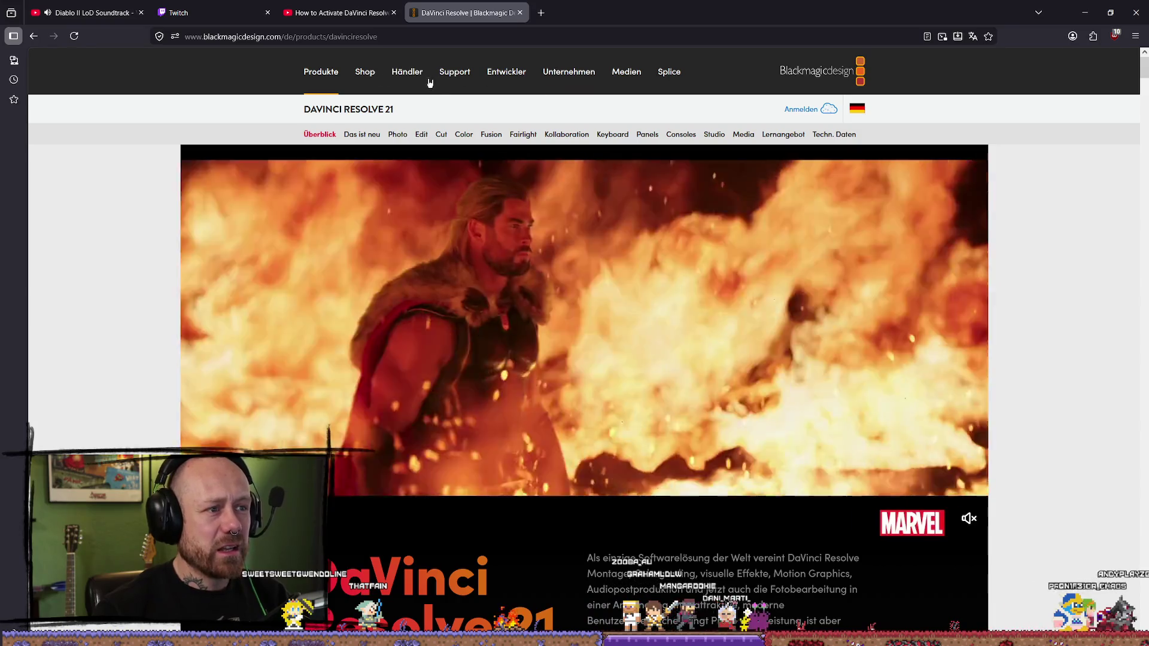
left_click(455, 77)
- Browse the Support-Center page, briefly checking the Diablo soundtrack tab
scroll(760, 245, "down", 5)
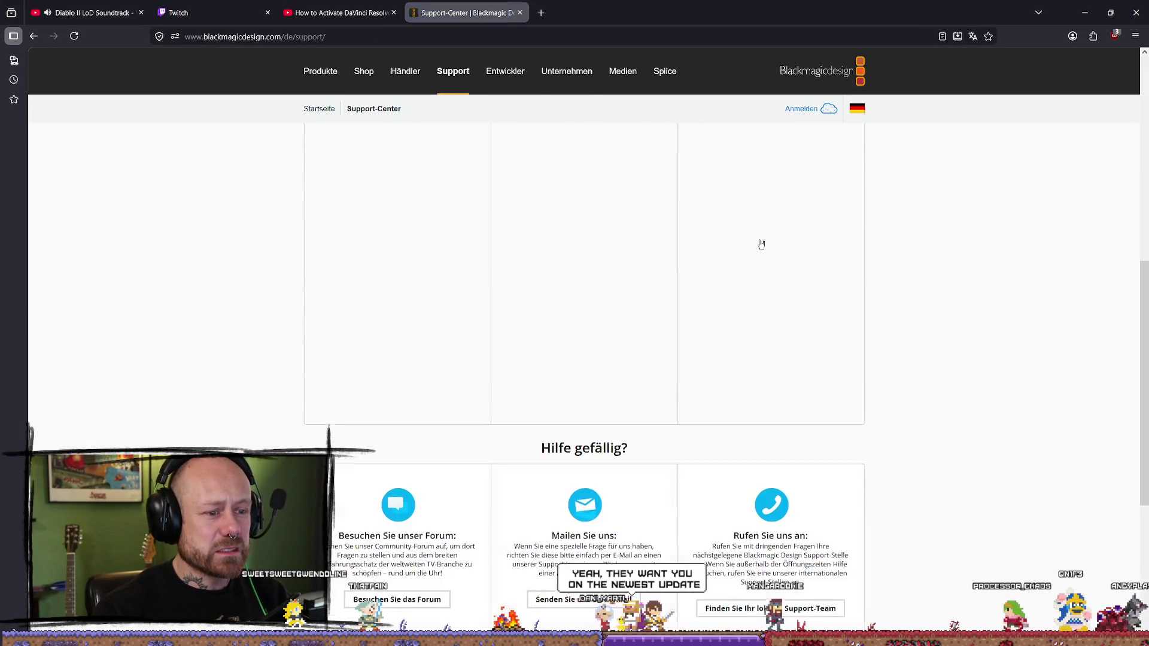
scroll(424, 258, "up", 3)
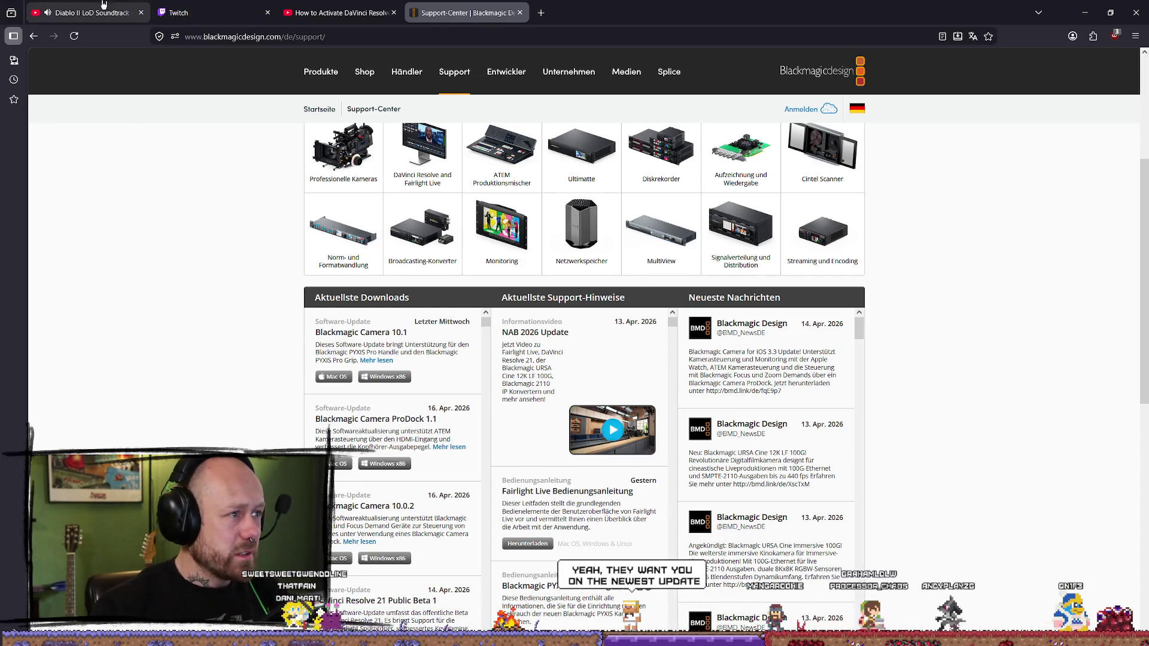
left_click(90, 13)
left_click(464, 13)
scroll(461, 394, "down", 2)
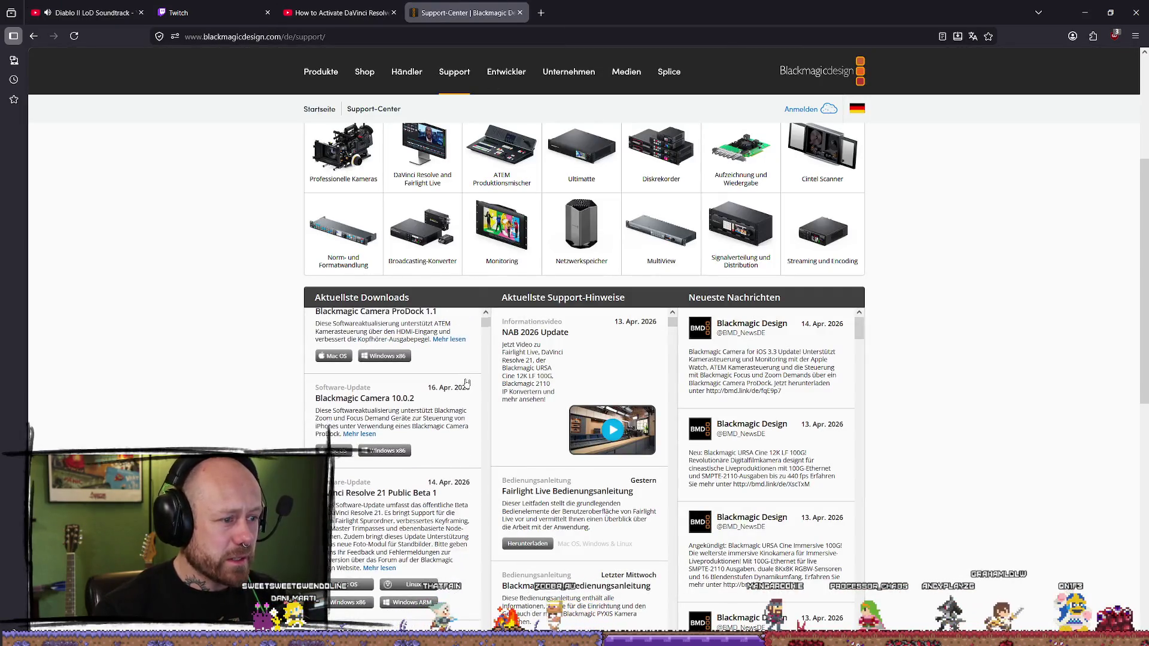
scroll(424, 407, "up", 5)
scroll(262, 359, "down", 7)
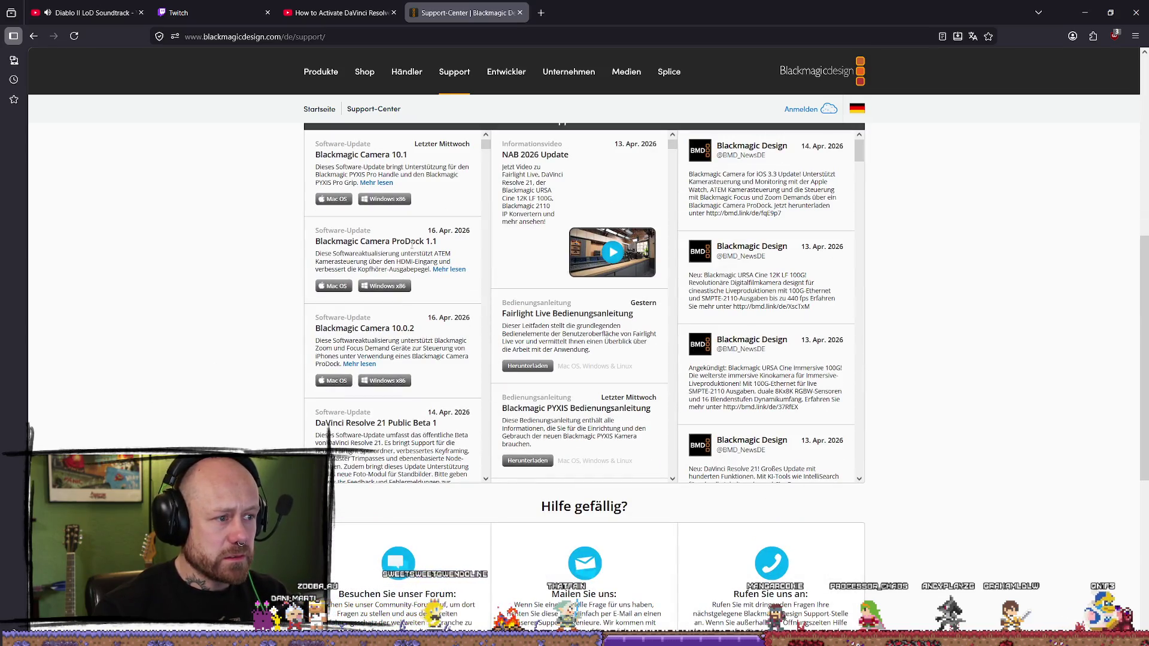
scroll(595, 330, "up", 3)
scroll(783, 309, "up", 4)
scroll(753, 223, "down", 2)
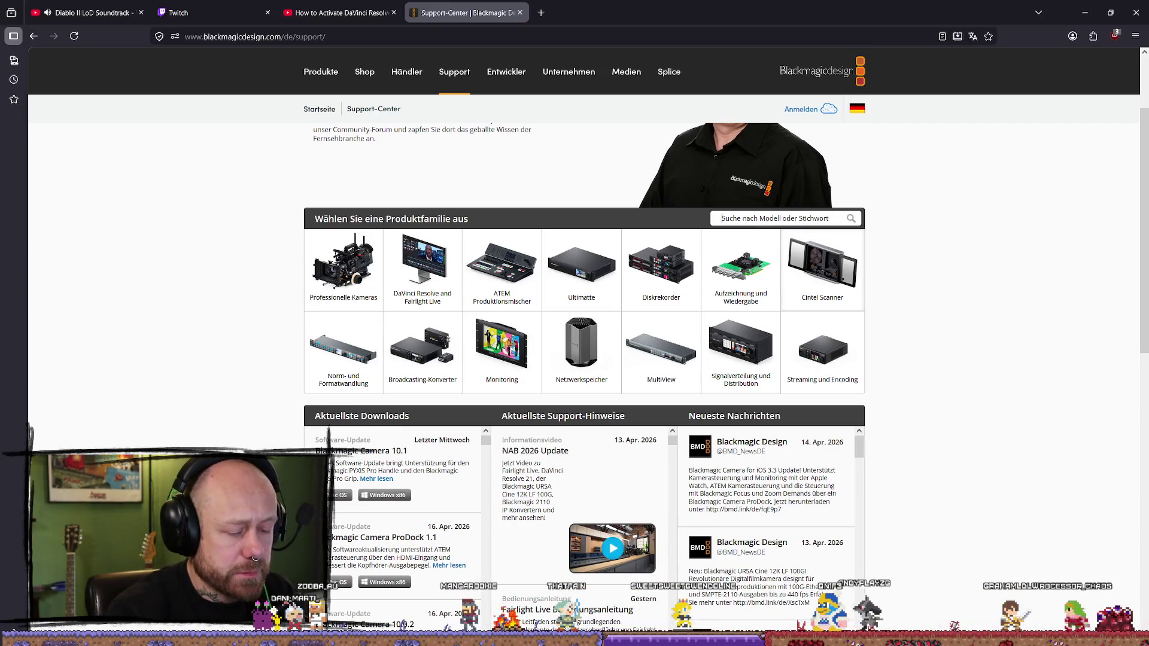
- Search the Support-Center products for 'davincie studio 18'
type("davincie studio 18")
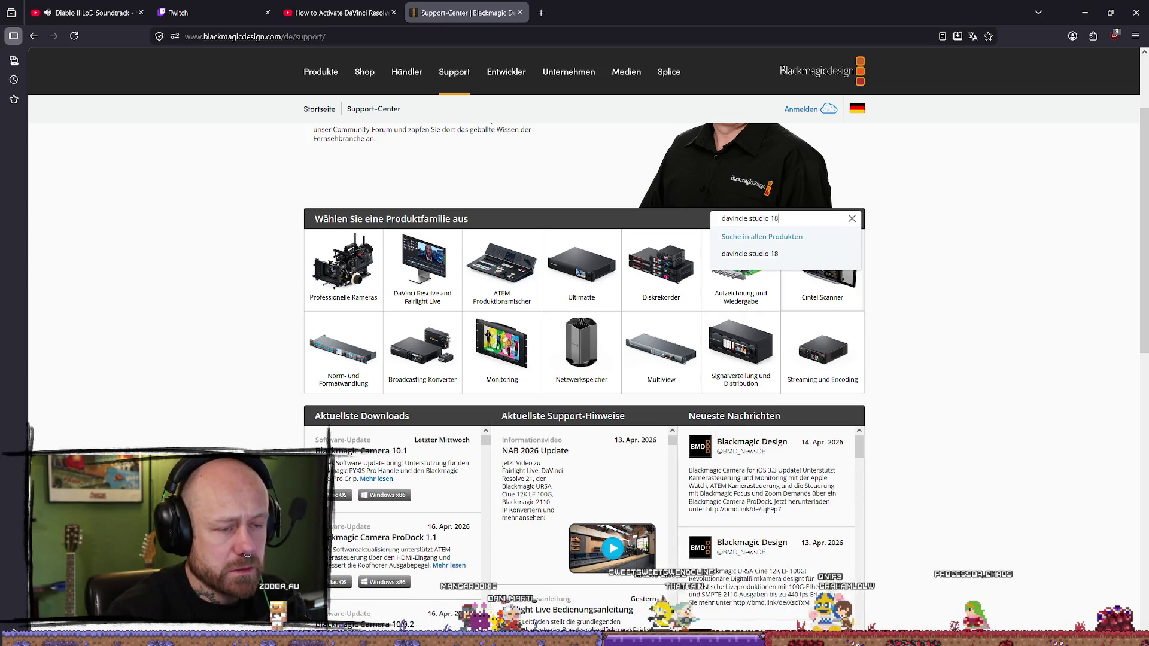
key("Return")
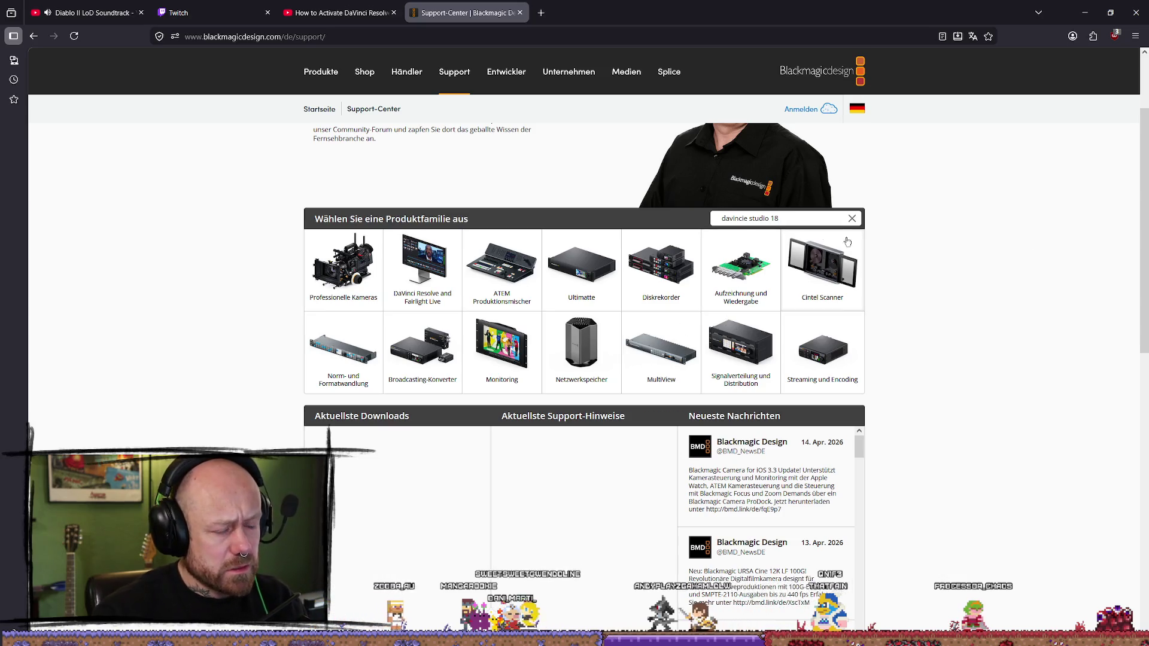
scroll(383, 419, "down", 2)
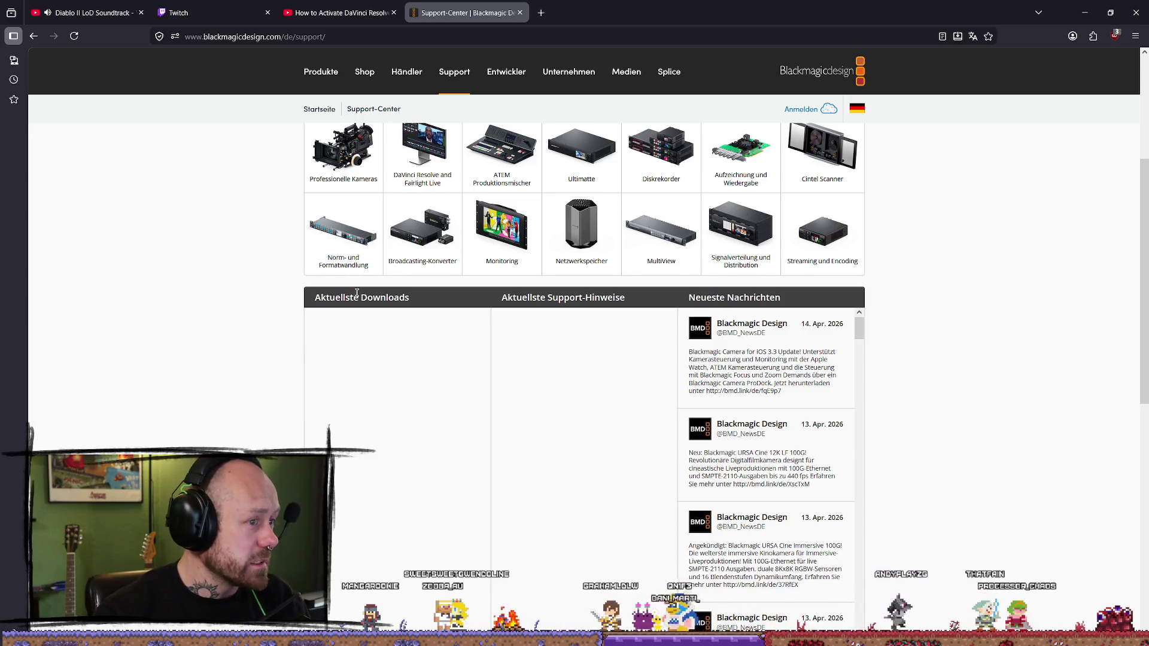
scroll(405, 313, "up", 4)
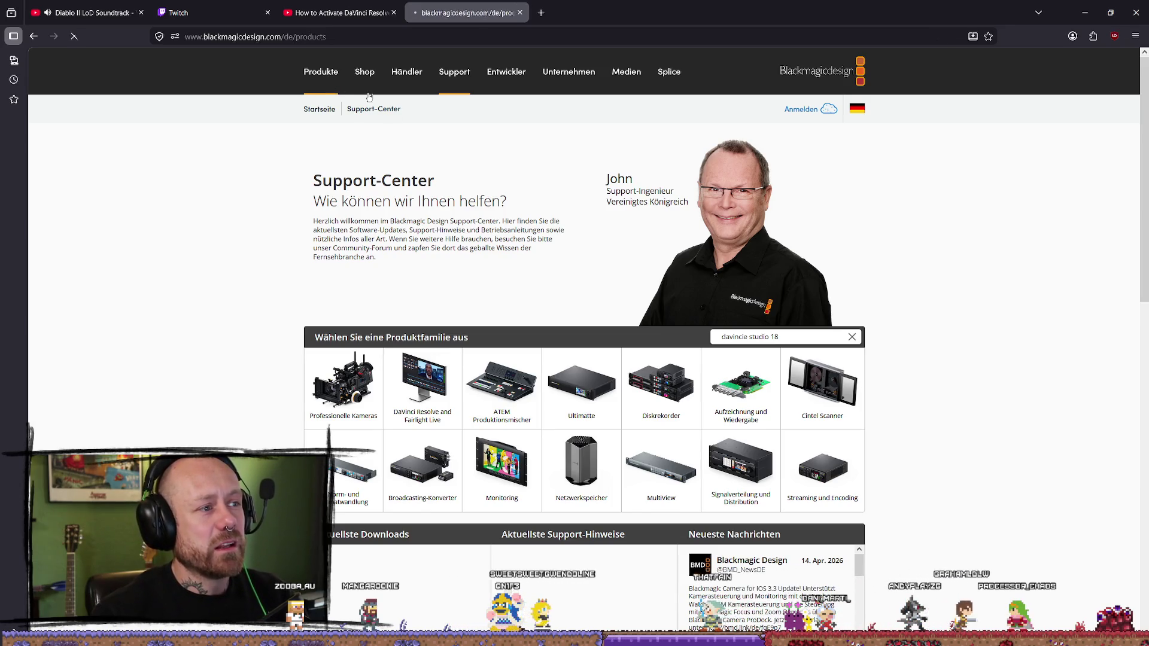
- Open the Produkte catalogue and the Blackmagic Cloud sign-in page in a new tab
left_click(324, 78)
scroll(488, 271, "down", 4)
scroll(726, 325, "down", 3)
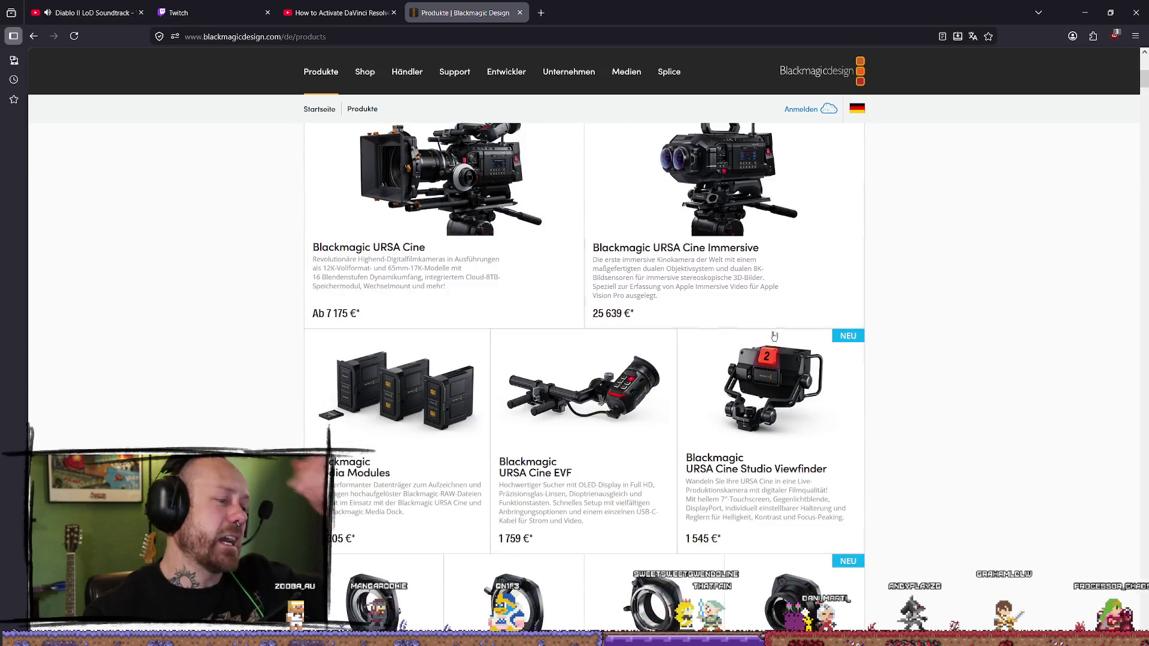
scroll(872, 398, "up", 4)
scroll(821, 398, "up", 3)
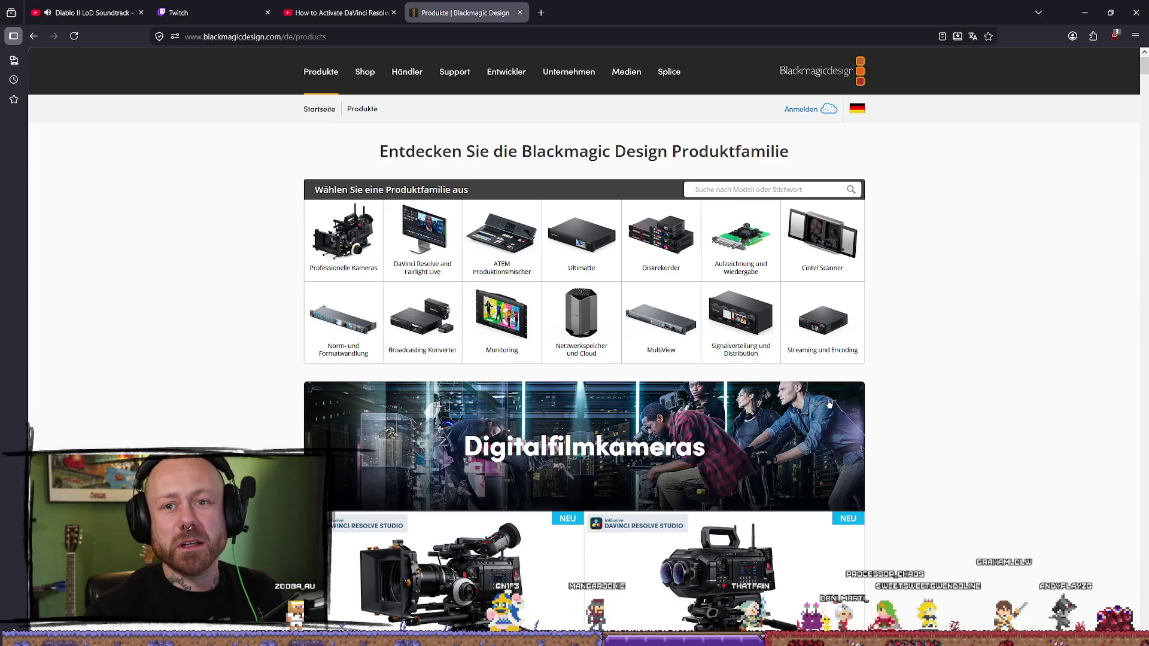
left_click(818, 112)
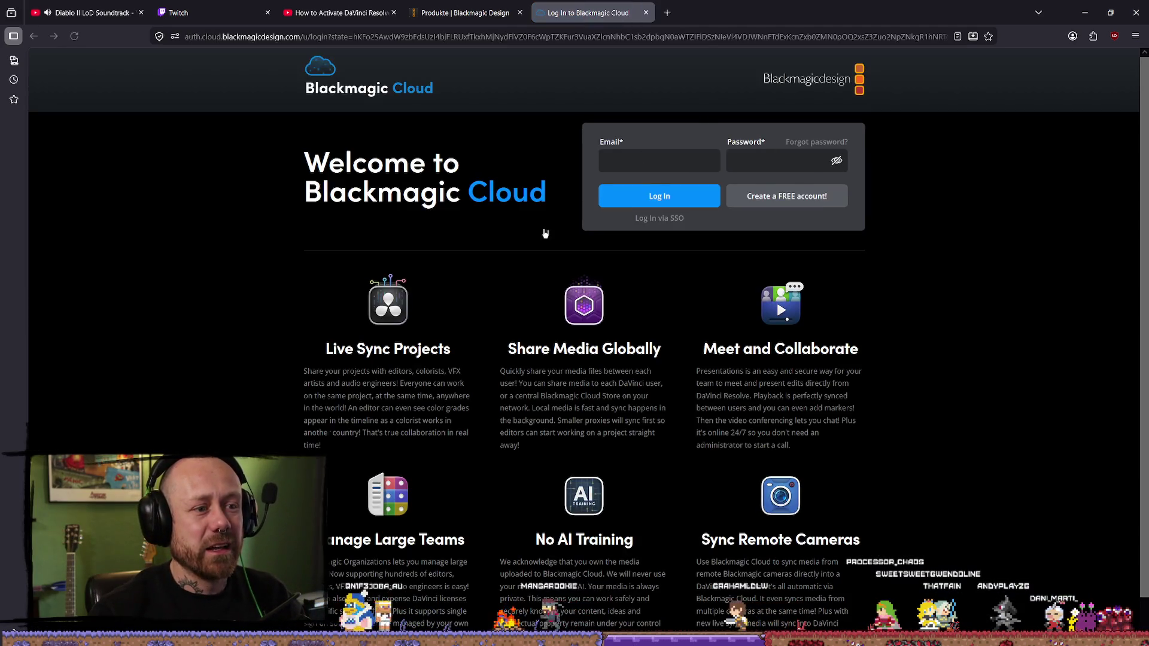
scroll(525, 275, "down", 1)
scroll(602, 410, "up", 1)
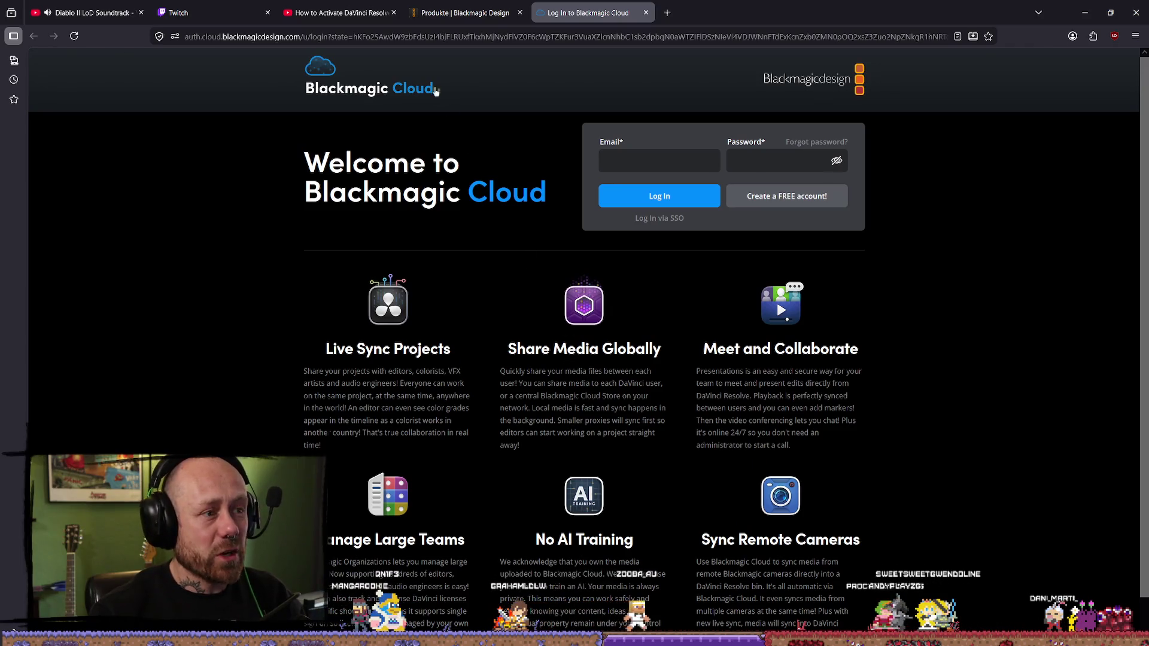
- Return to the products catalogue and open the DaVinci Resolve product page
left_click(505, 37)
left_click(481, 18)
scroll(680, 263, "down", 20)
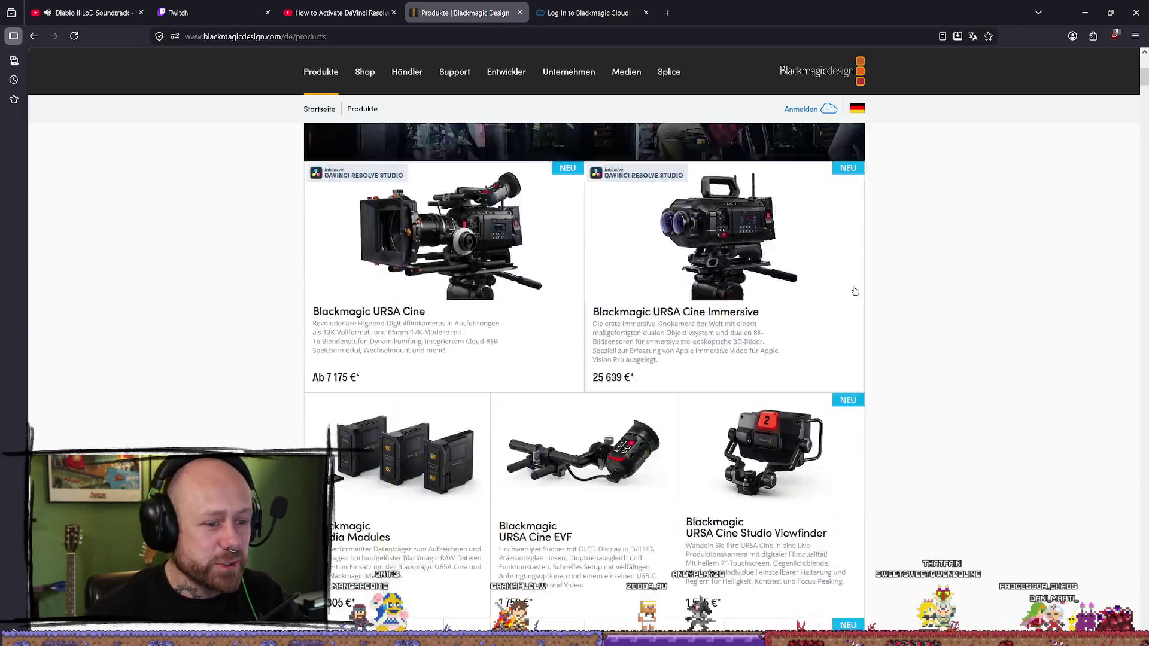
scroll(843, 375, "down", 15)
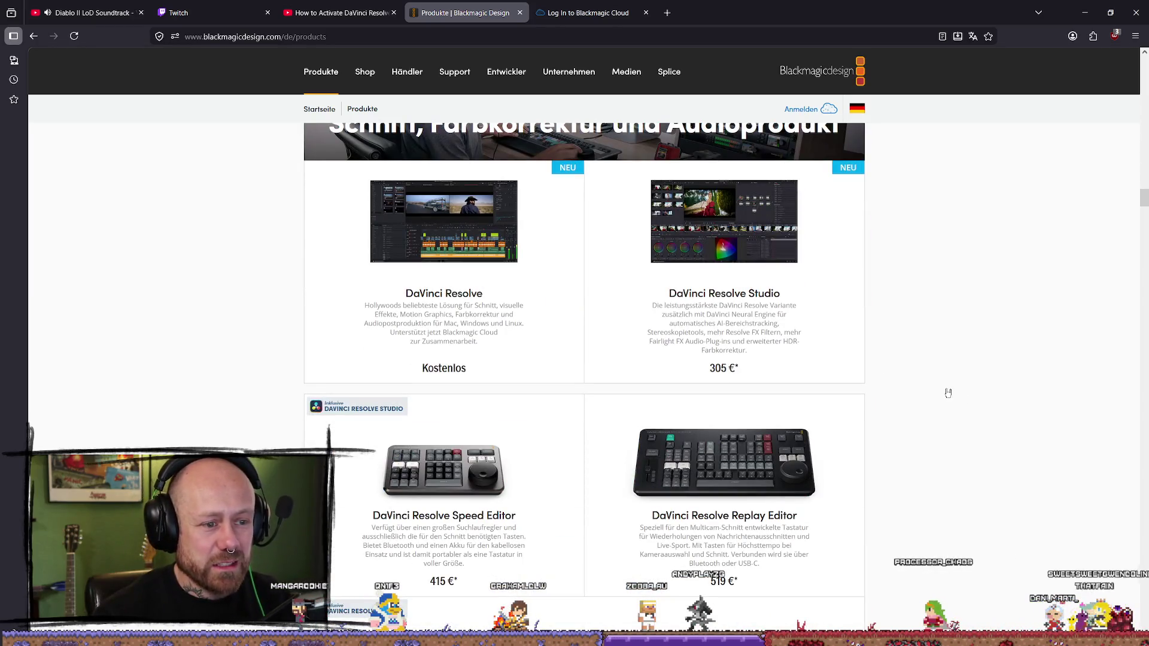
left_click(747, 300)
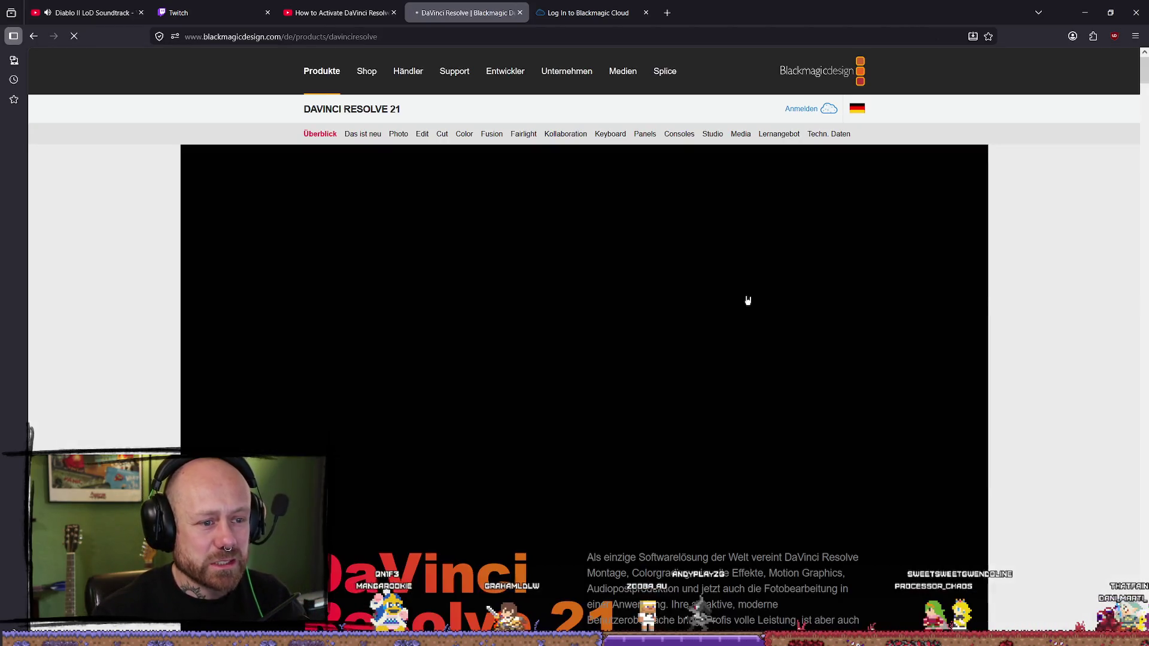
scroll(640, 257, "down", 6)
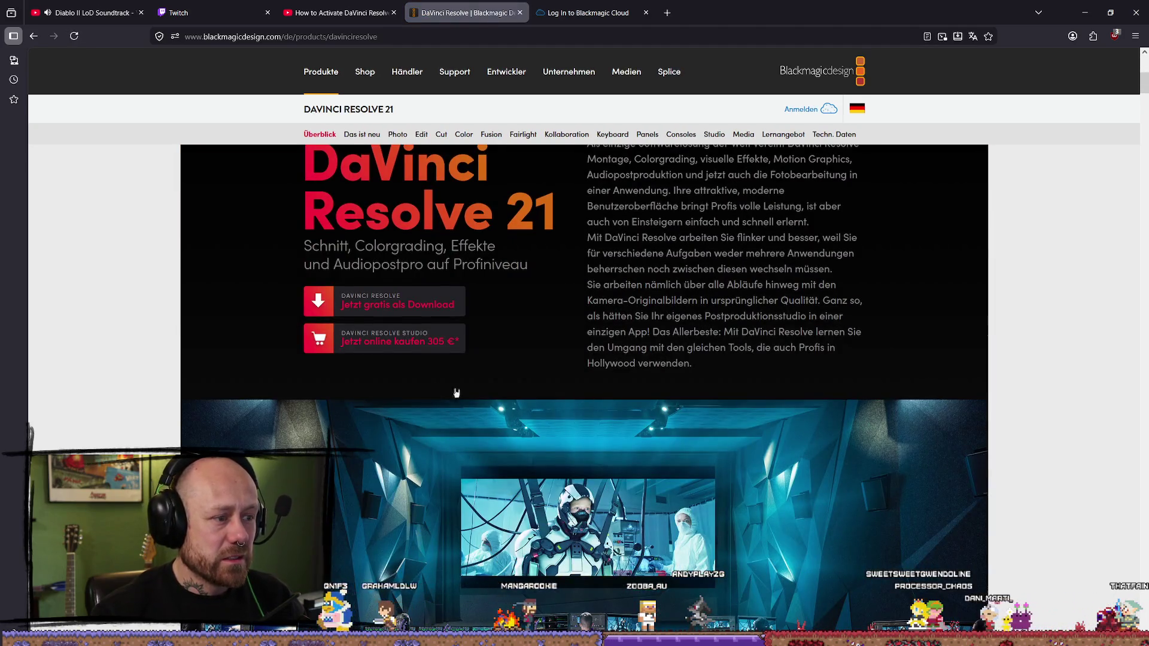
scroll(556, 349, "down", 12)
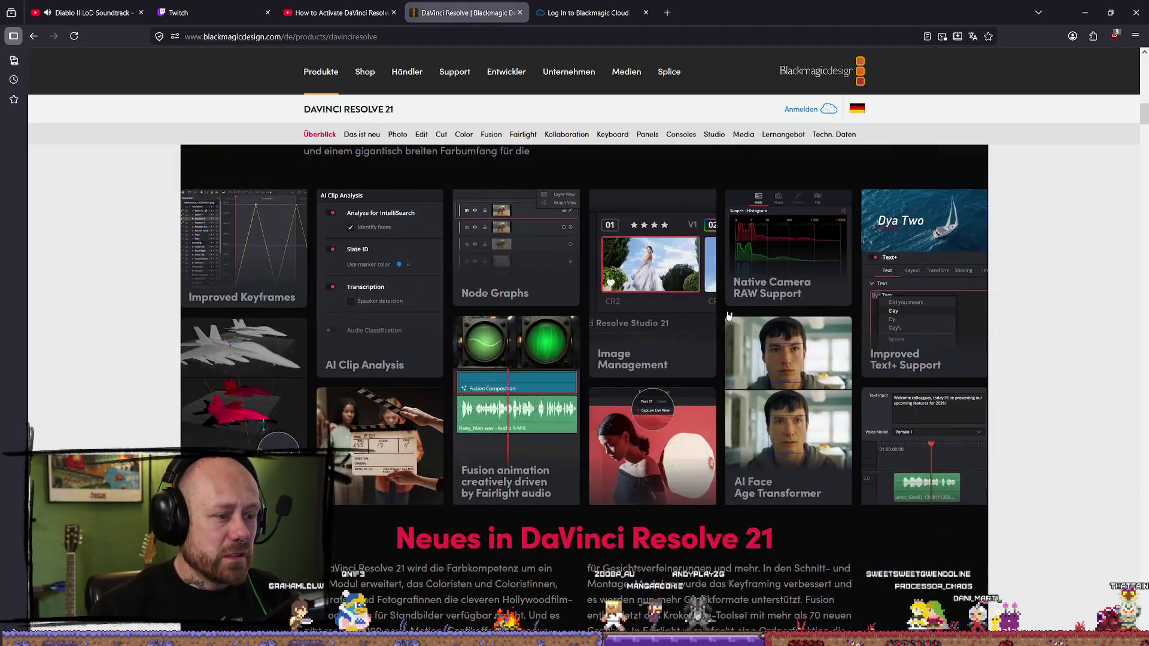
scroll(716, 316, "down", 5)
scroll(539, 299, "up", 15)
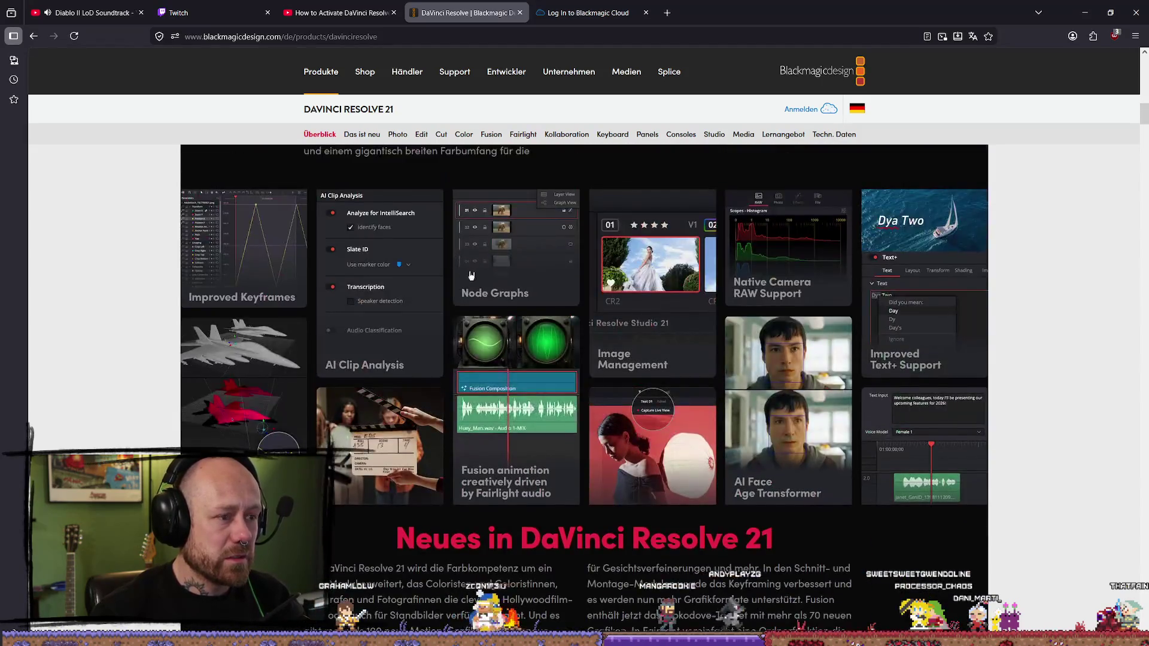
scroll(416, 341, "up", 5)
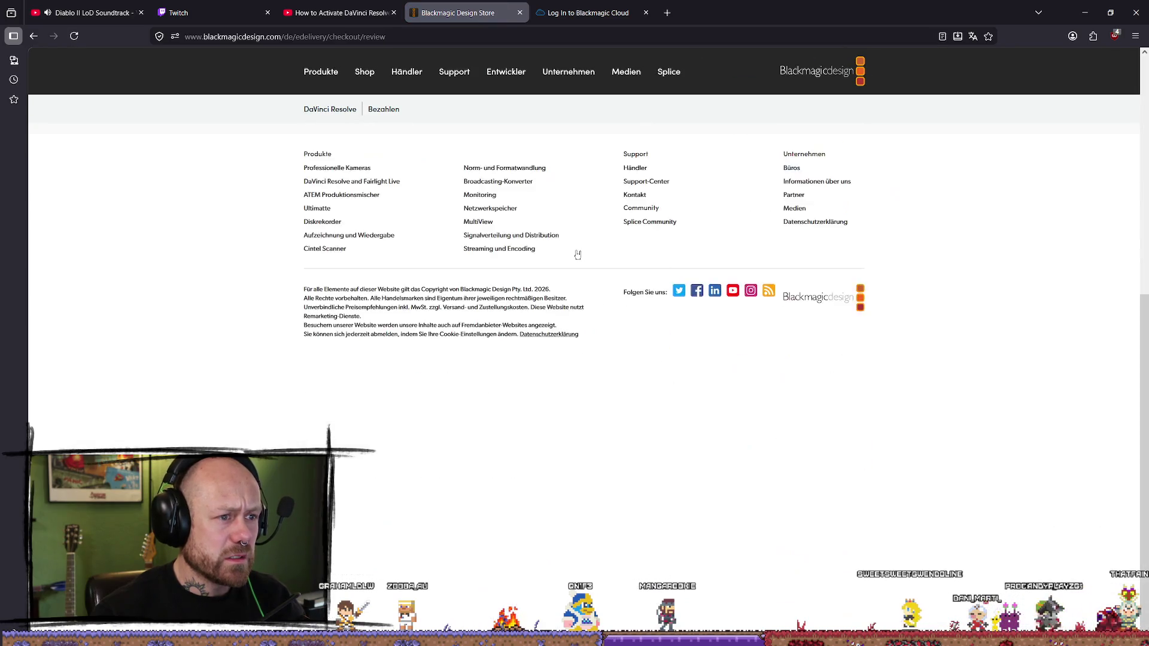
key("alt+Left")
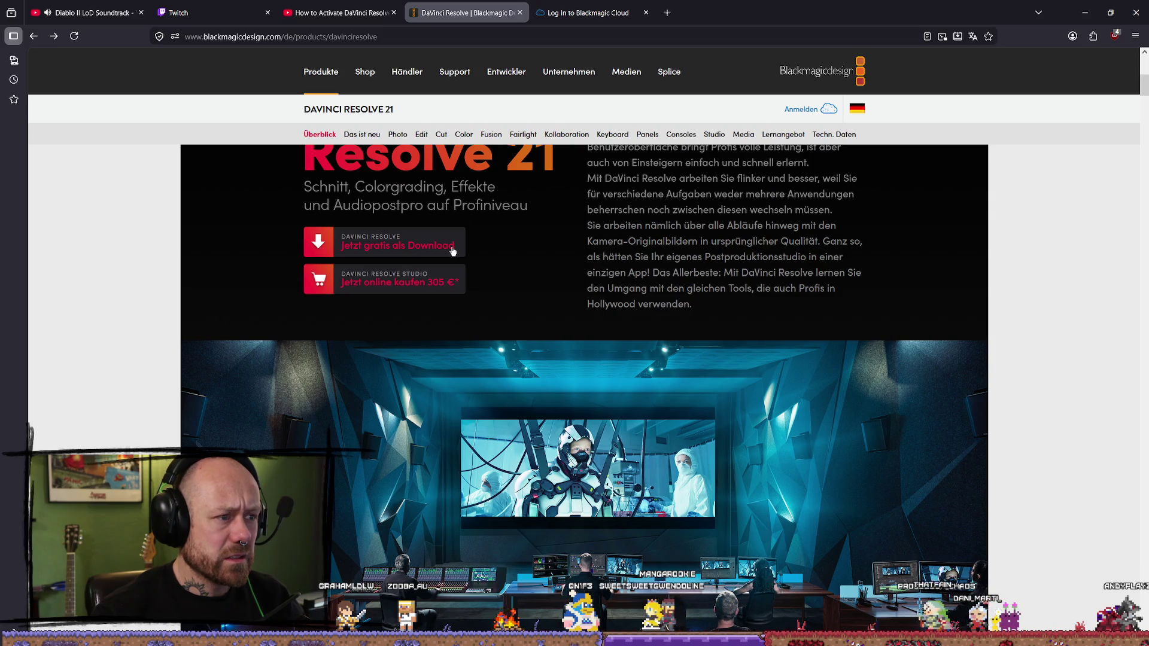
left_click(453, 251)
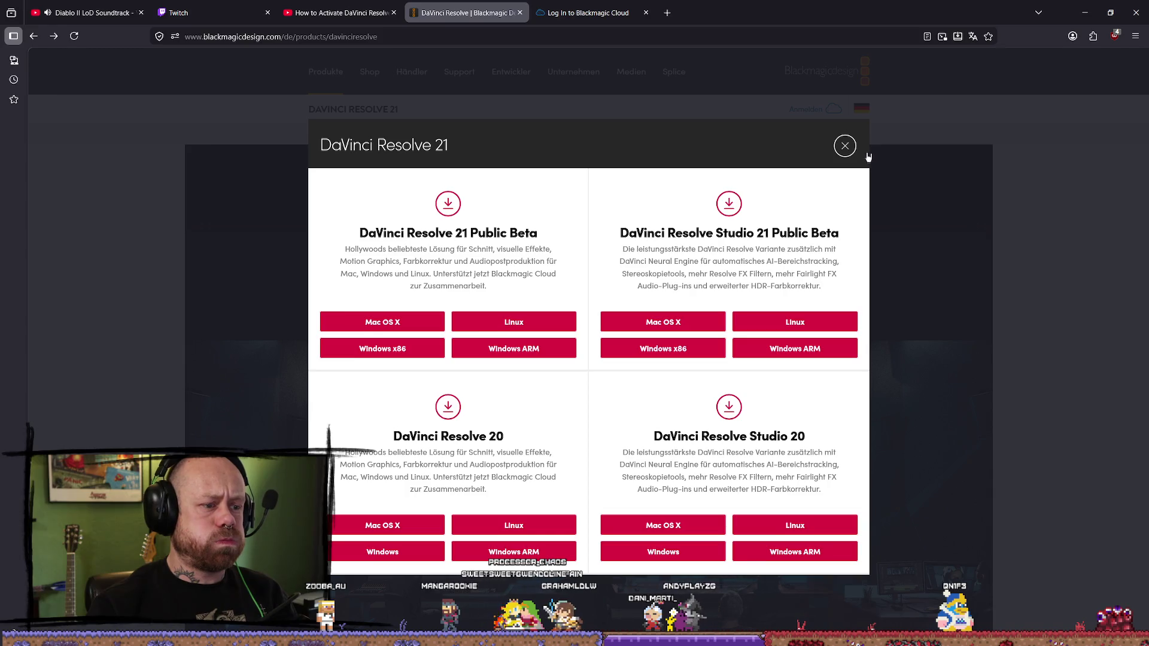
left_click(840, 145)
scroll(454, 110, "up", 5)
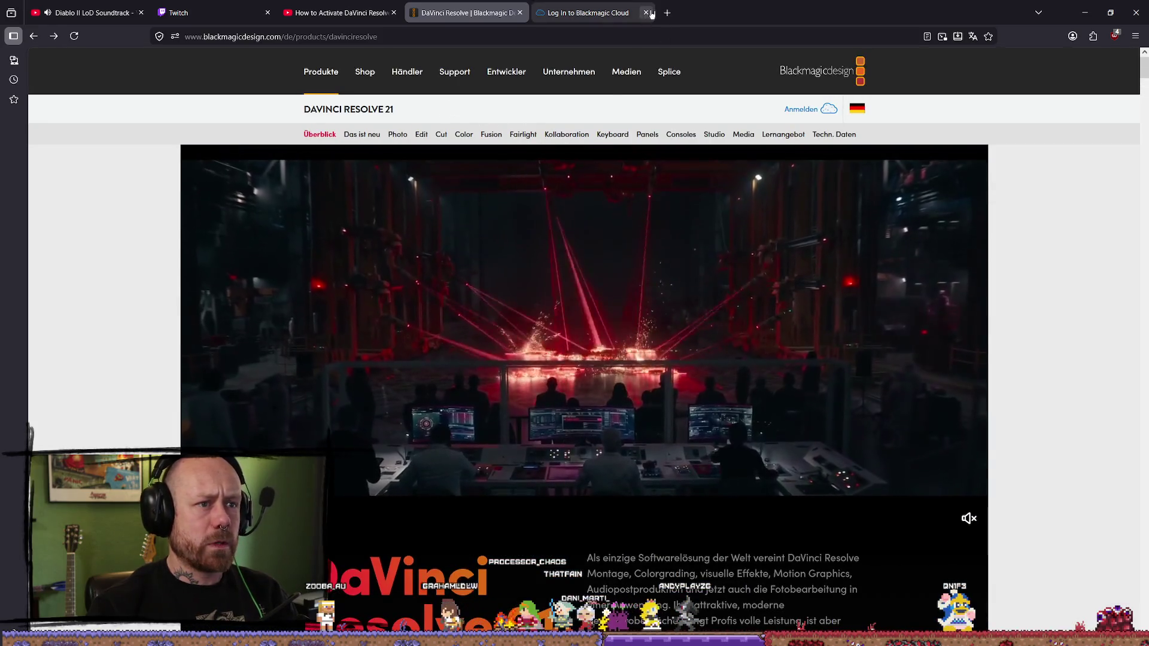
- In a new tab, search Google for 'davincie resolve studio 18 download'
key("ctrl+t")
type("davincie r")
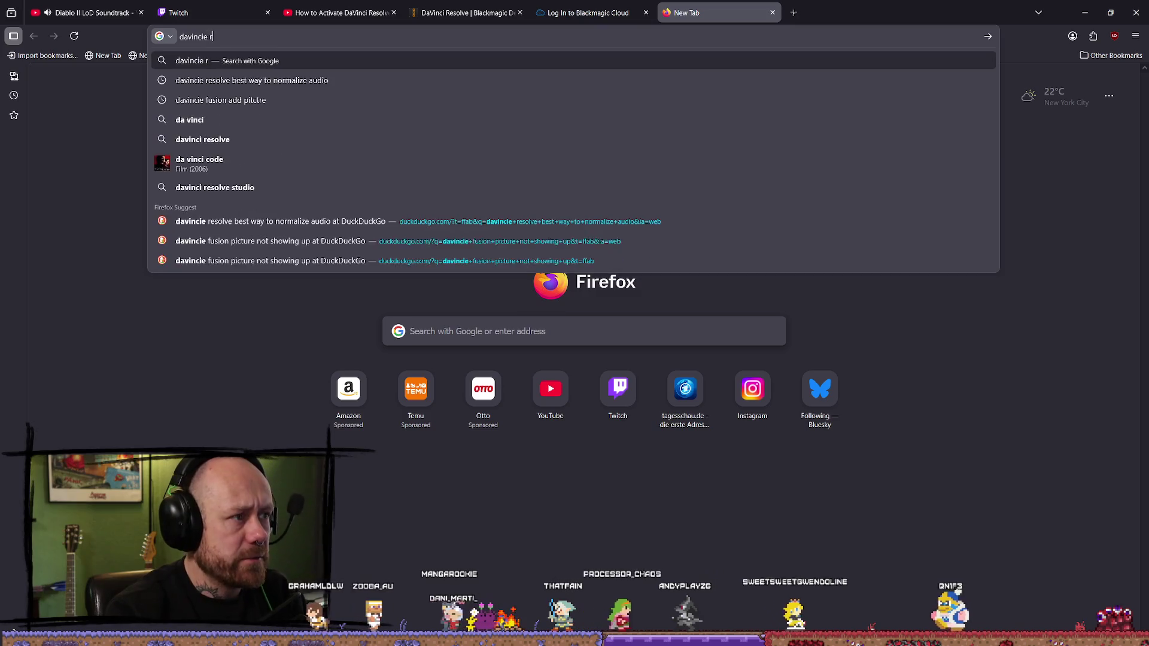
type("esolce ")
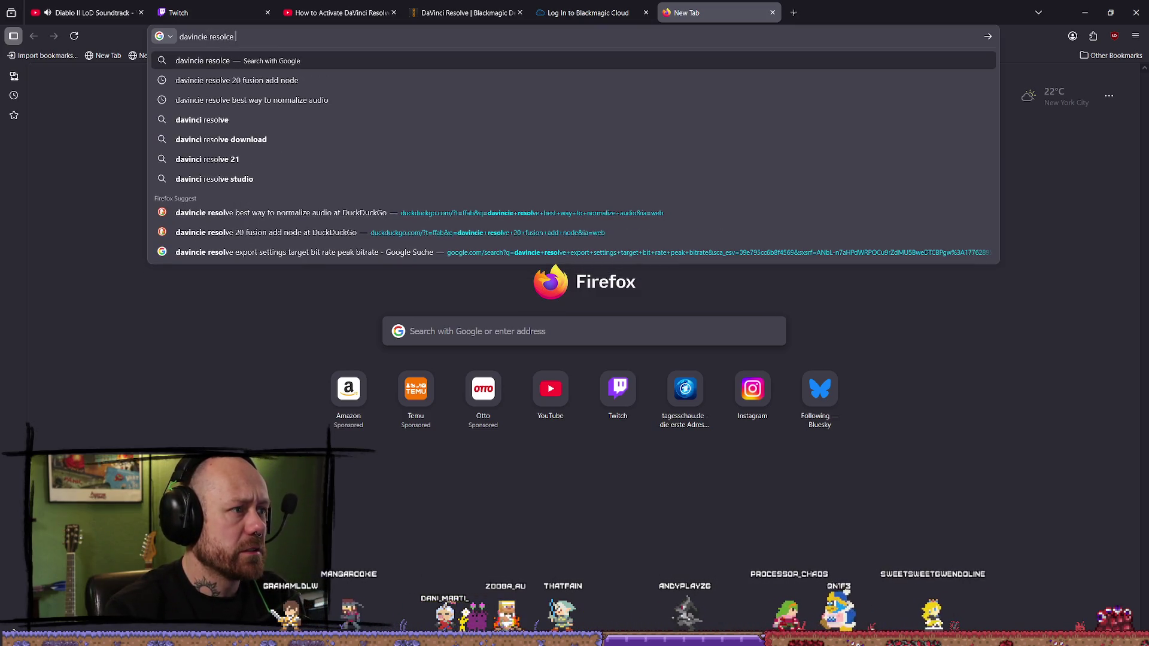
key("BackSpace")
key("BackSpace")
key("BackSpace")
type("ve studio 1")
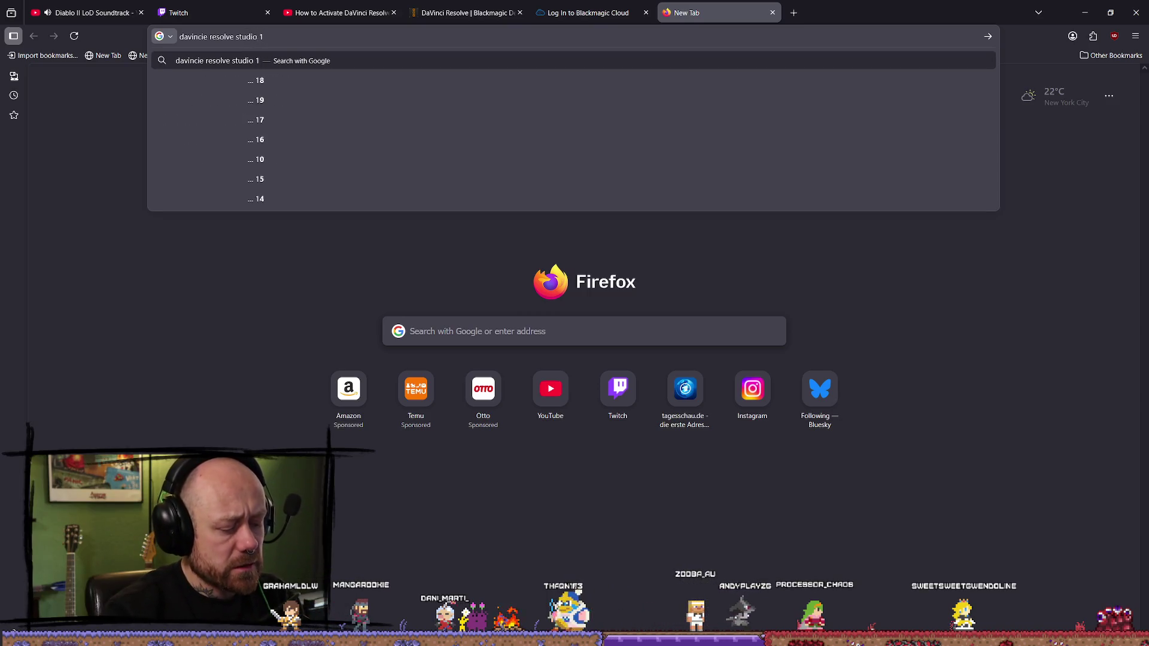
key("BackSpace")
key("BackSpace")
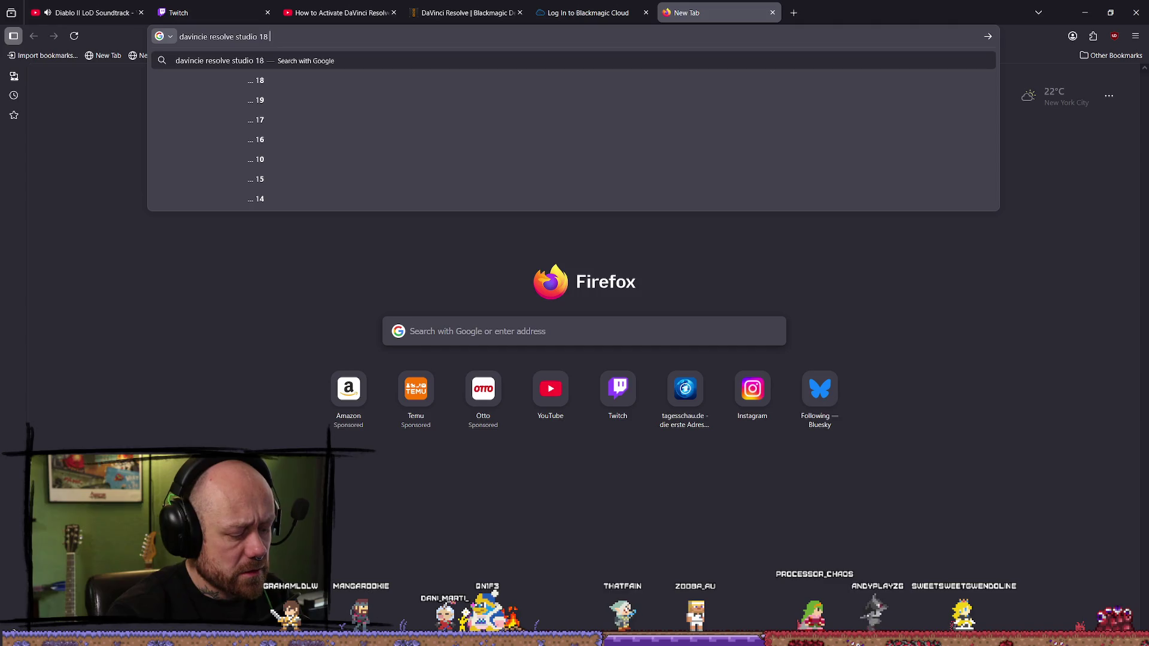
type("download")
key("Return")
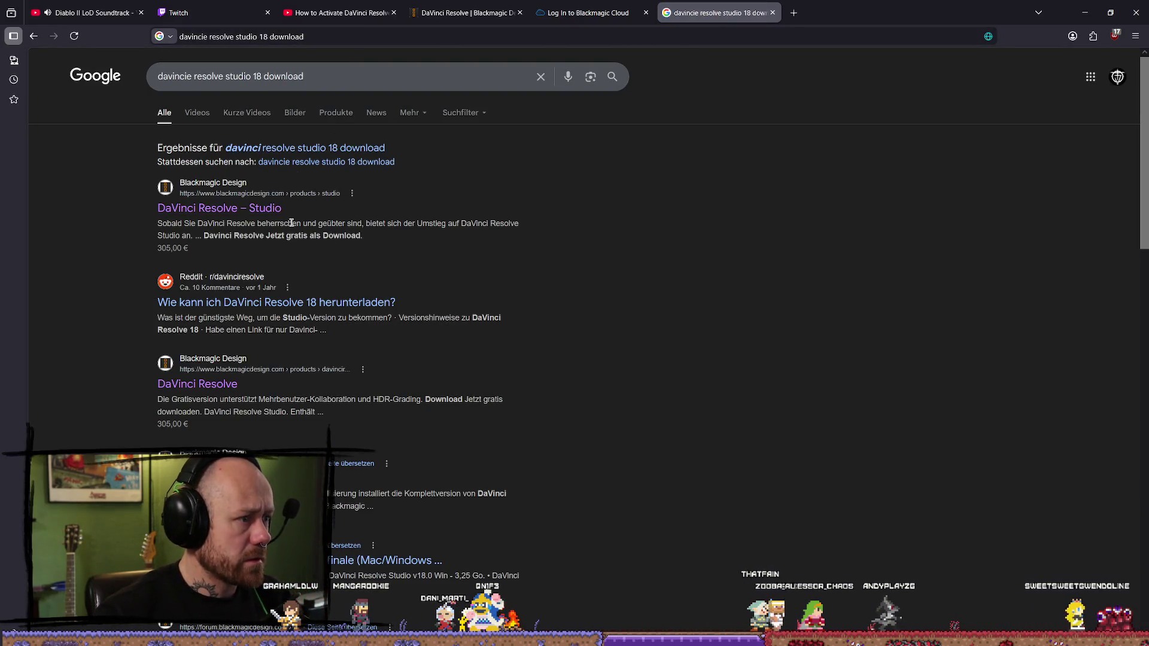
- Open the DaVinci Resolve – Studio result in a background tab, then the Support-Center result
middle_click(252, 210)
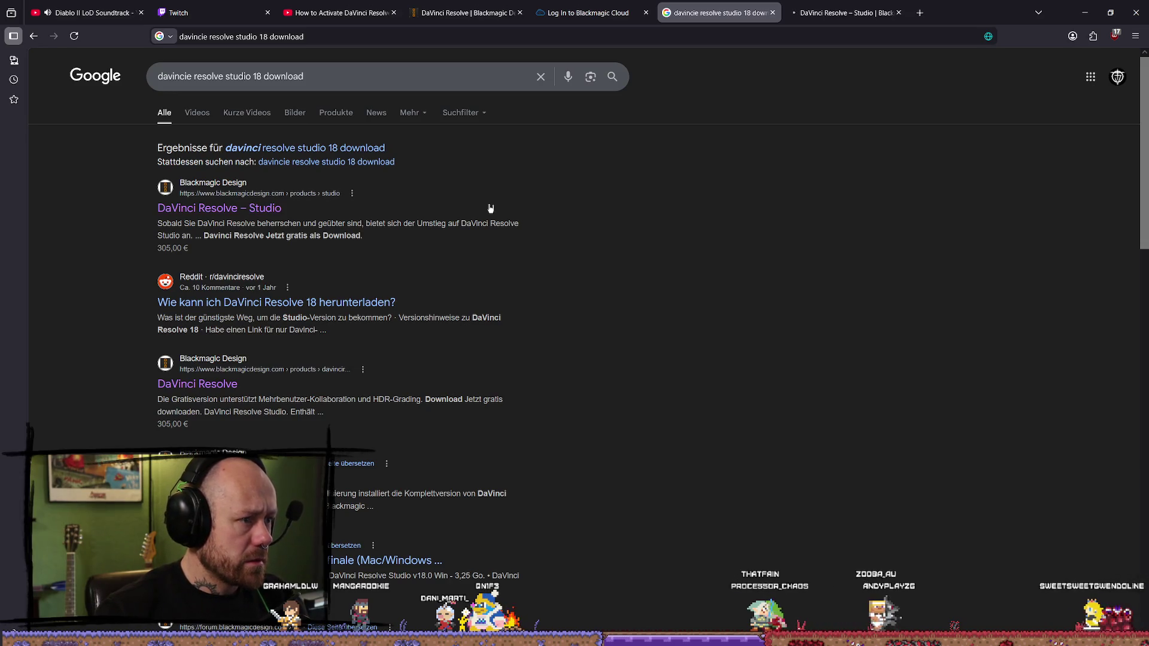
left_click(341, 147)
scroll(215, 251, "down", 1)
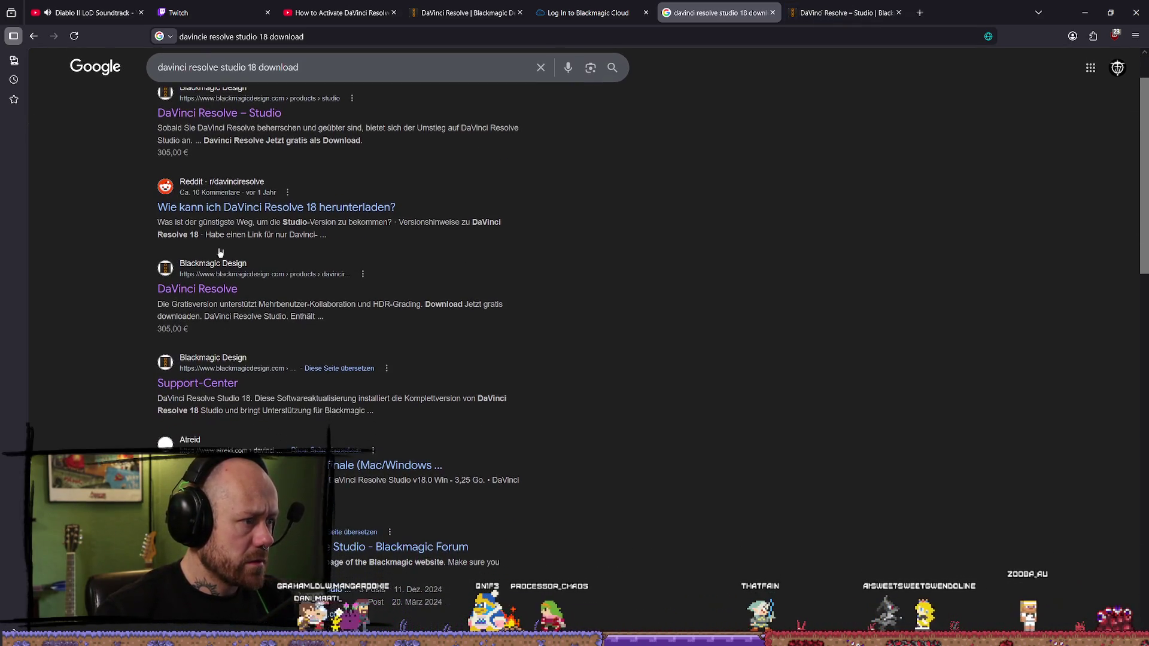
scroll(330, 356, "down", 1)
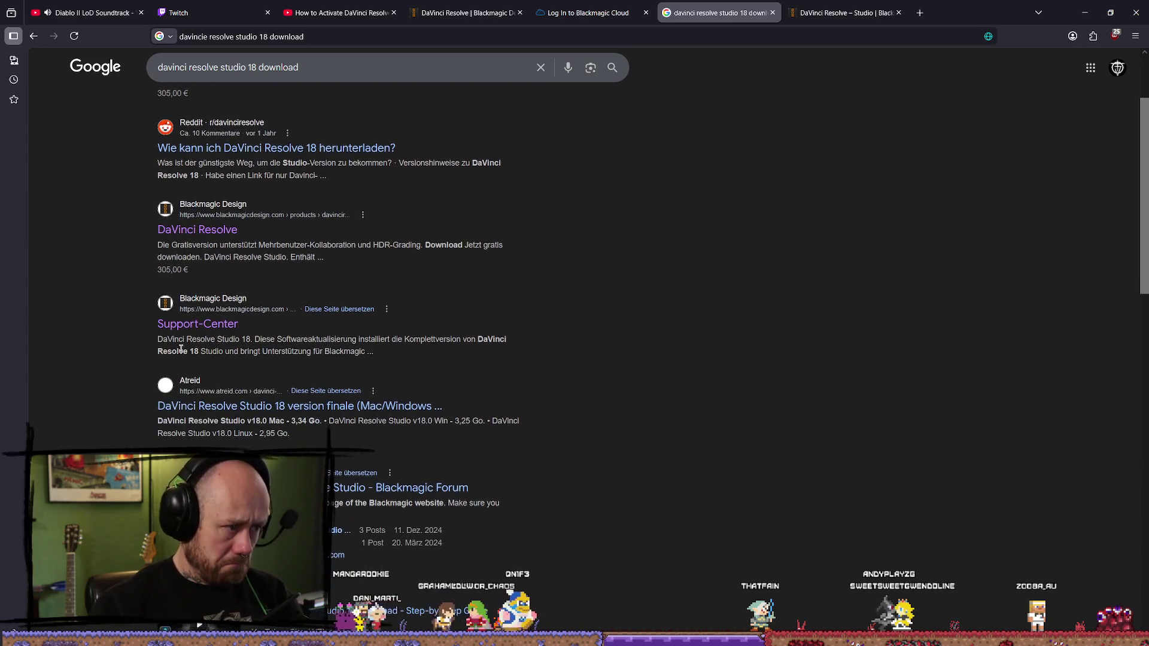
left_click(222, 333)
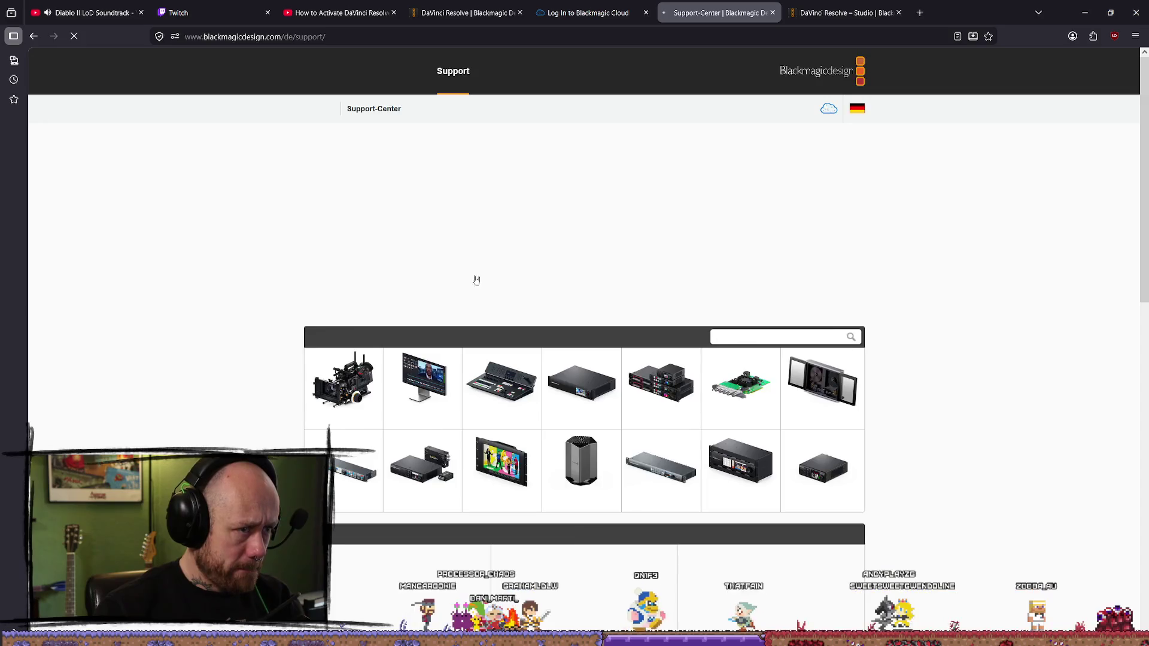
- Look over the Support-Center, DaVinci Resolve – Studio and Blackmagic Cloud login tabs
scroll(571, 207, "down", 5)
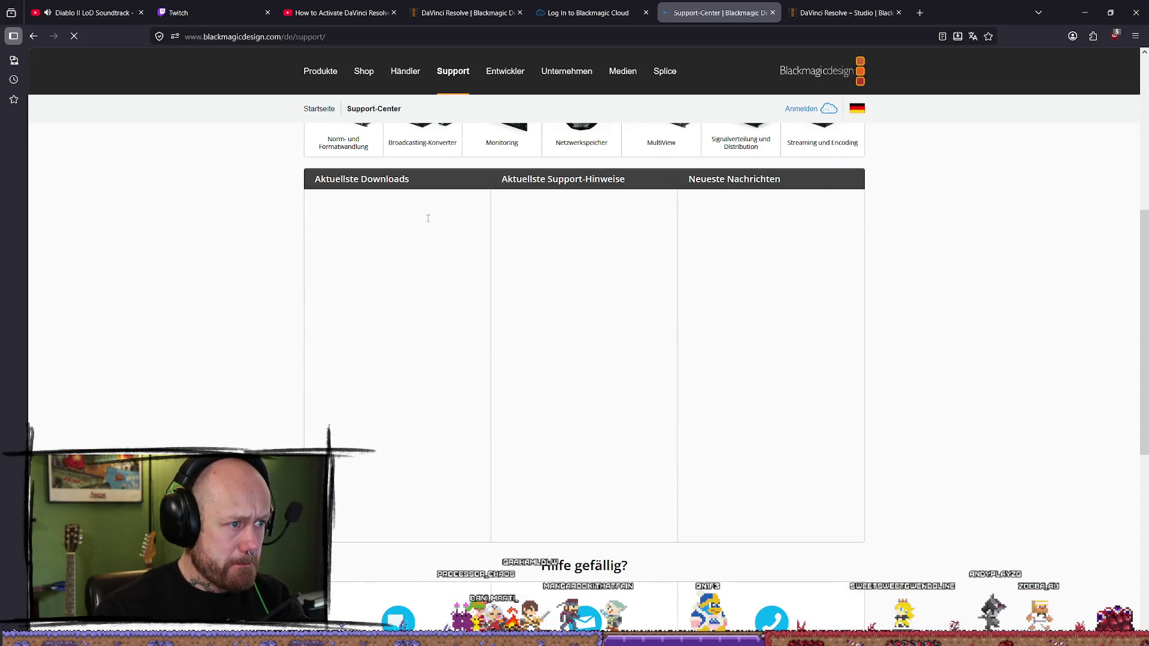
scroll(423, 304, "down", 10)
key("ctrl+Tab")
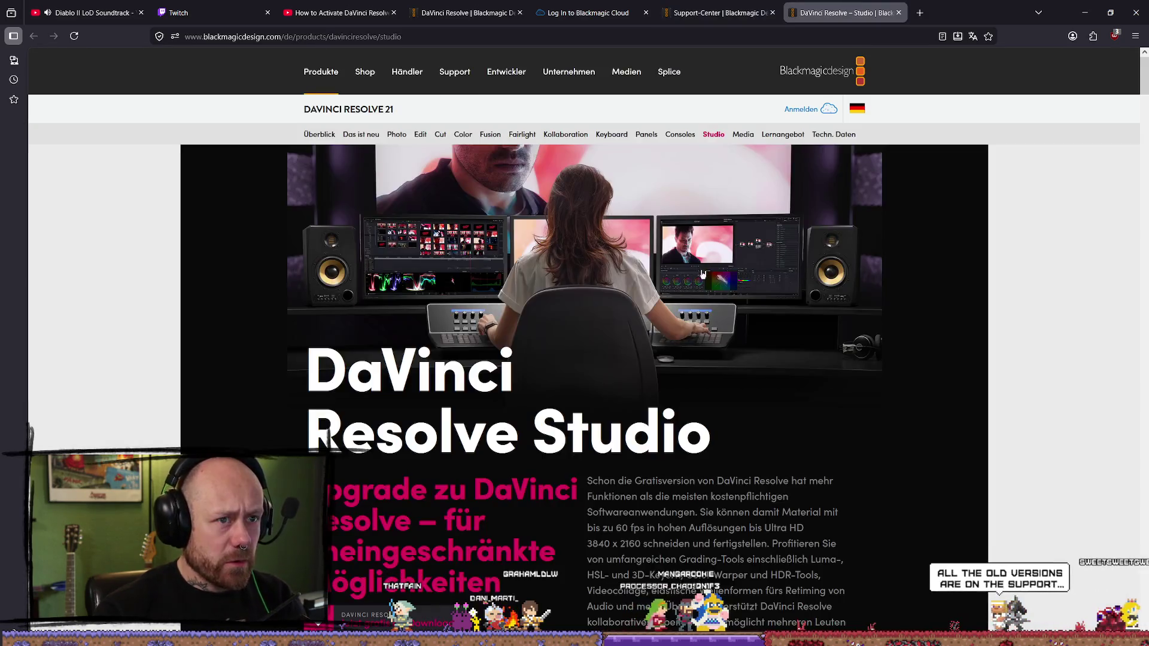
scroll(620, 308, "down", 3)
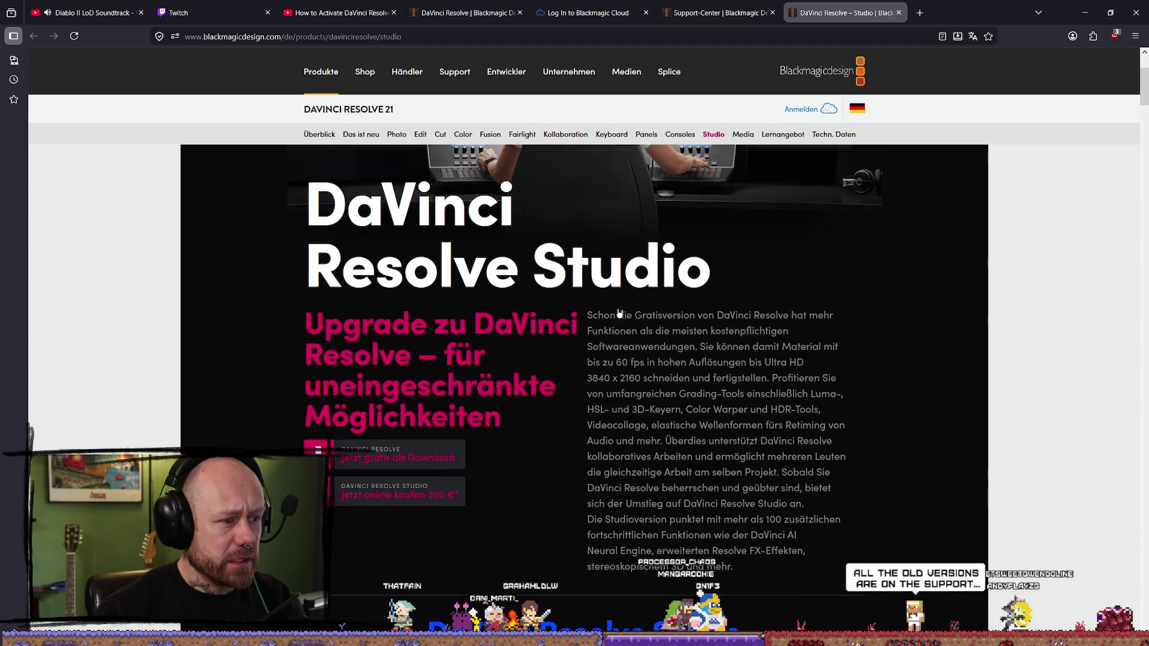
scroll(620, 309, "up", 3)
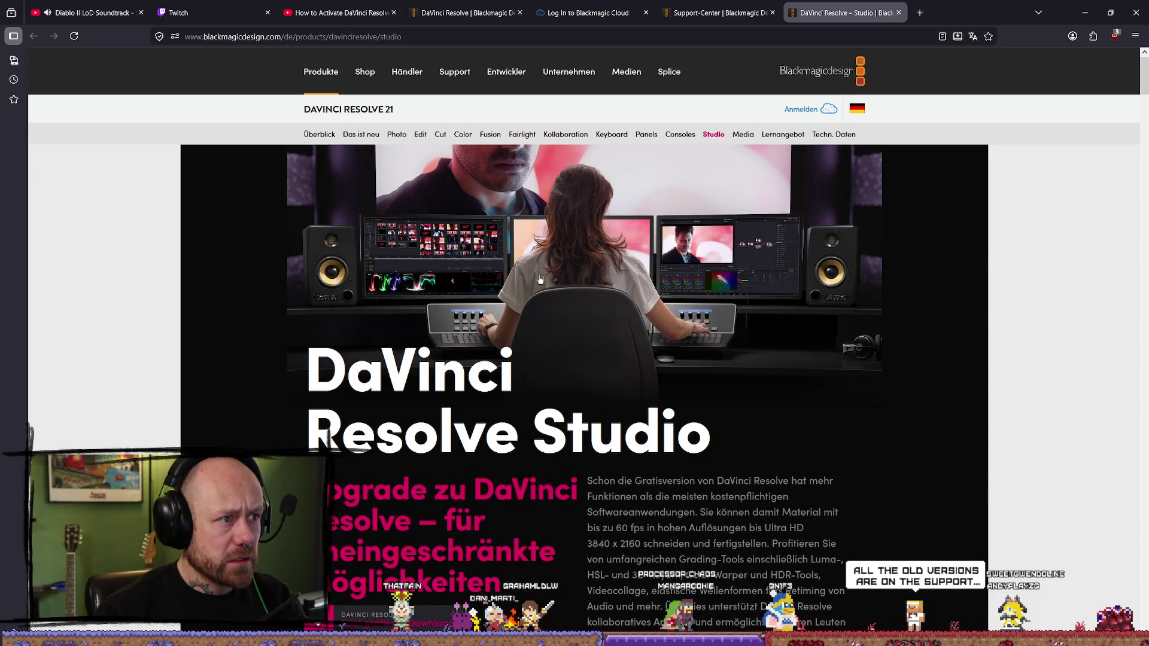
scroll(566, 290, "down", 10)
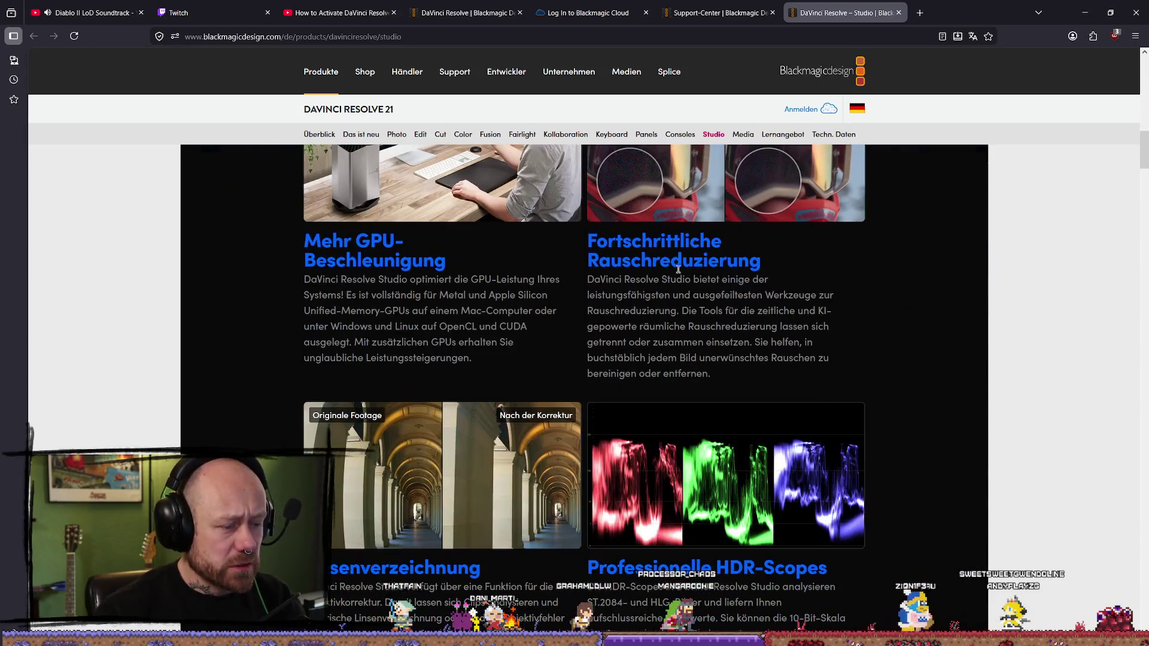
left_click(706, 11)
left_click(603, 6)
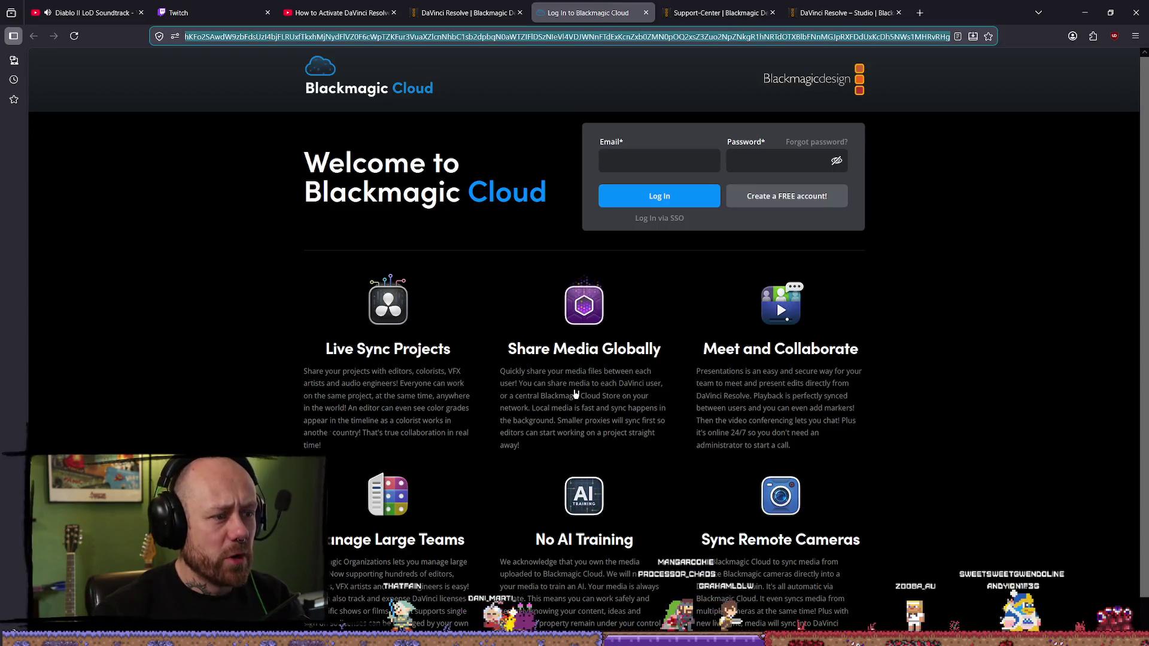
left_click(718, 13)
- Go back to the Google results and scroll down to the Studio 18 download videos
key("alt+Left")
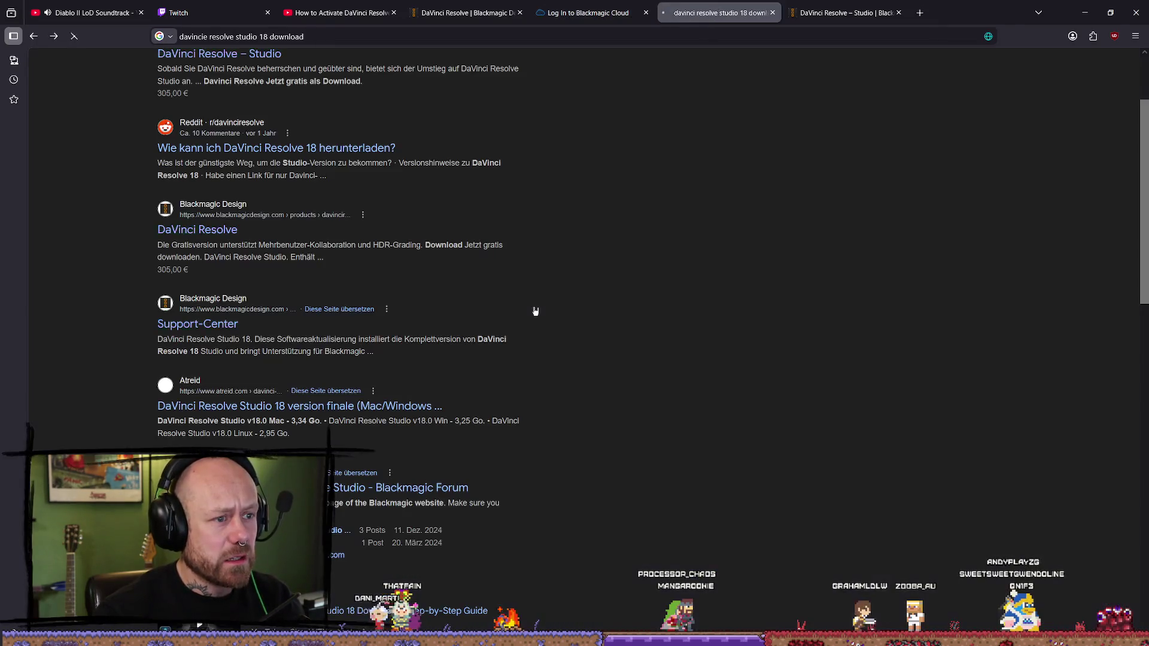
scroll(537, 360, "down", 3)
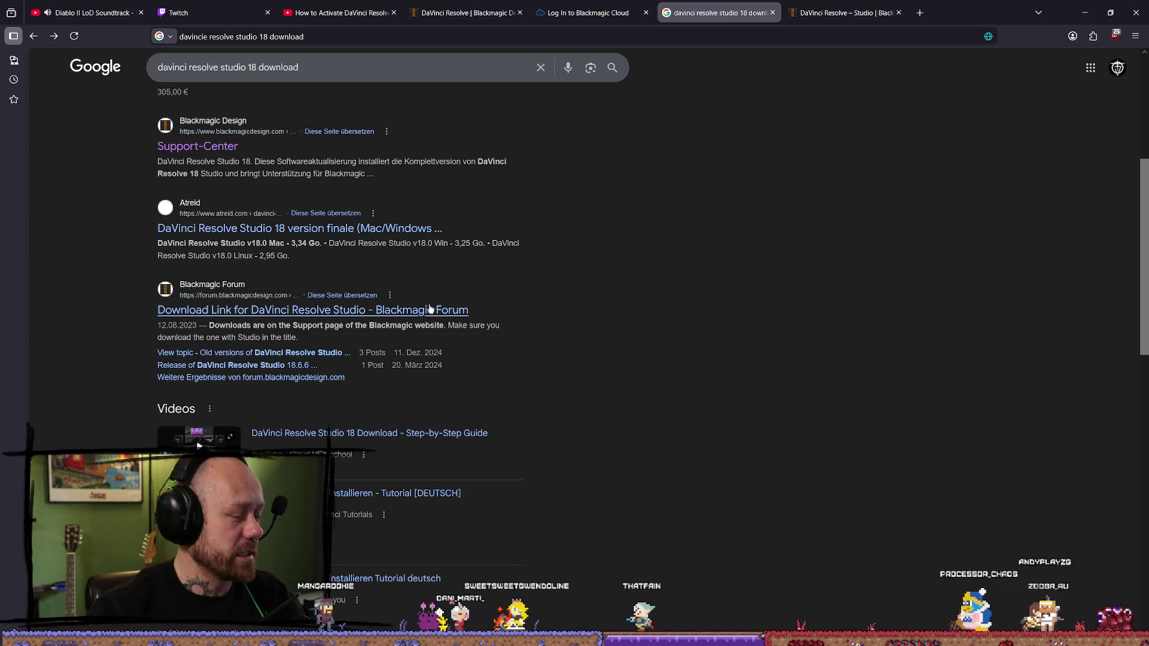
scroll(579, 439, "down", 7)
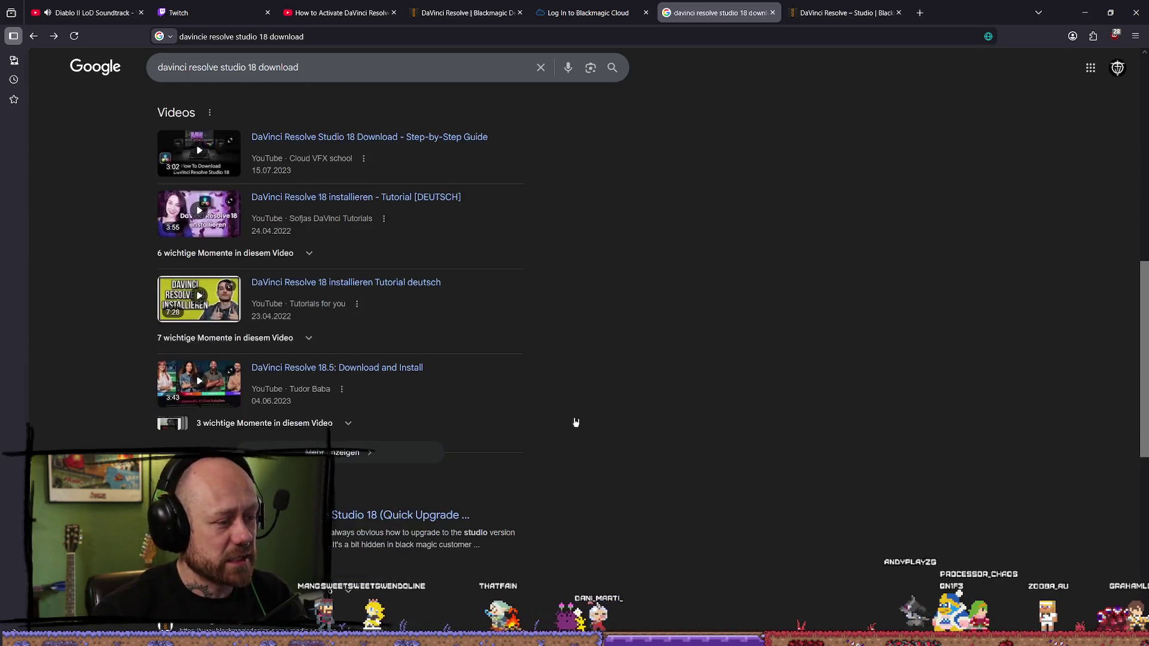
scroll(577, 413, "down", 3)
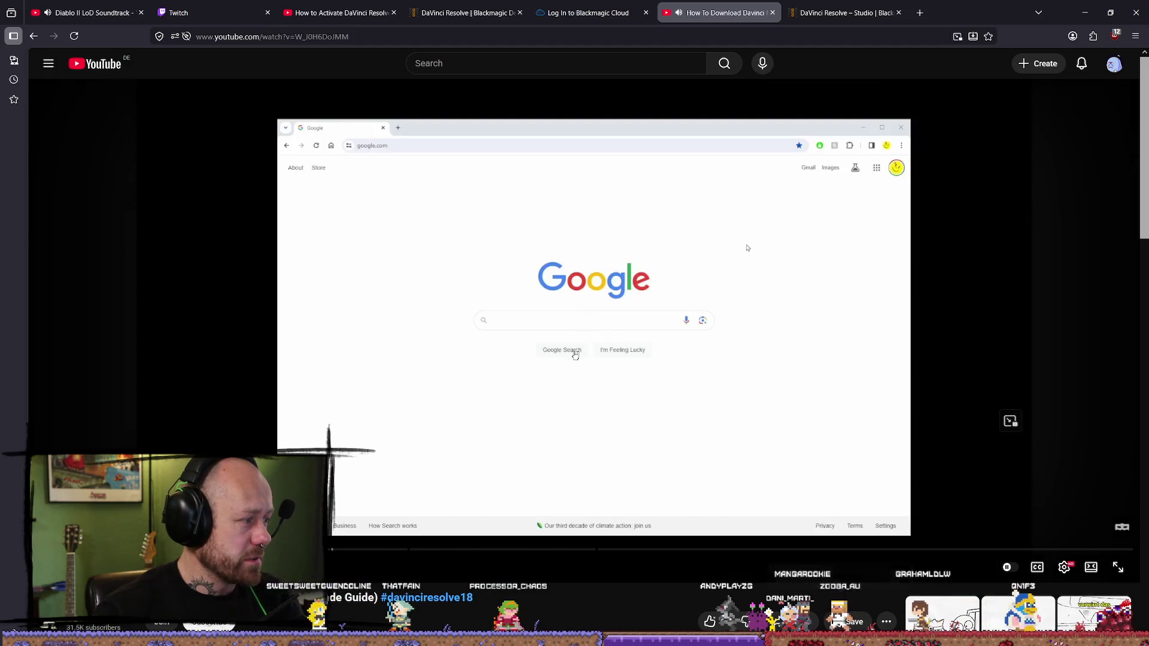
- Pause and resume the Studio 18 download guide, toggle fullscreen, then close its tab
left_click(747, 248)
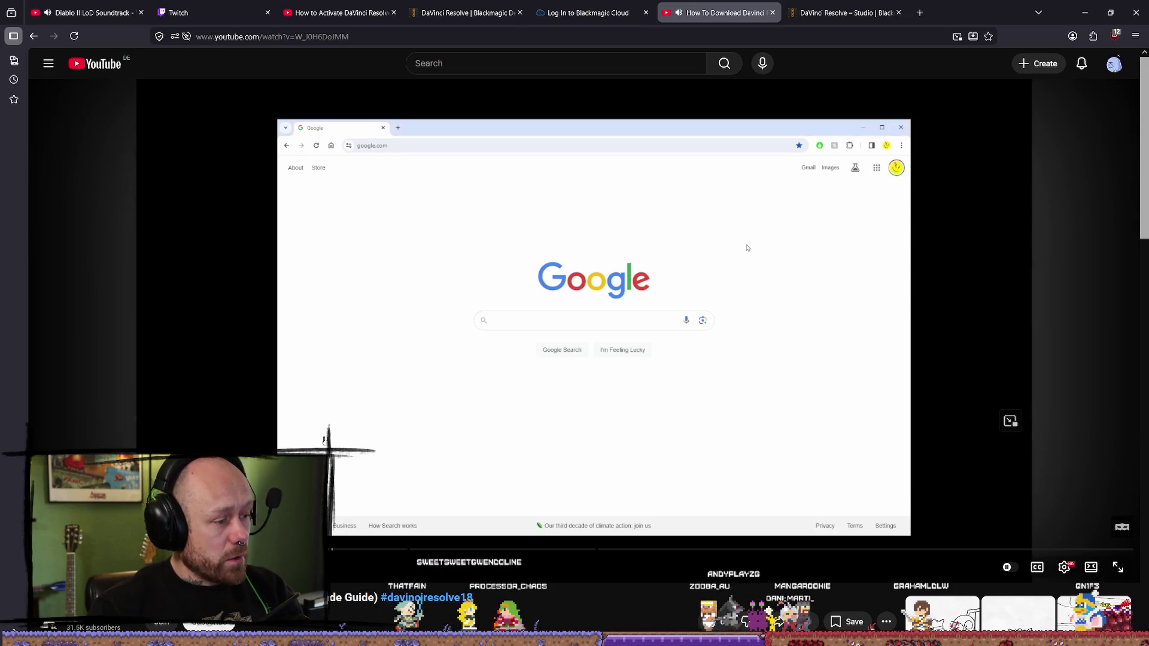
left_click(746, 247)
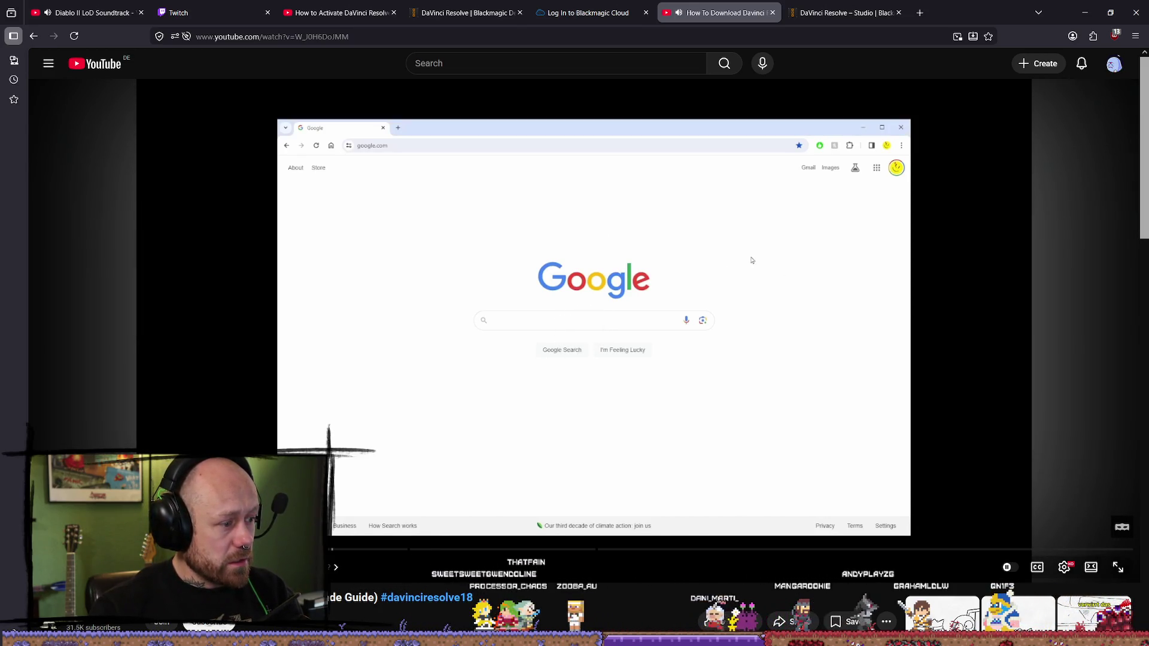
left_click(706, 127)
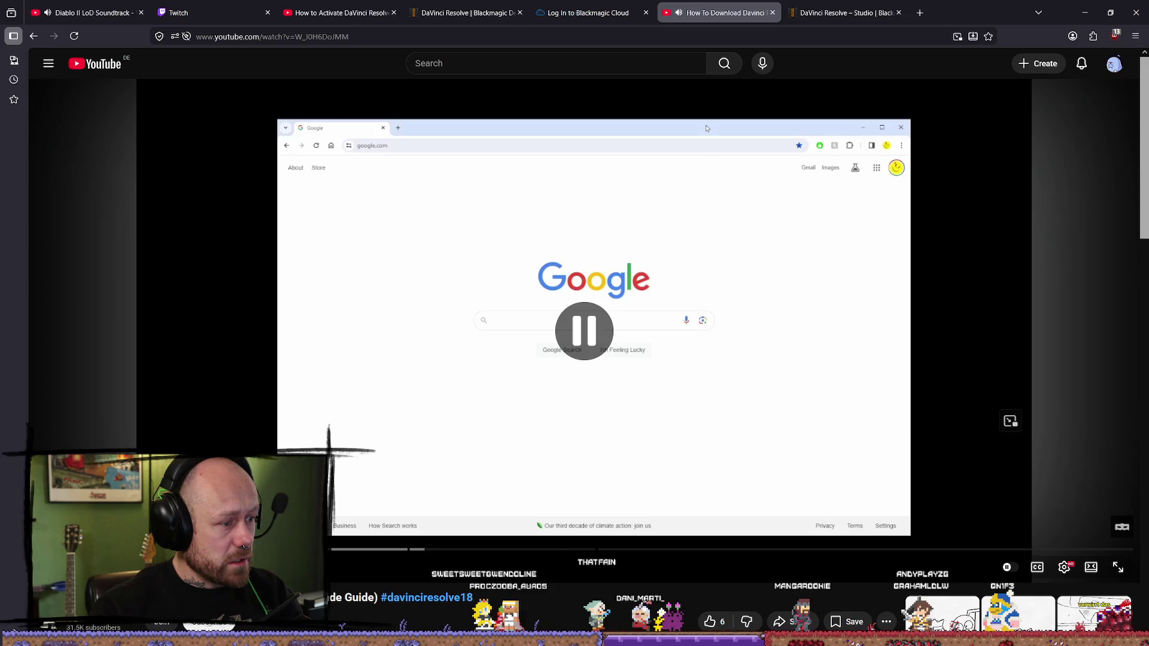
double_click(517, 453)
double_click(605, 456)
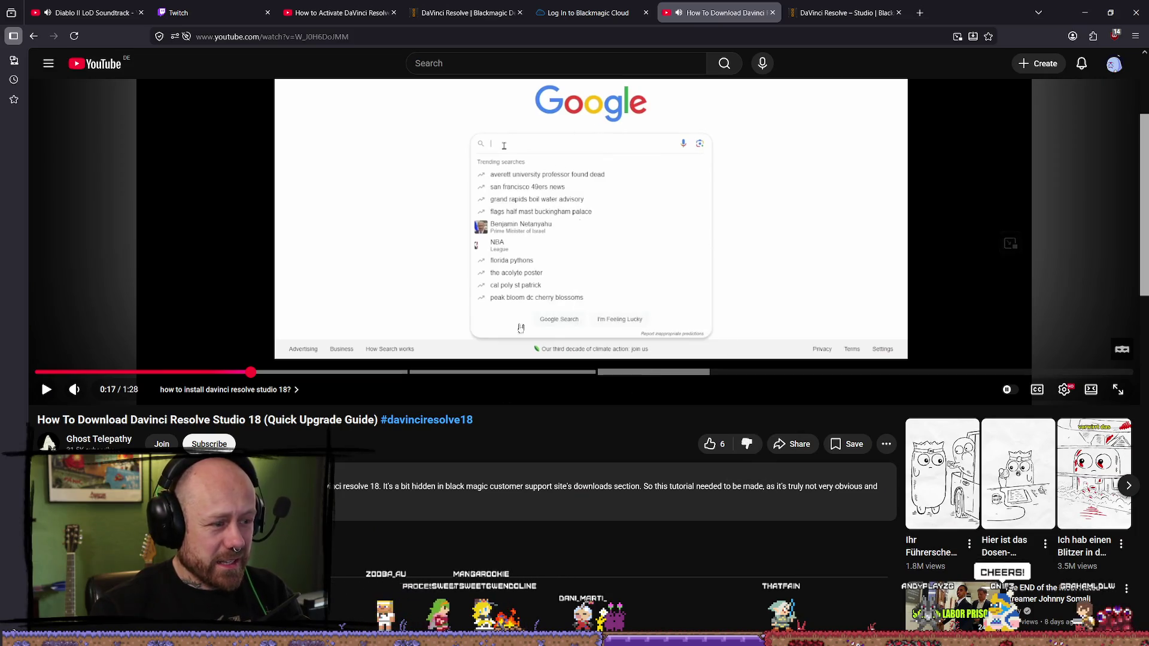
left_click(773, 13)
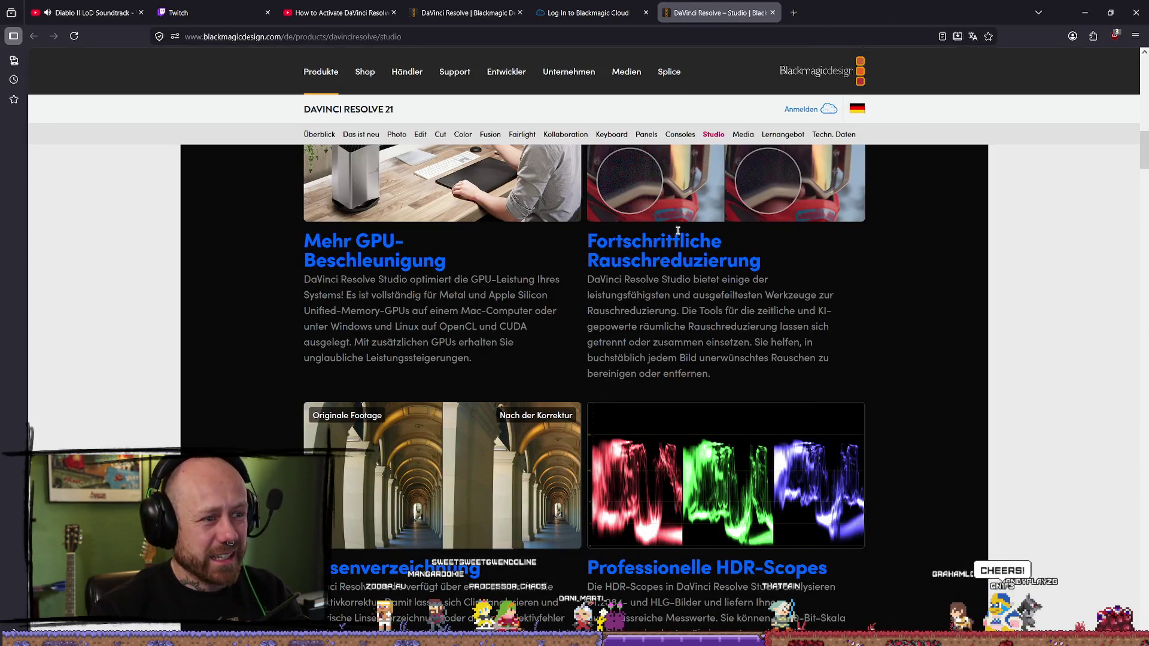
- Switch to the DaVinci Resolve overview tab and go to the Support-Center page
scroll(678, 234, "up", 10)
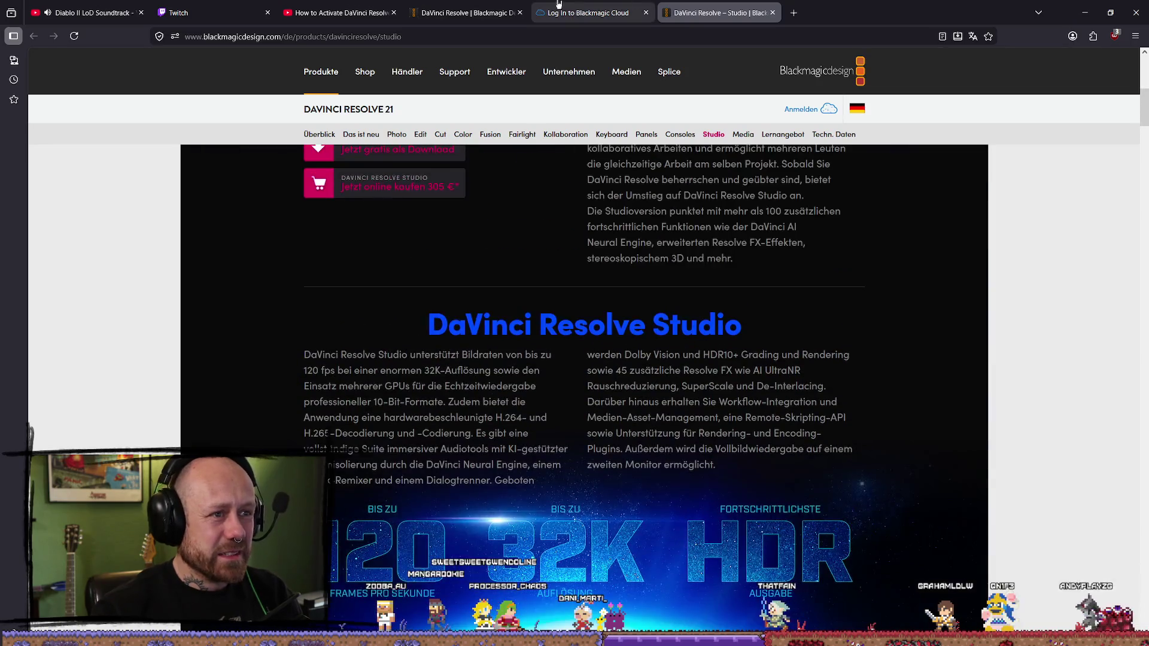
left_click(558, 5)
left_click(466, 13)
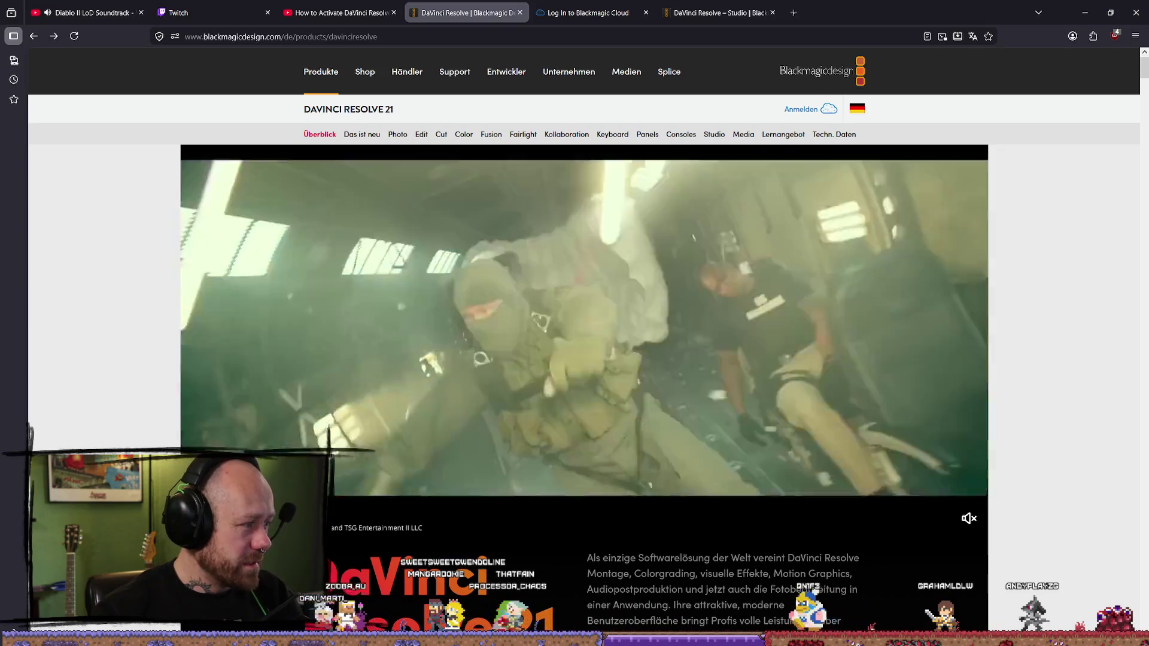
left_click(456, 72)
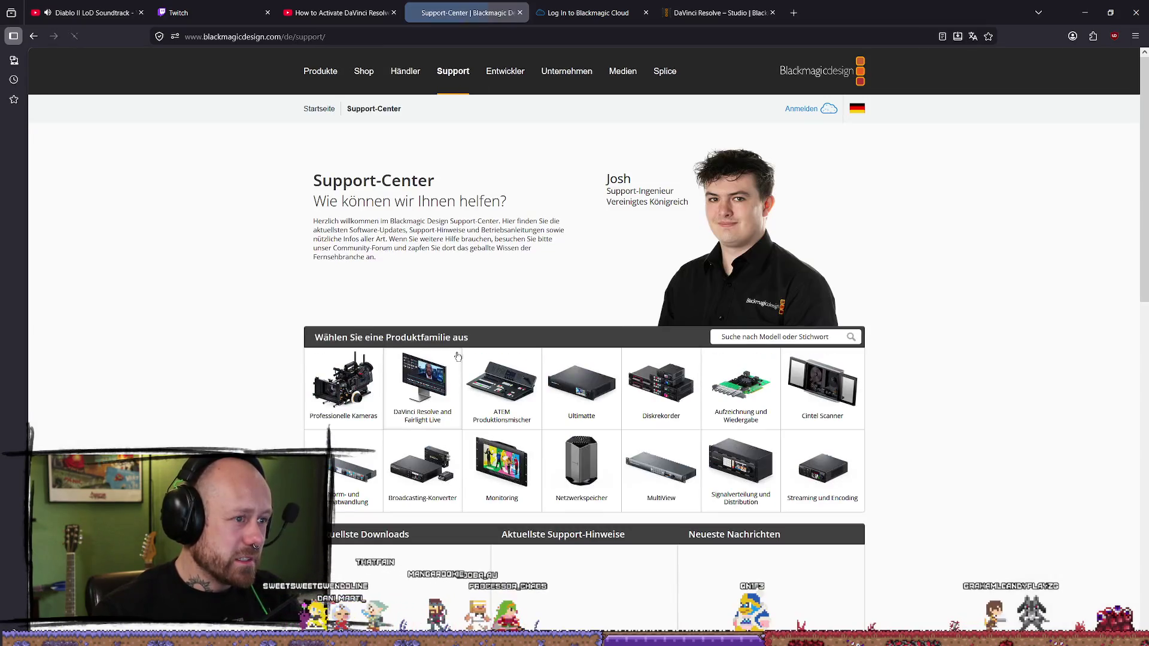
- Search the Support-Center products for 'resolve'
scroll(487, 271, "down", 1)
left_click(777, 276)
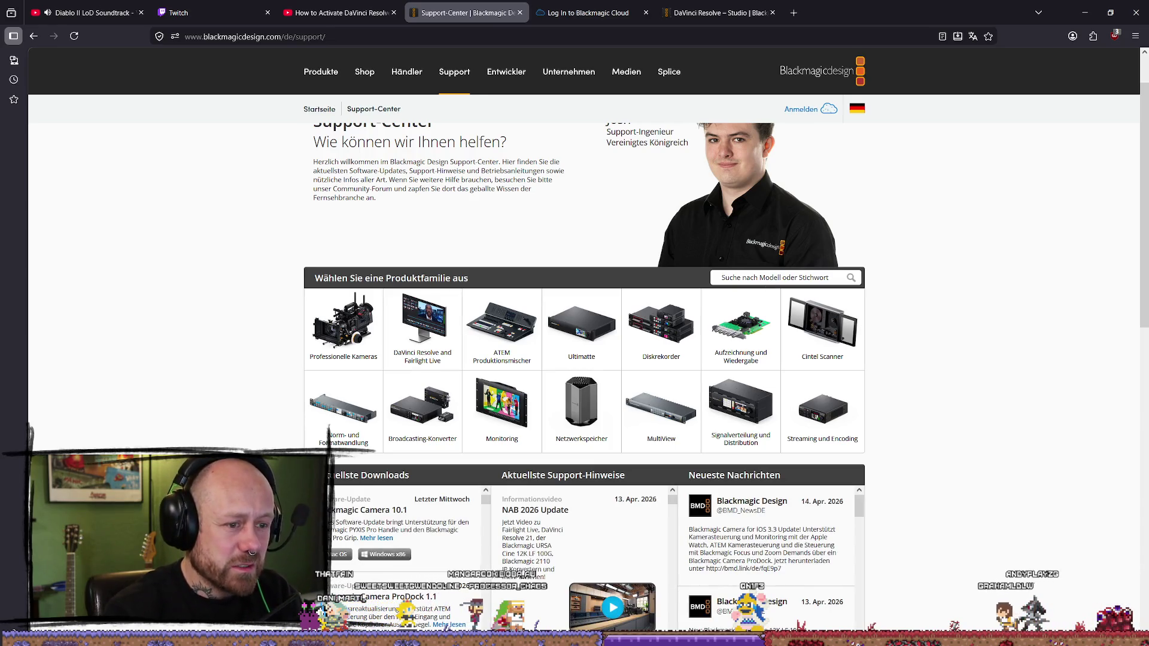
type("resolve")
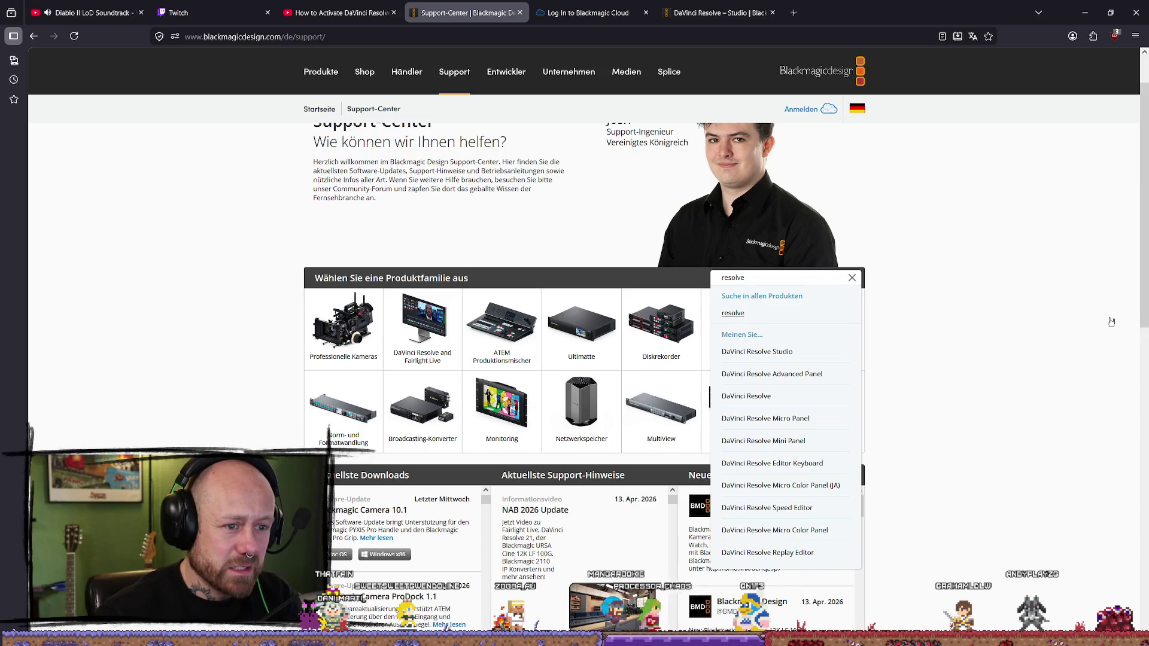
left_click(1058, 322)
- Scroll Aktuellste Downloads to DaVinci Resolve Studio 18.1.3 Update and open its Mehr lesen notes
scroll(1047, 264, "down", 5)
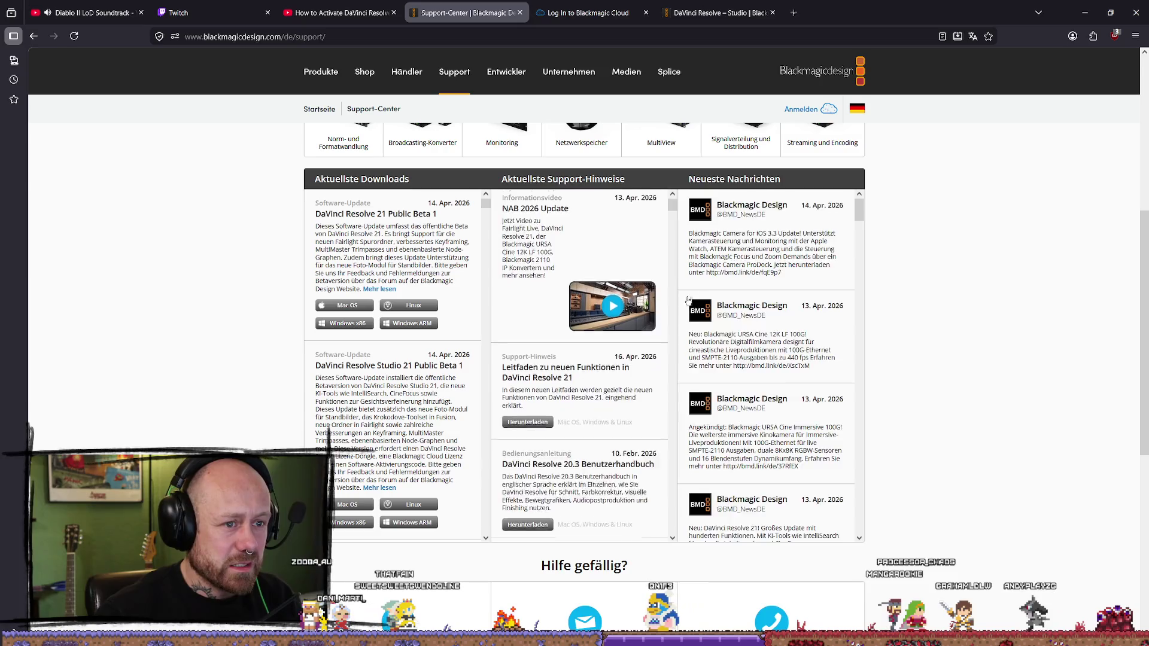
scroll(687, 293, "down", 2)
scroll(426, 369, "down", 6)
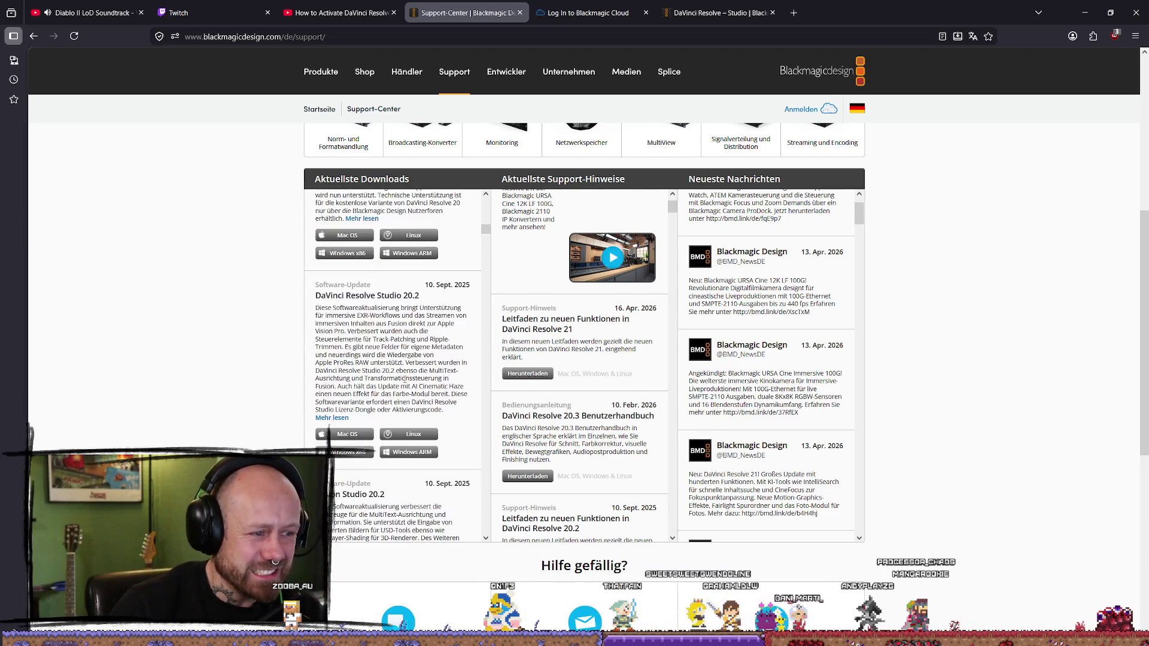
scroll(412, 389, "down", 10)
scroll(426, 392, "up", 2)
scroll(439, 391, "down", 5)
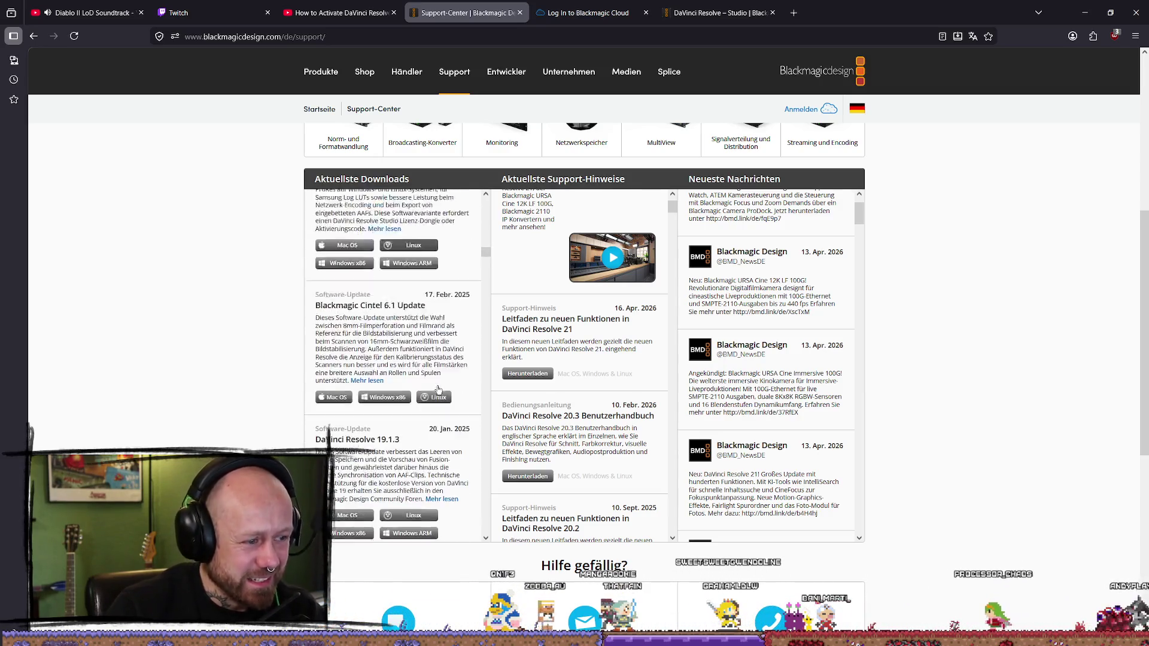
scroll(435, 387, "down", 5)
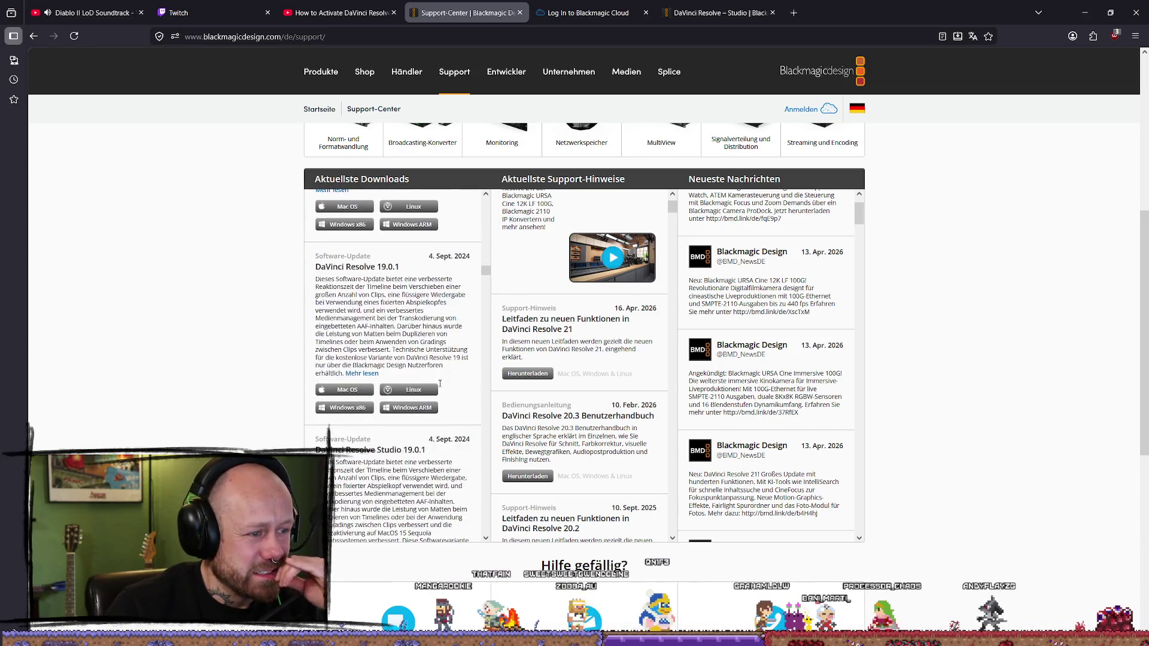
scroll(442, 387, "down", 8)
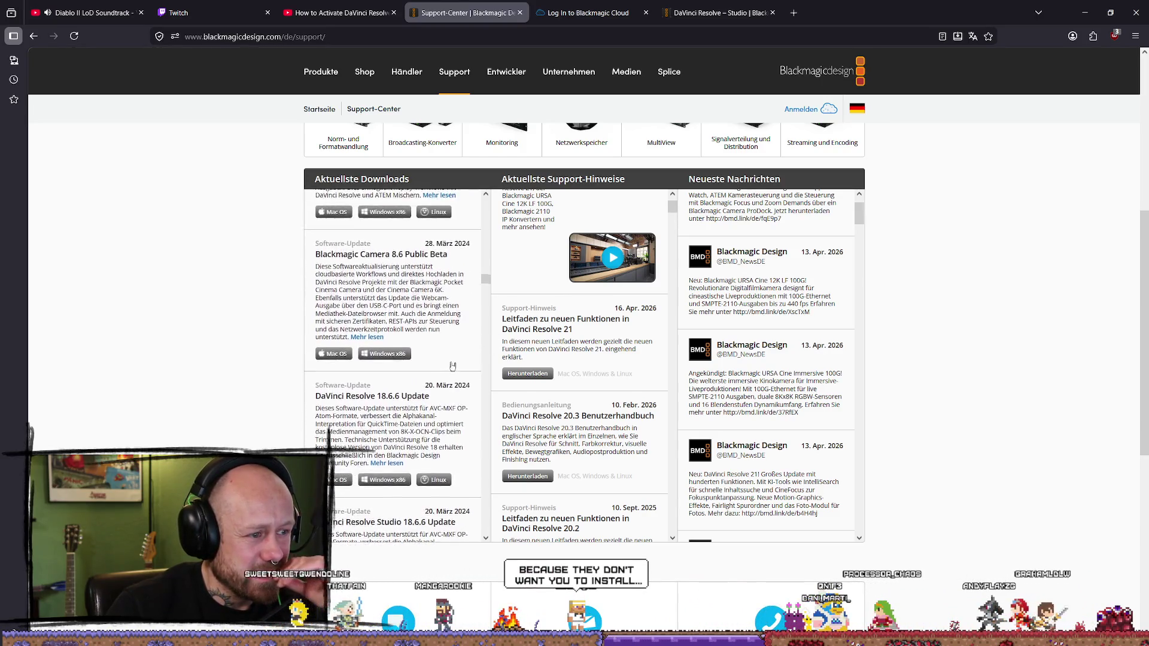
scroll(449, 366, "down", 5)
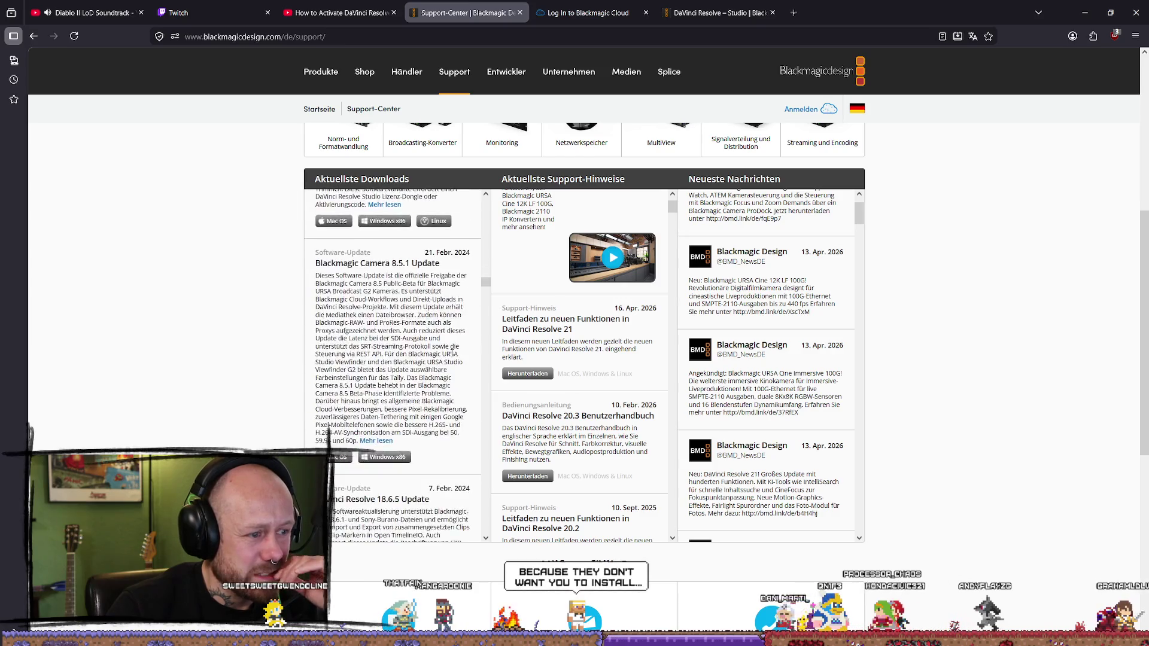
scroll(449, 353, "down", 1)
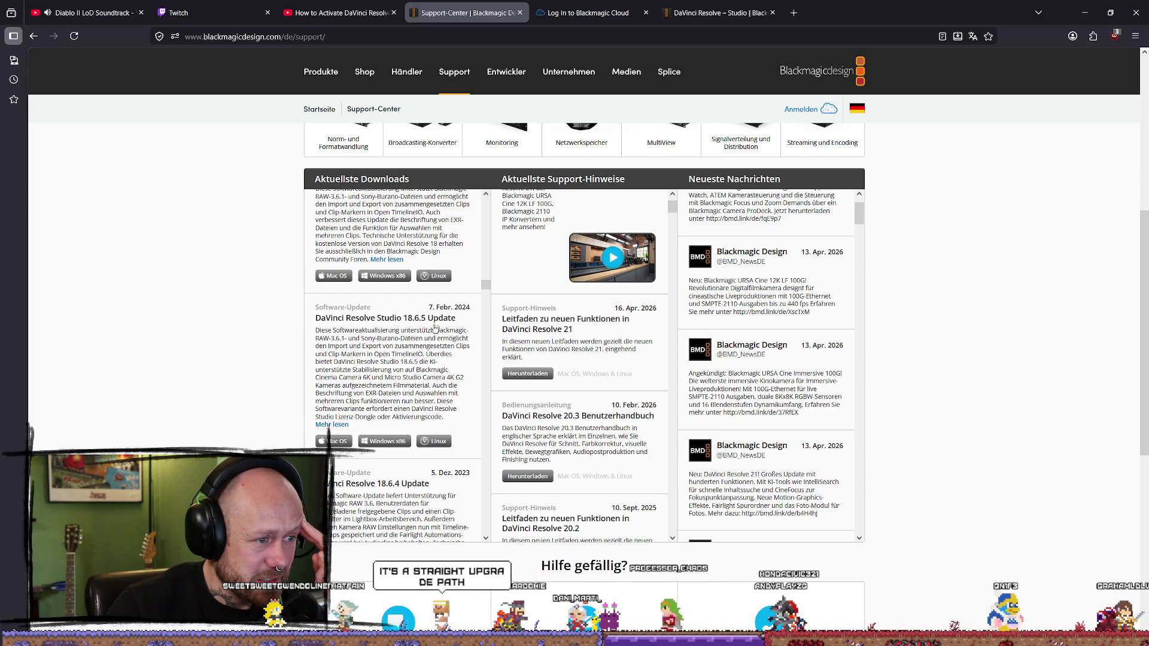
scroll(413, 338, "up", 5)
scroll(443, 346, "down", 10)
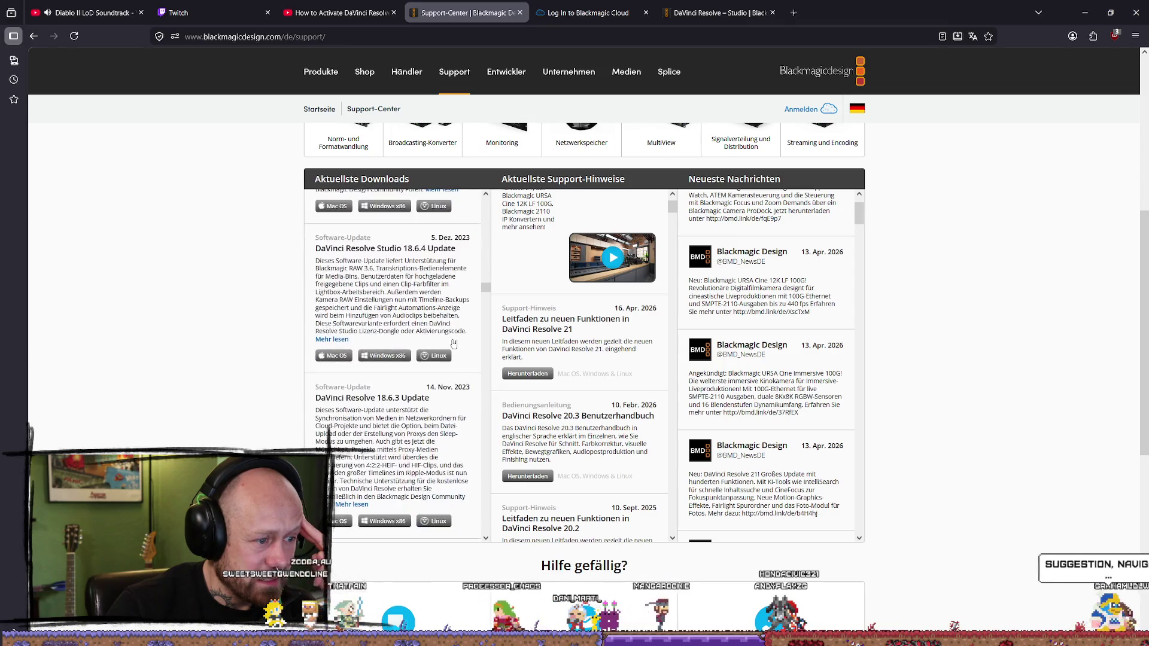
scroll(455, 340, "down", 10)
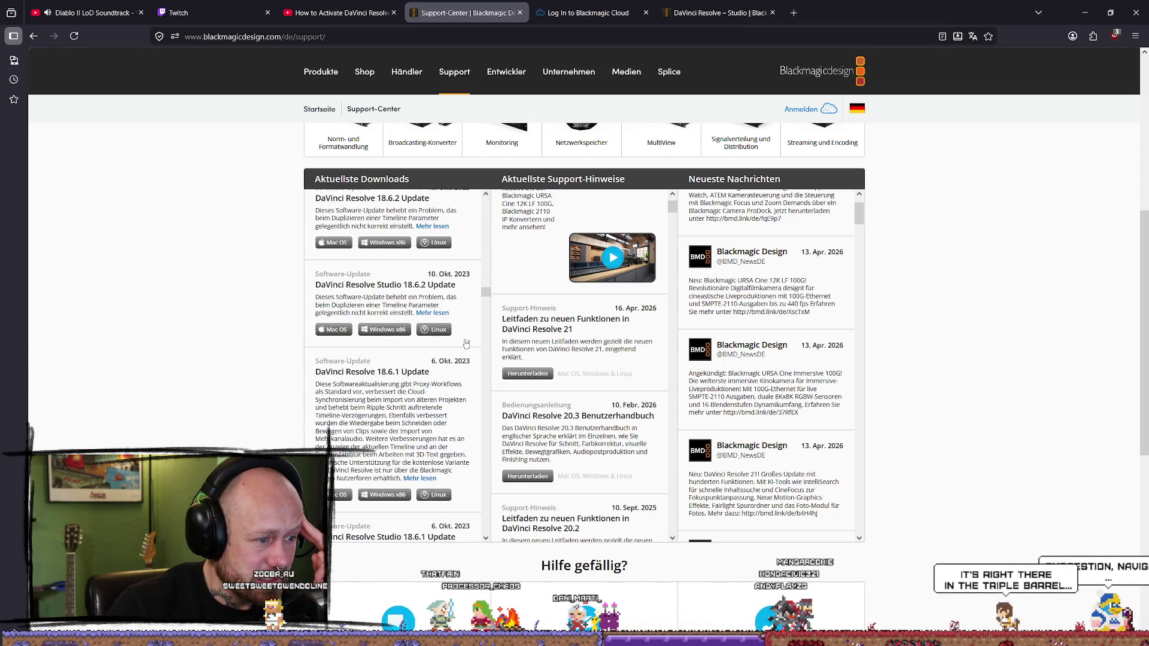
scroll(465, 343, "down", 10)
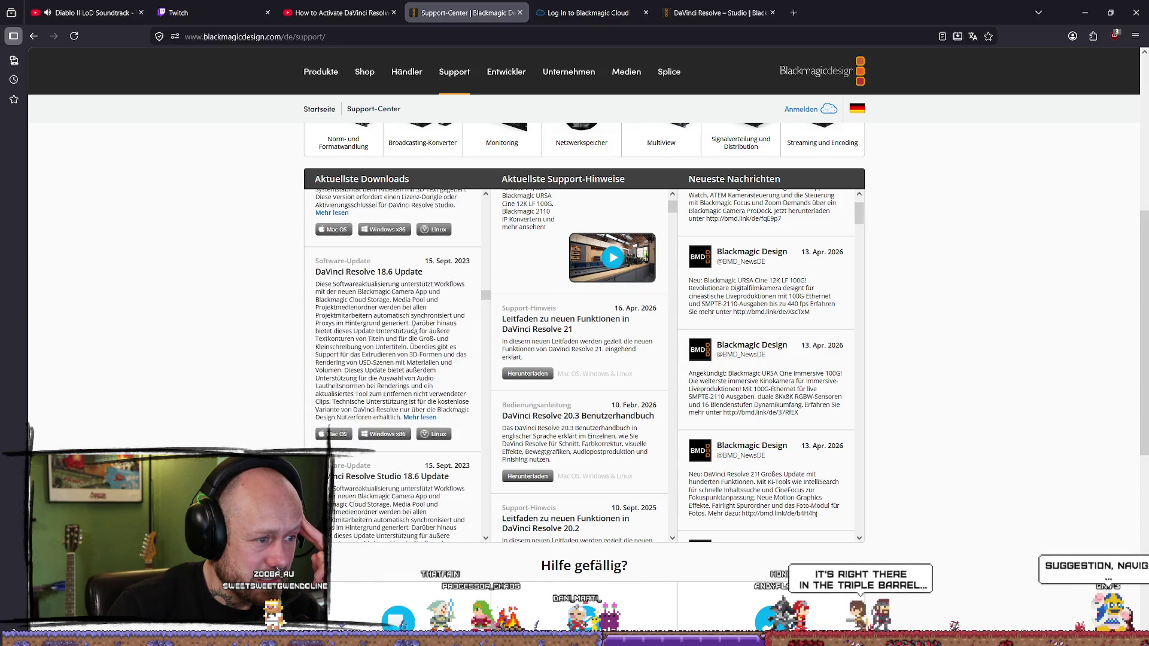
scroll(410, 274, "down", 10)
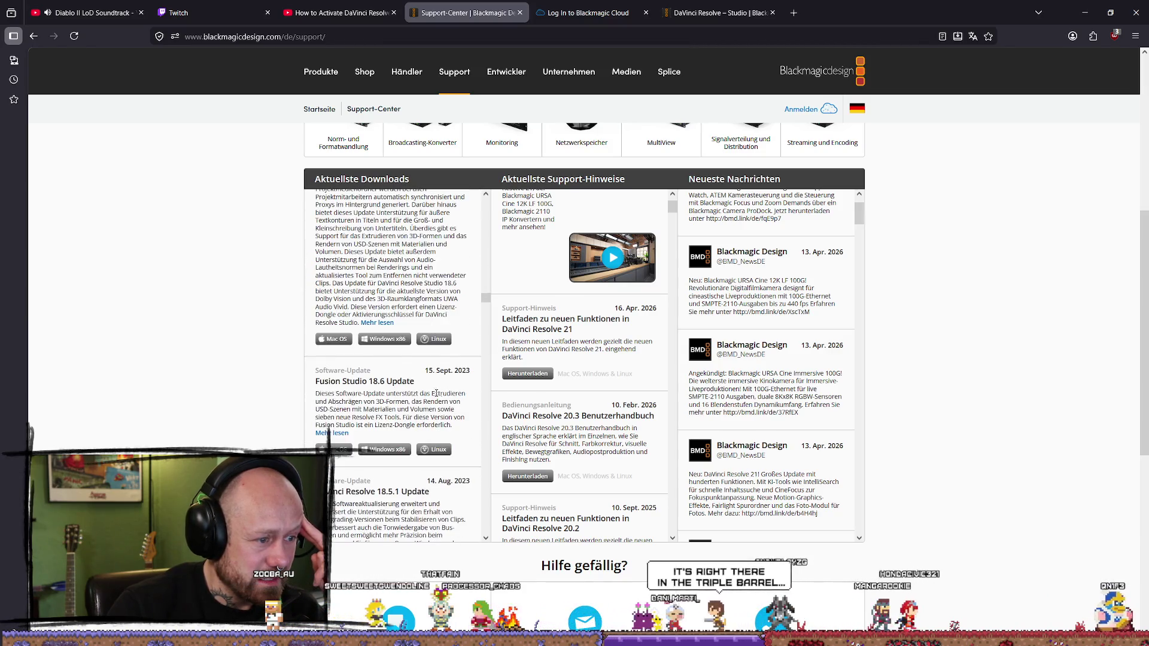
scroll(381, 348, "down", 10)
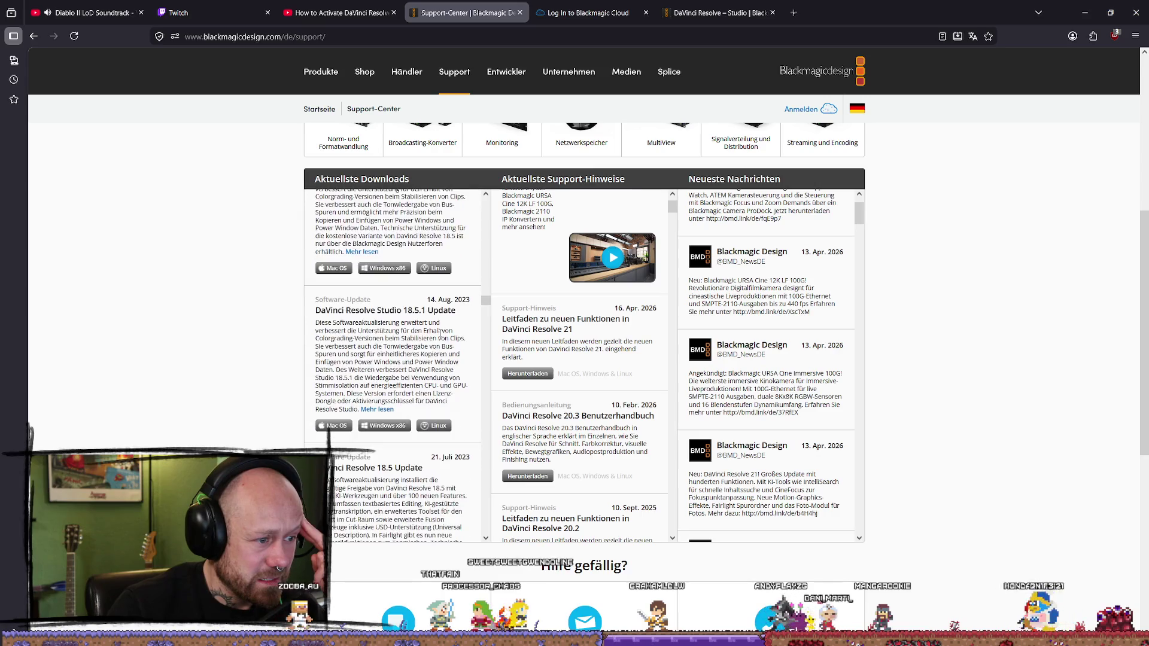
scroll(442, 338, "down", 10)
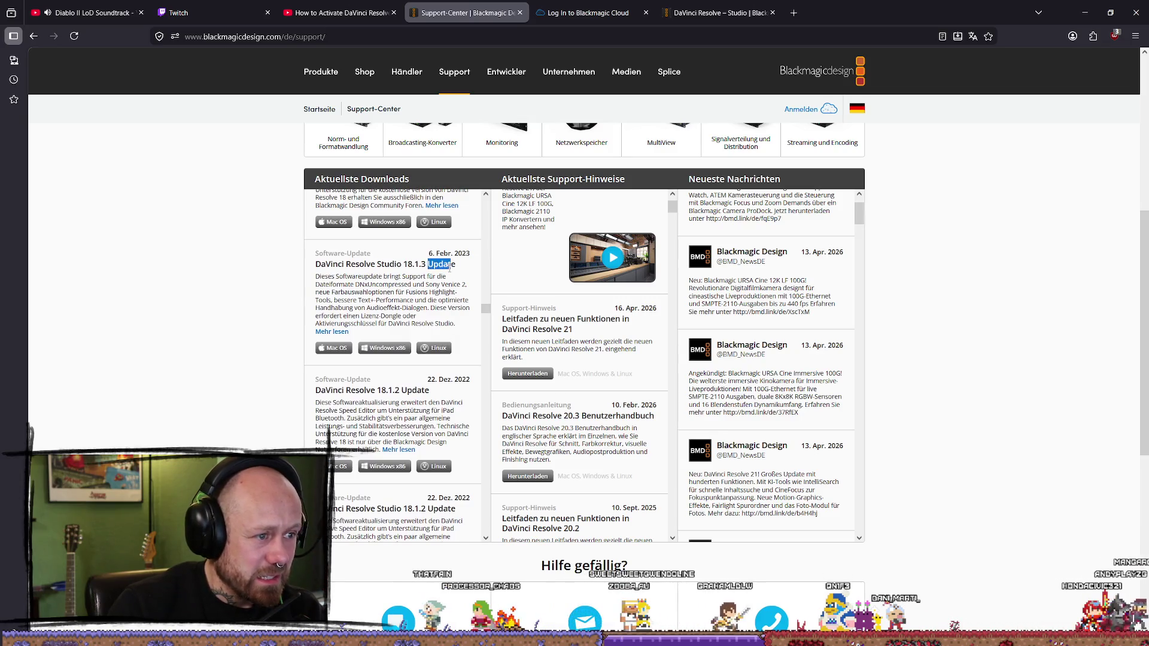
left_click(455, 293)
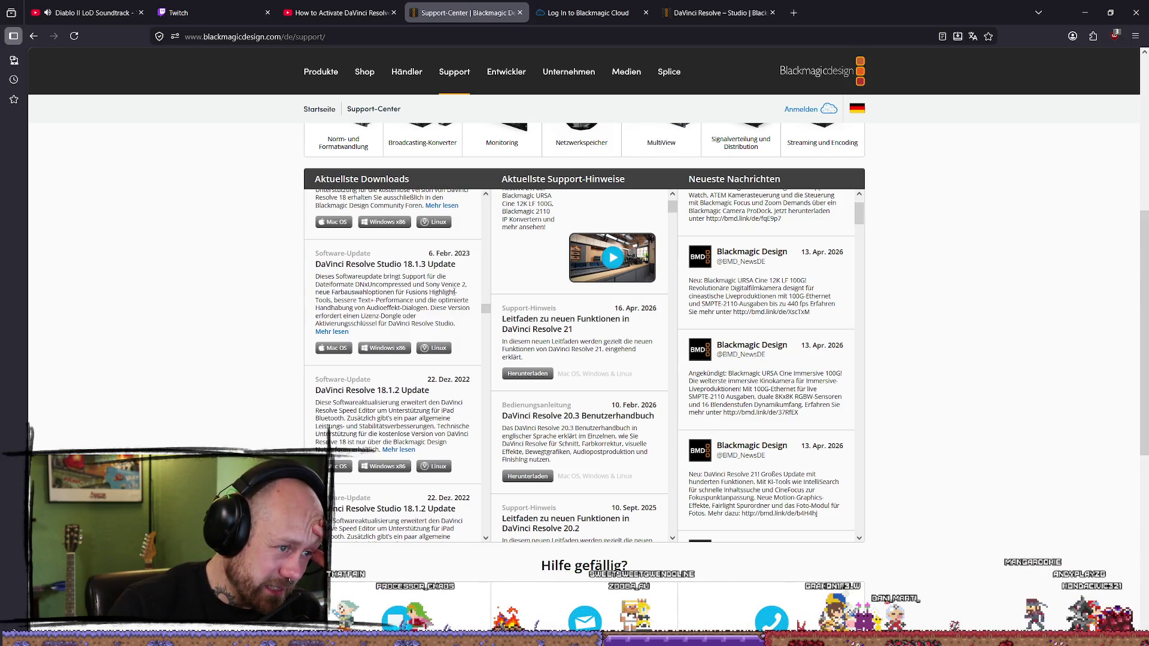
left_click(332, 331)
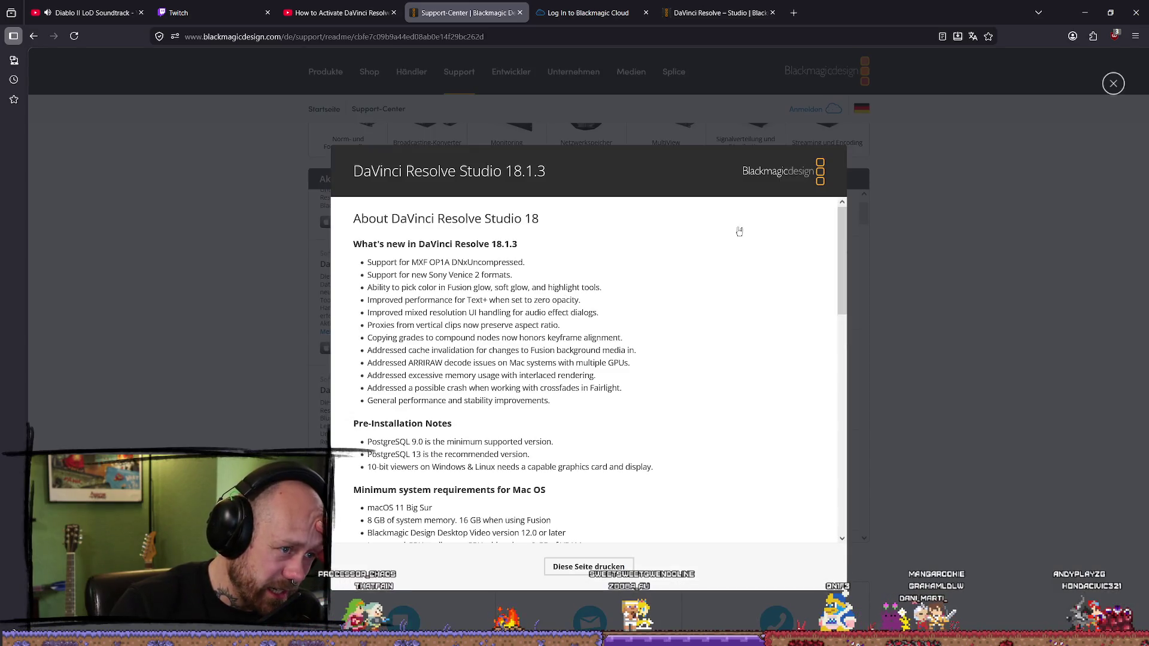
- Close the 18.1.3 notes and scroll to the 20. März 2024 Studio 18.6.6 Update entry
left_click(1012, 351)
scroll(446, 319, "up", 10)
scroll(446, 319, "up", 10)
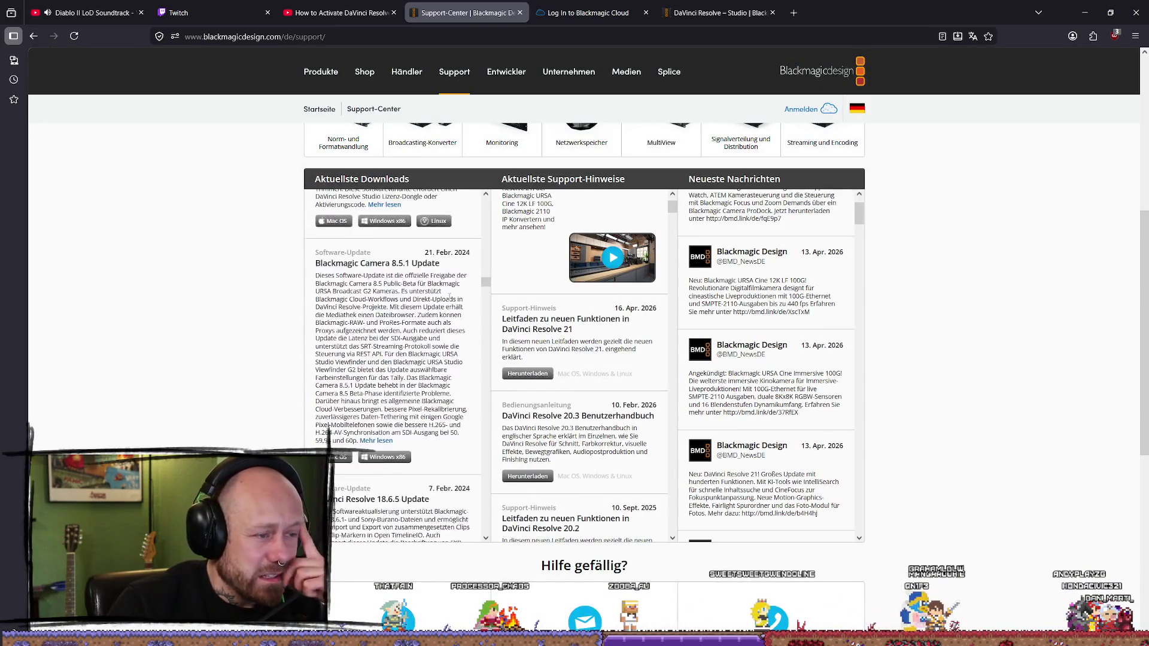
scroll(462, 277, "down", 6)
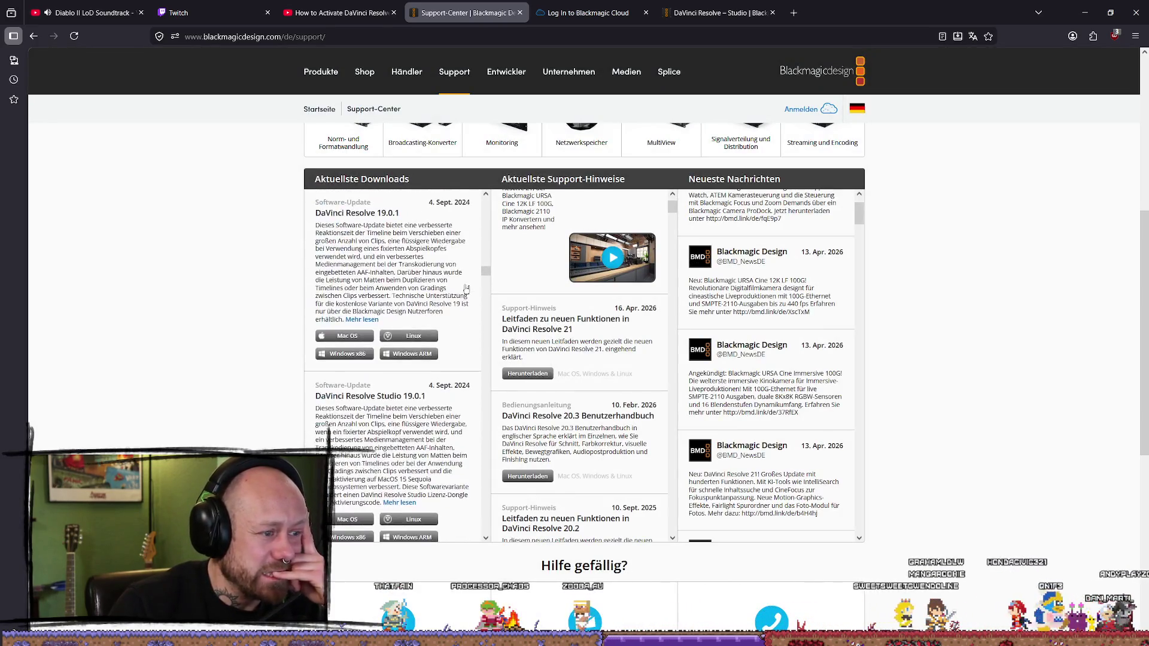
scroll(452, 298, "down", 5)
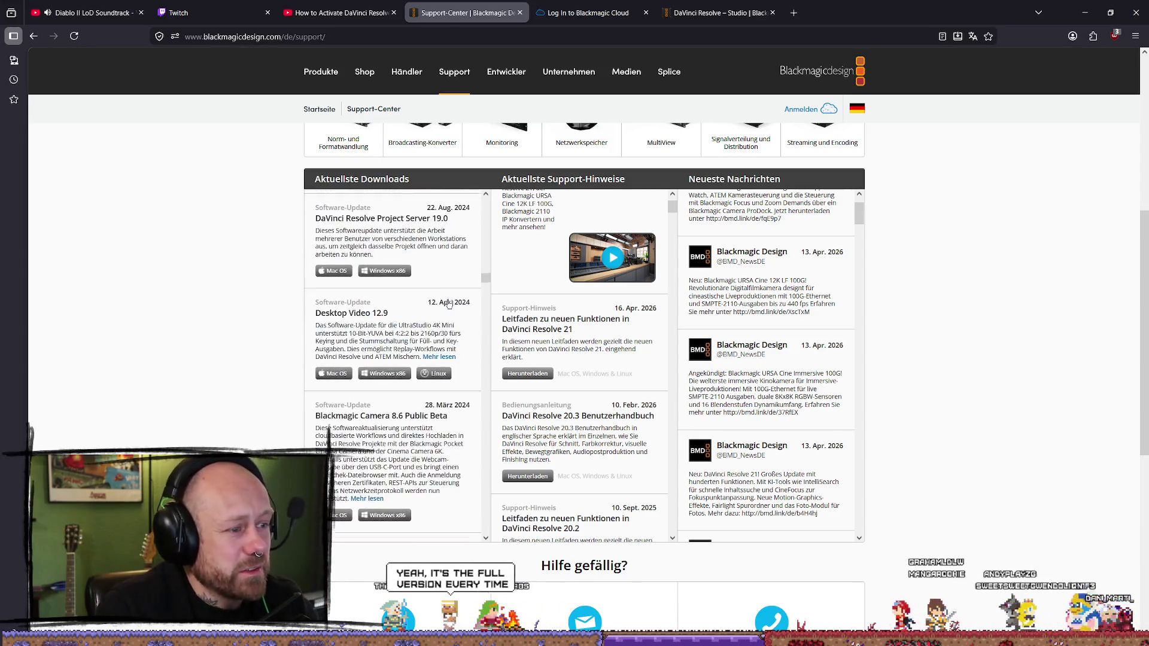
scroll(437, 323, "up", 5)
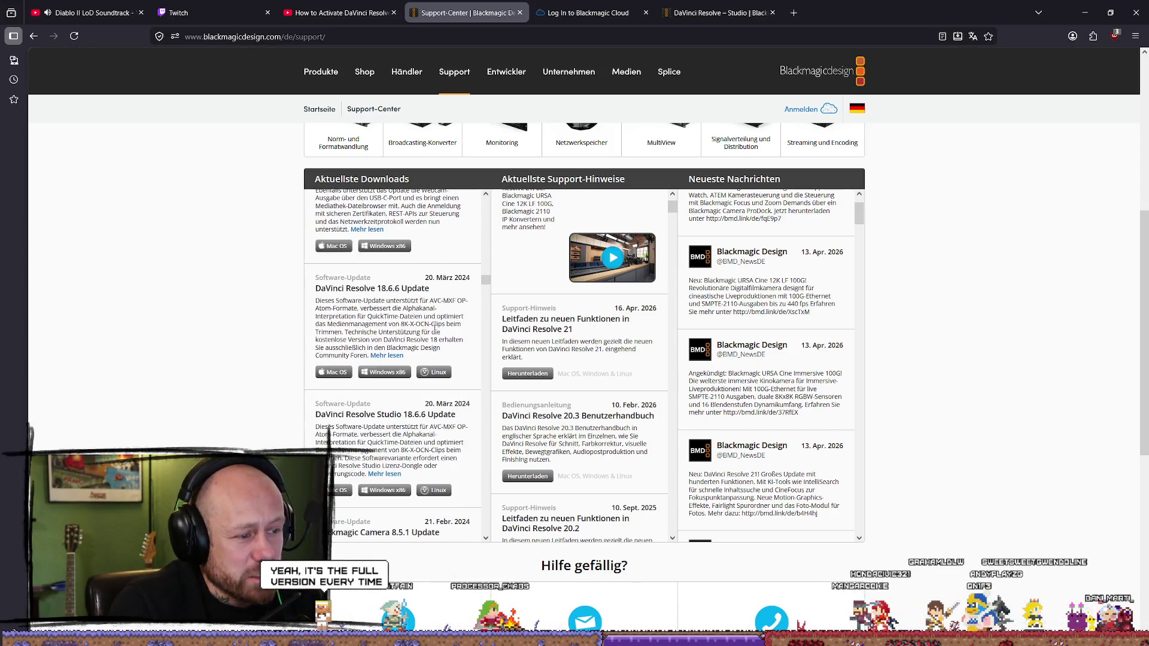
scroll(445, 331, "down", 8)
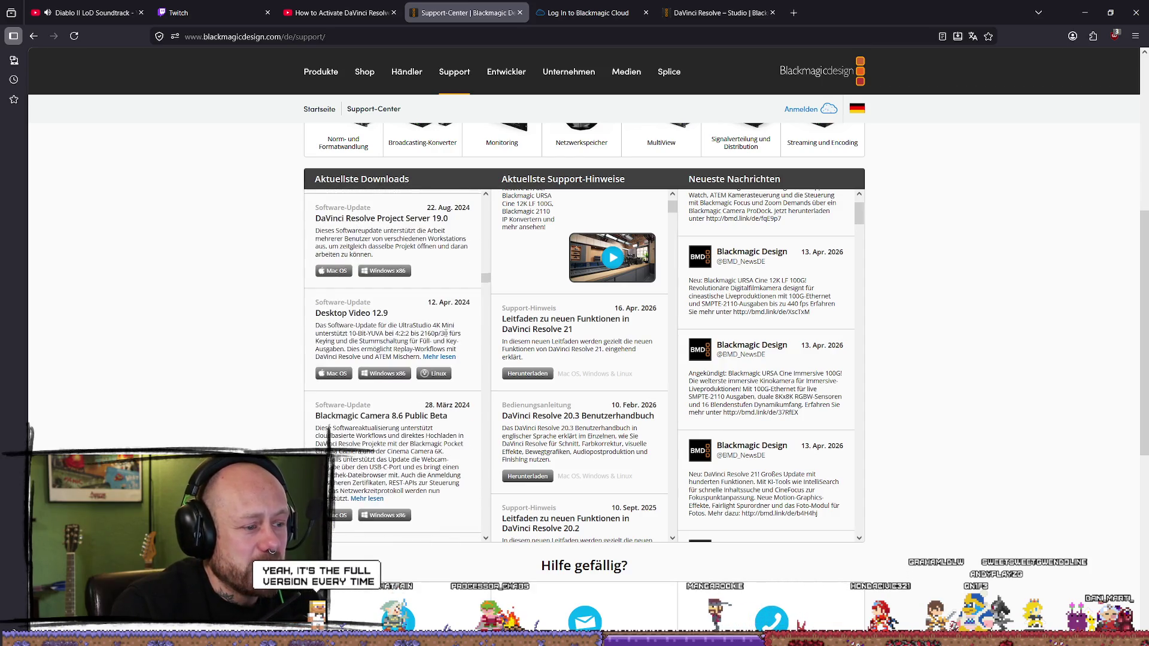
scroll(452, 337, "down", 2)
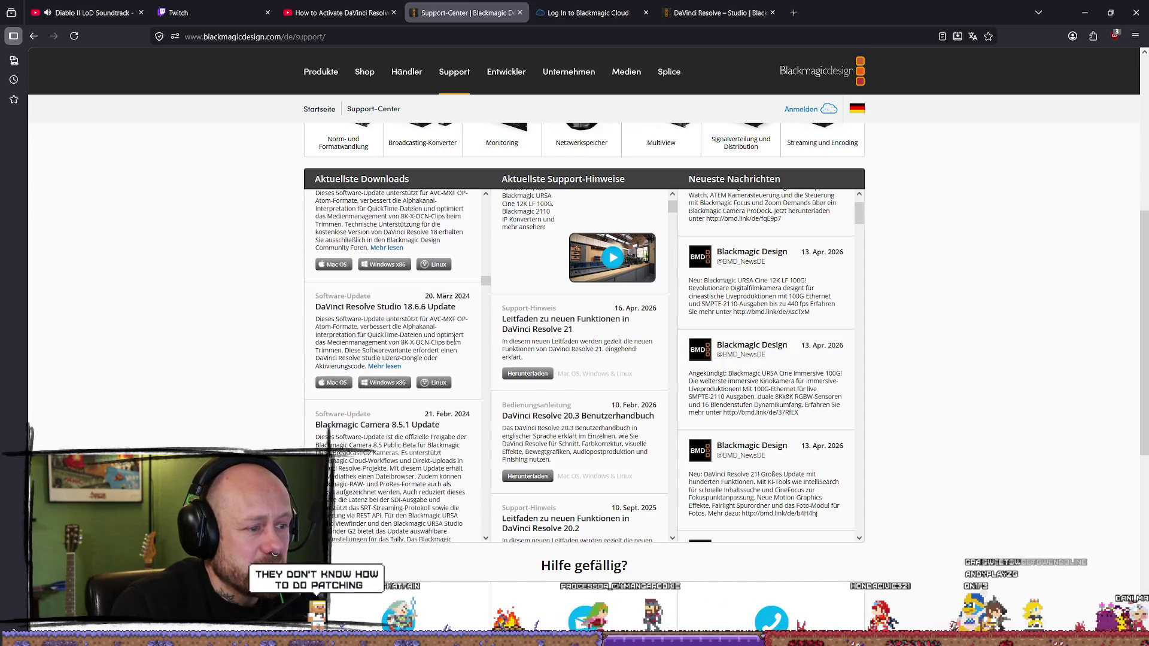
left_click(384, 319)
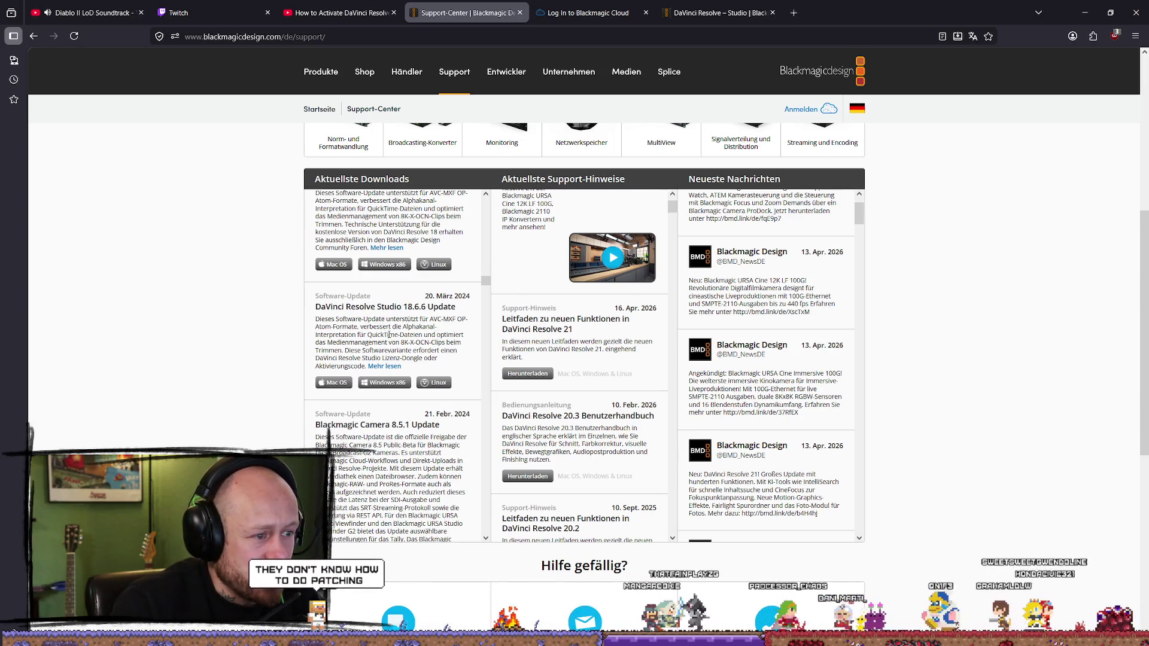
- Skim the DaVinci Resolve Studio 18.6.6 readme and close it
left_click(380, 366)
scroll(458, 372, "down", 6)
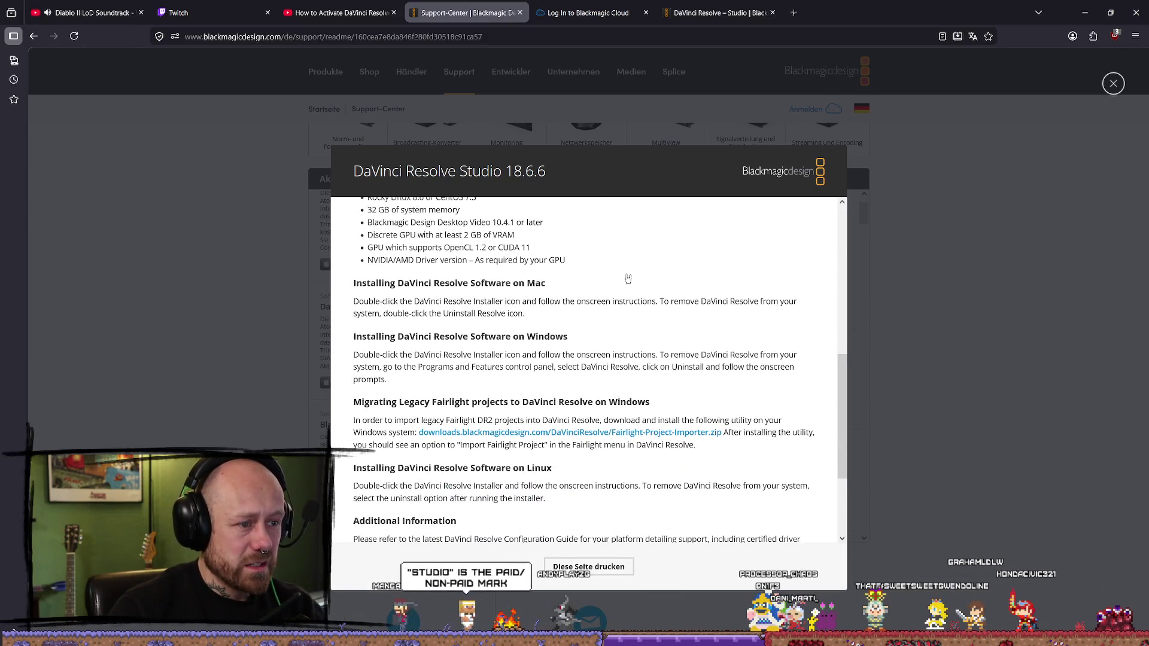
left_click(265, 434)
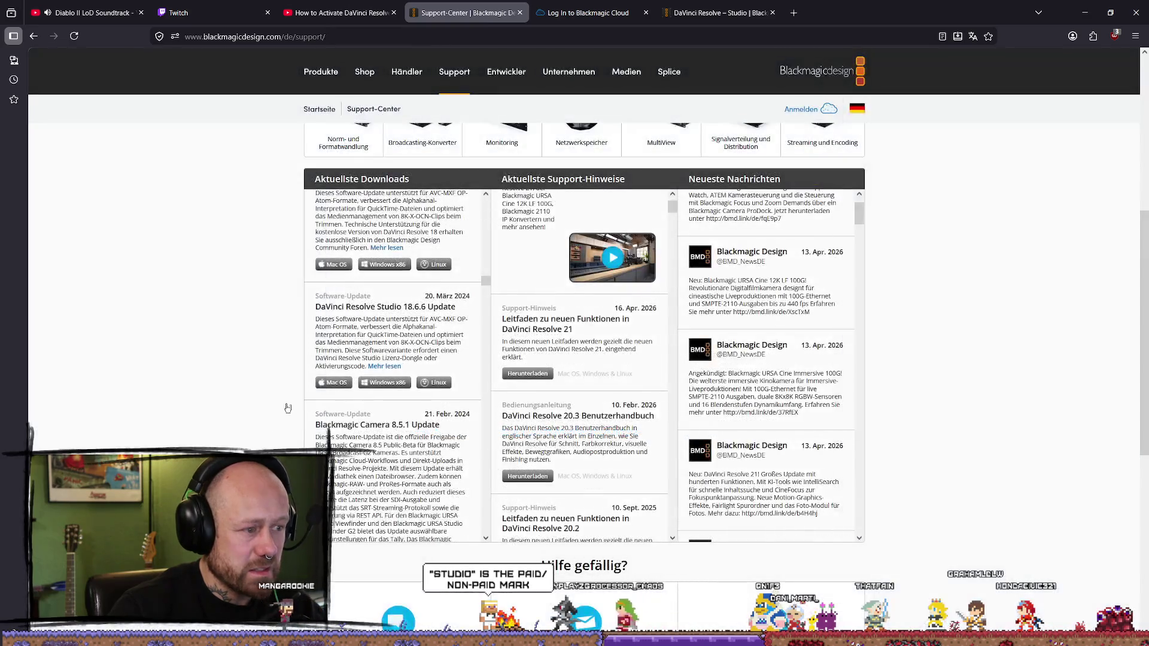
- Start the Windows download of DaVinci_Resolve_Studio_18.6.6_Windows.zip
left_click_drag(316, 306, 429, 308)
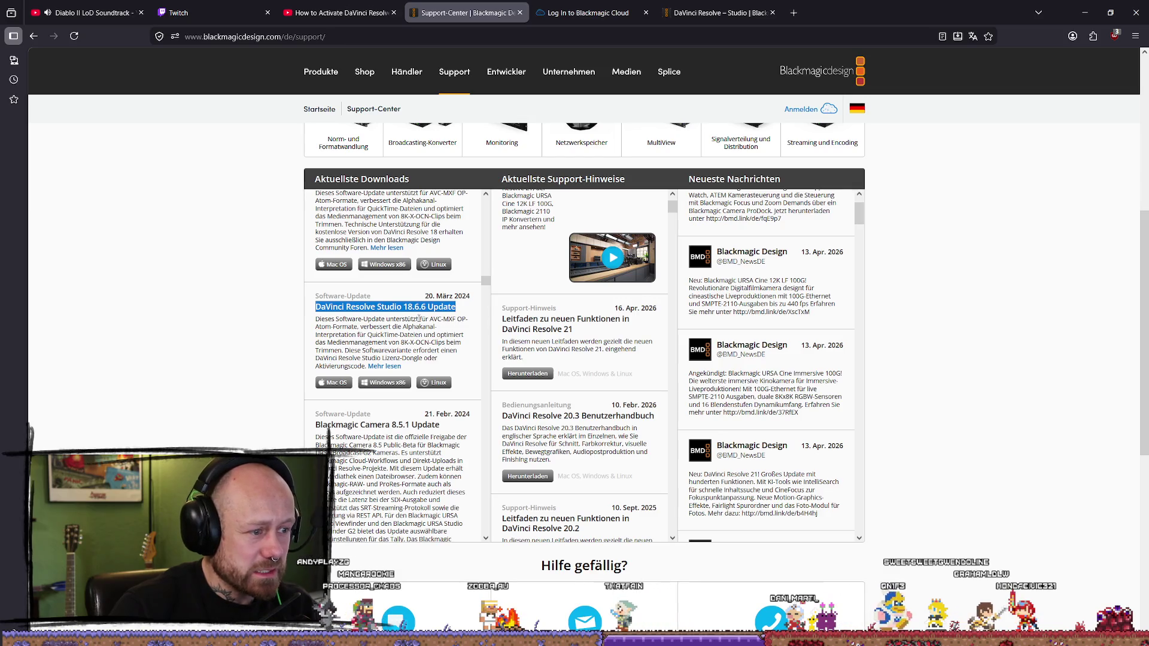
left_click(387, 382)
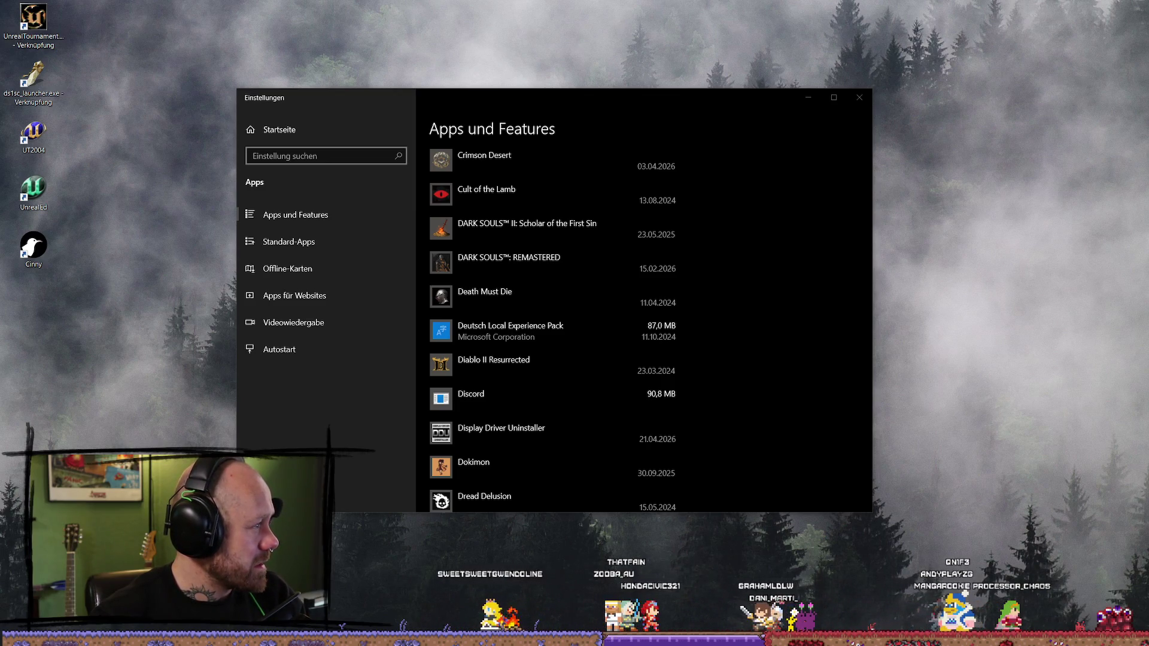
key("alt+Tab")
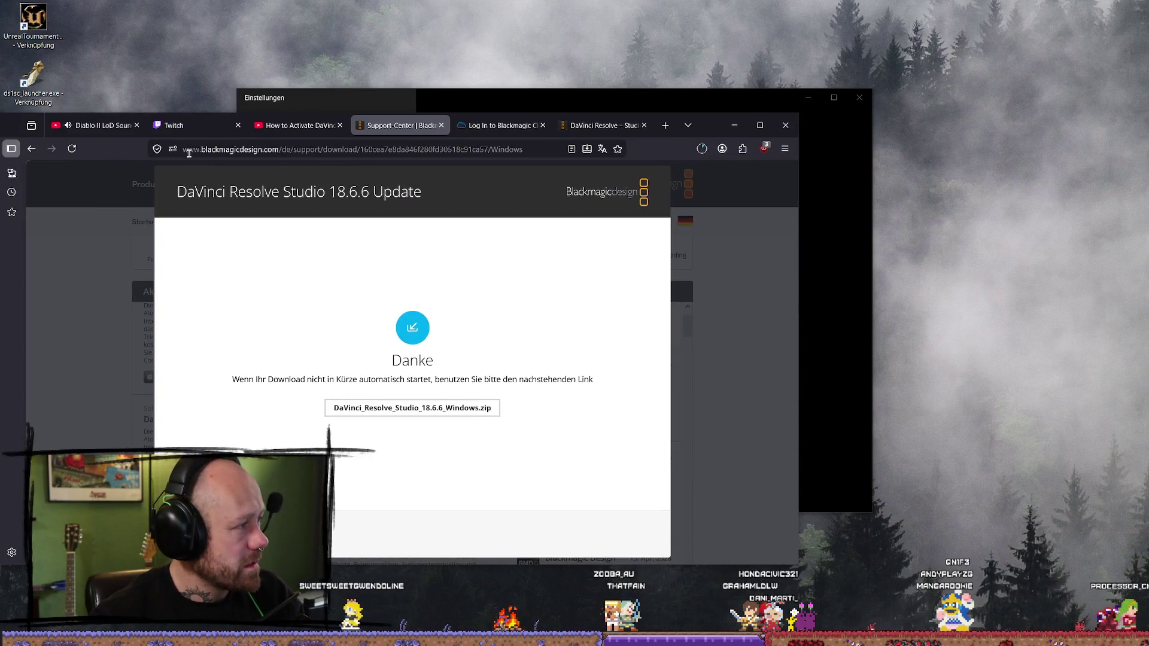
- Maximize Firefox, dismiss the Danke popup, and check the zip's progress in the downloads Library
left_click_drag(713, 132, 769, 132)
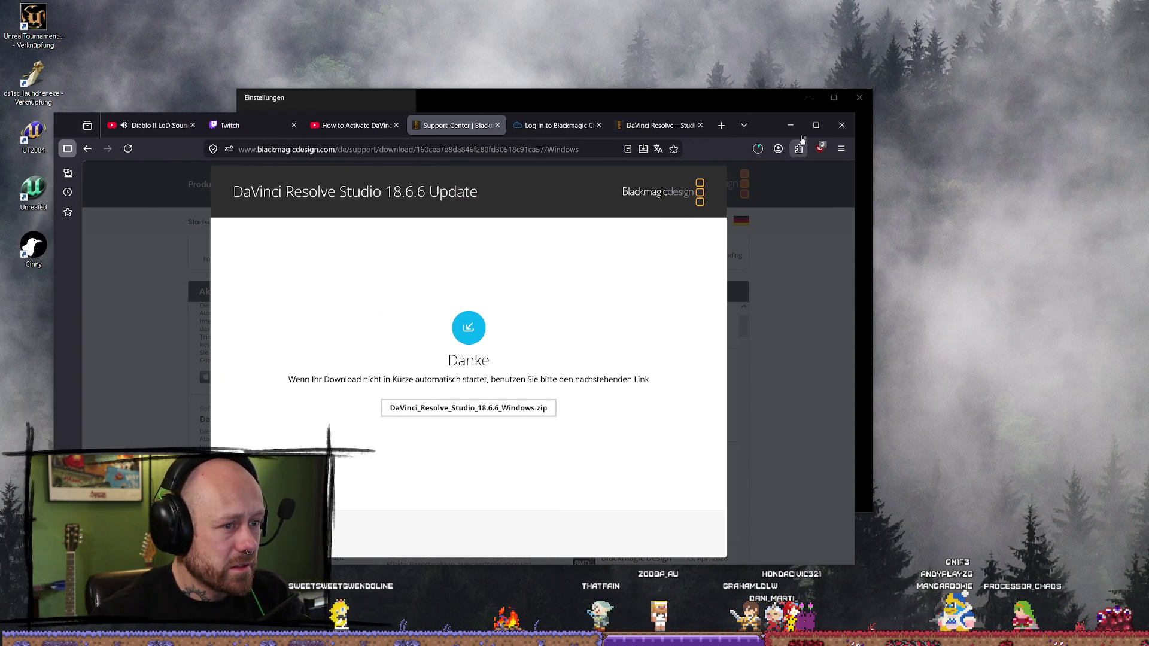
left_click(815, 125)
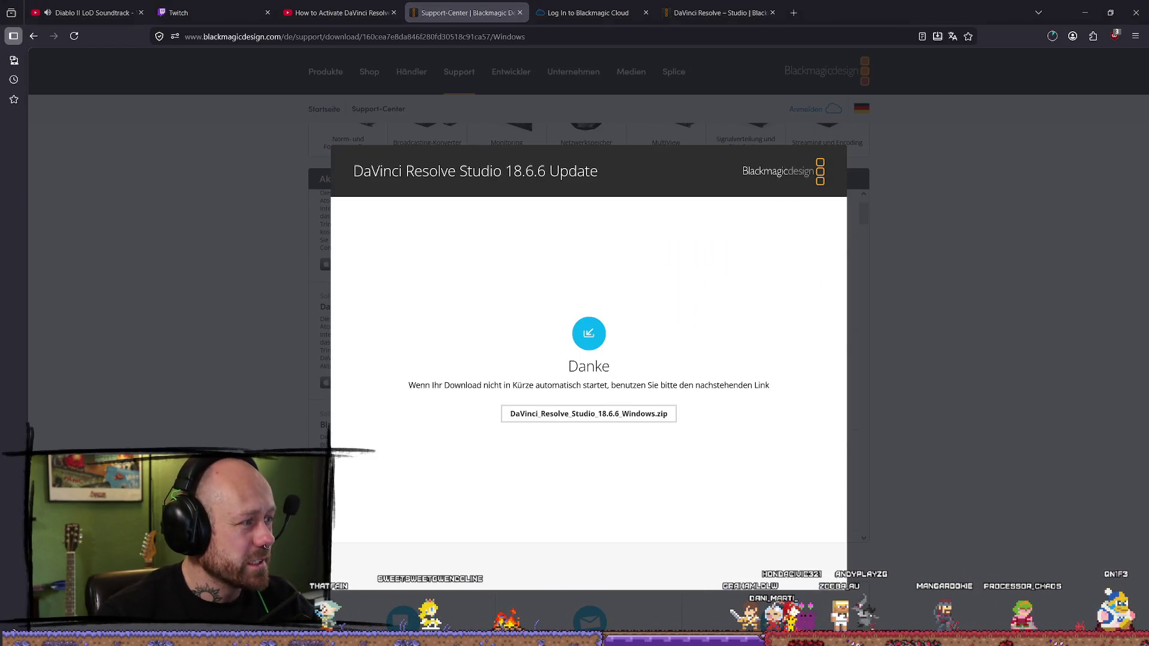
left_click(1038, 180)
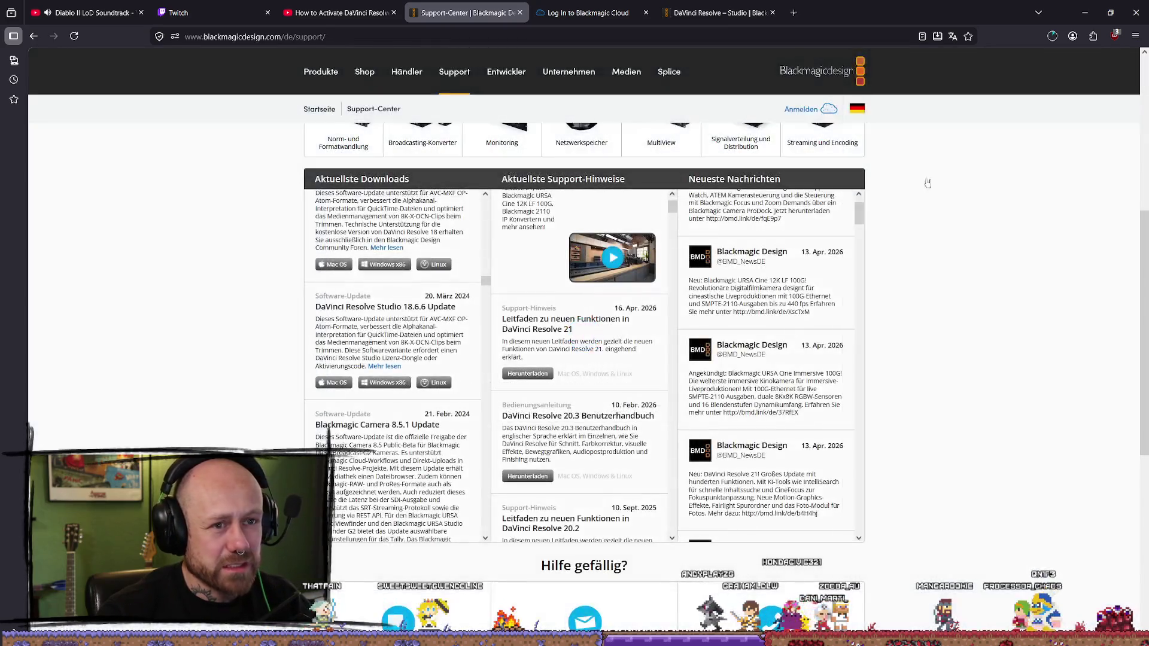
left_click(1053, 37)
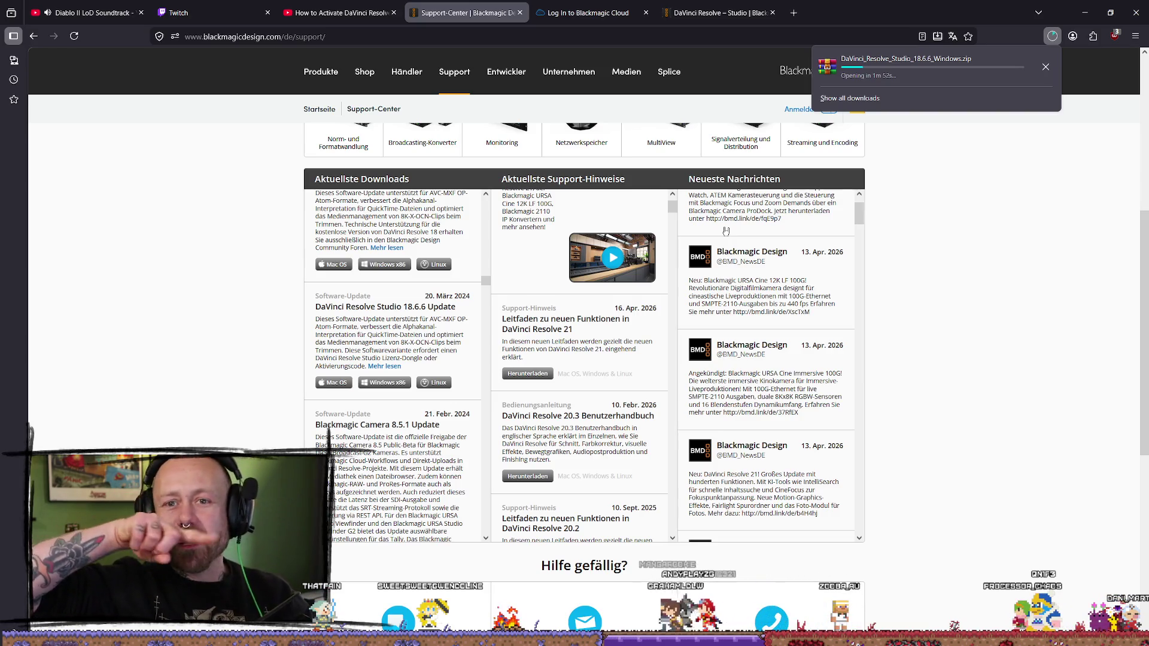
left_click(841, 105)
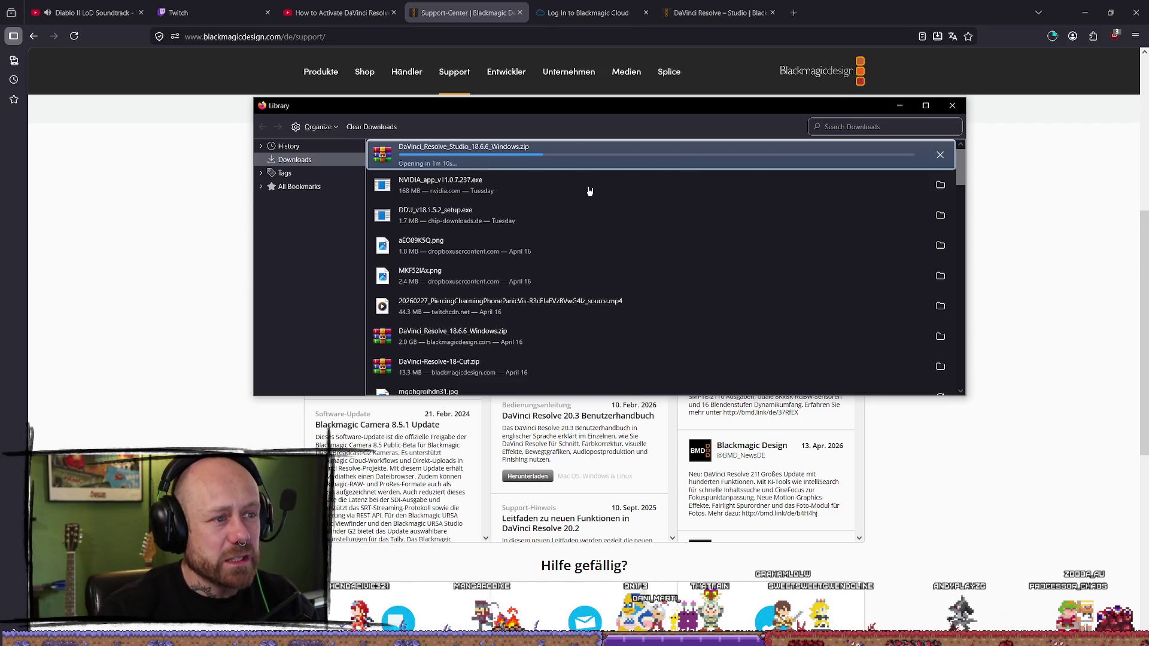
left_click(1041, 245)
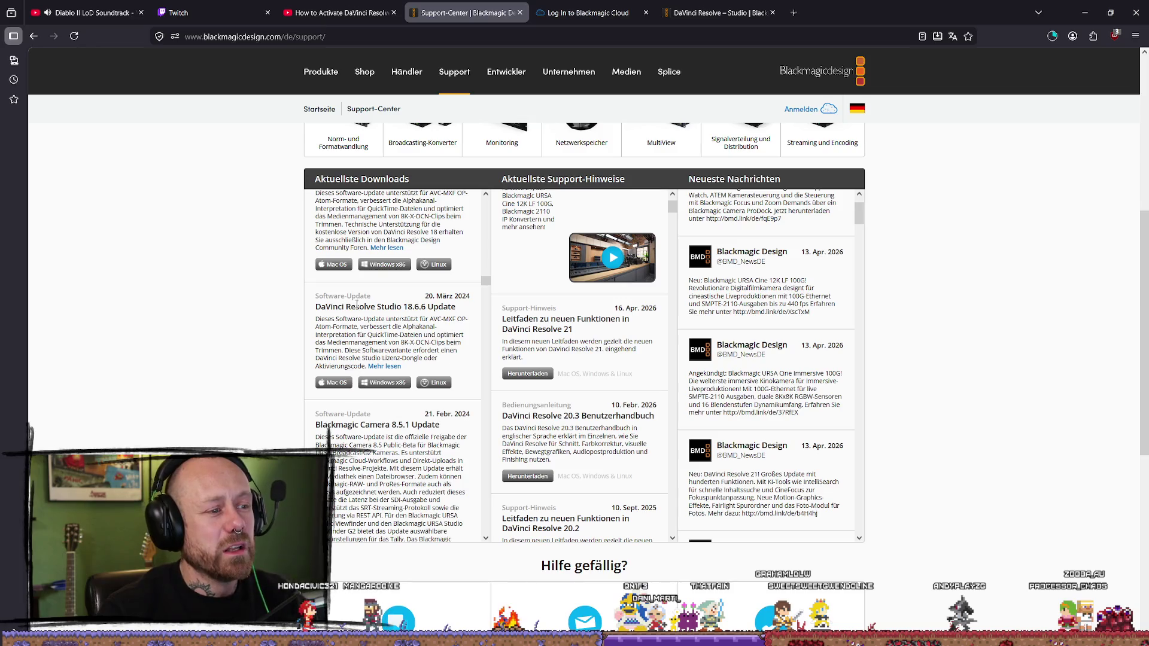
mouse_move(317, 311)
left_mouse_down()
mouse_move(431, 342)
mouse_move(417, 352)
left_mouse_up()
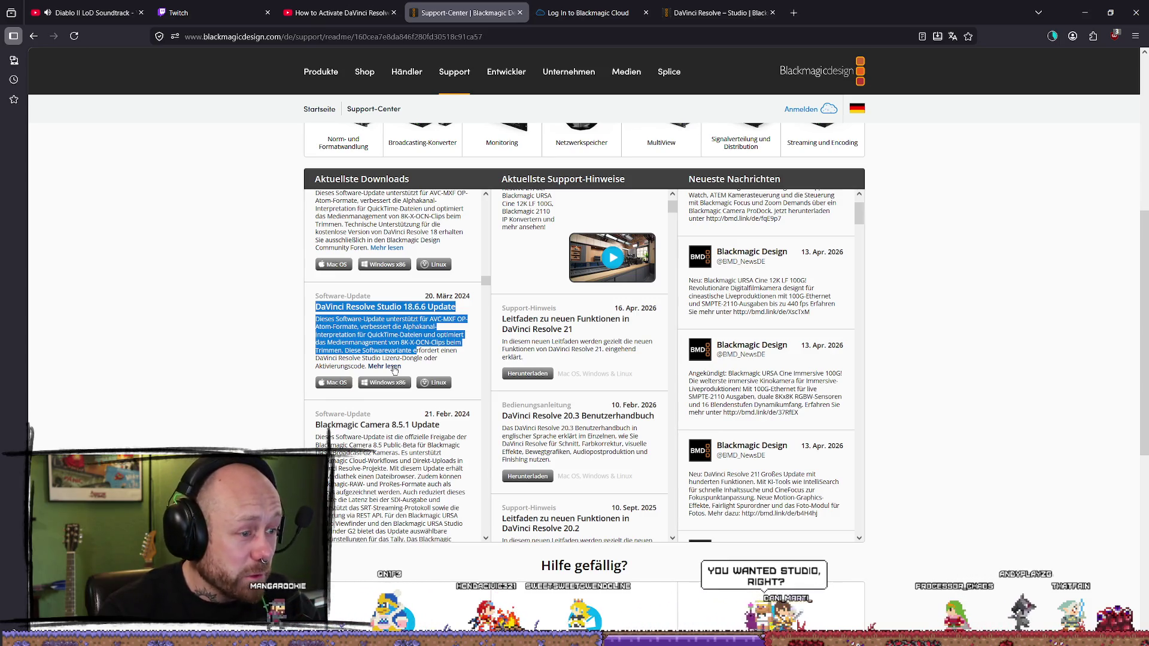
left_click(394, 368)
scroll(384, 336, "down", 1)
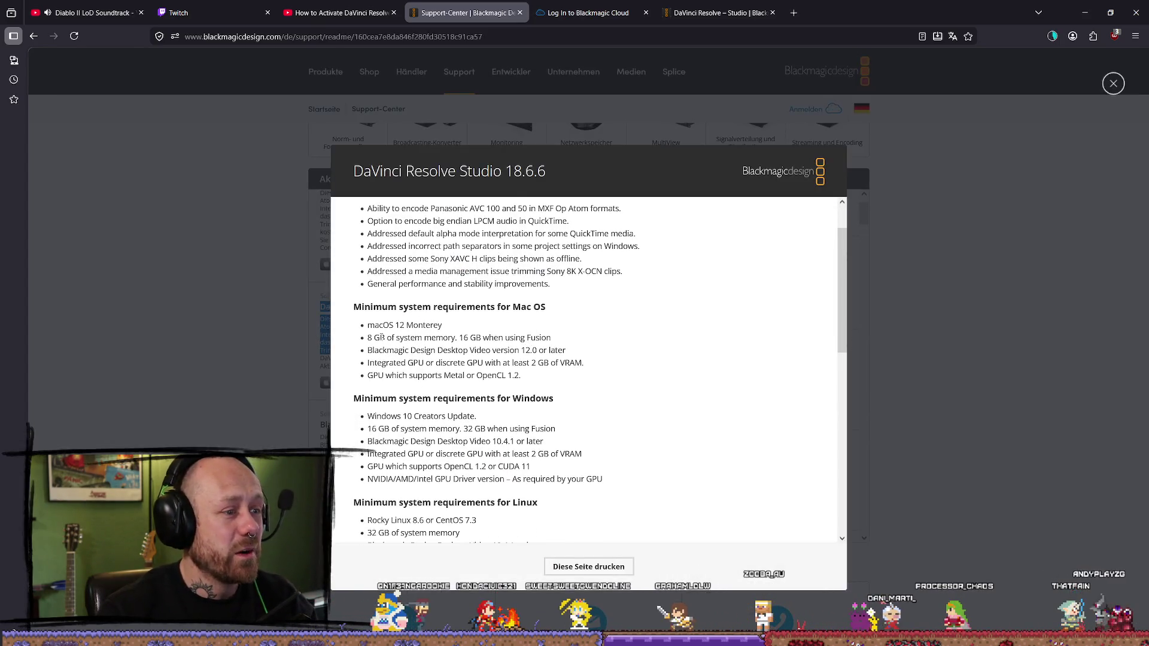
scroll(383, 335, "down", 5)
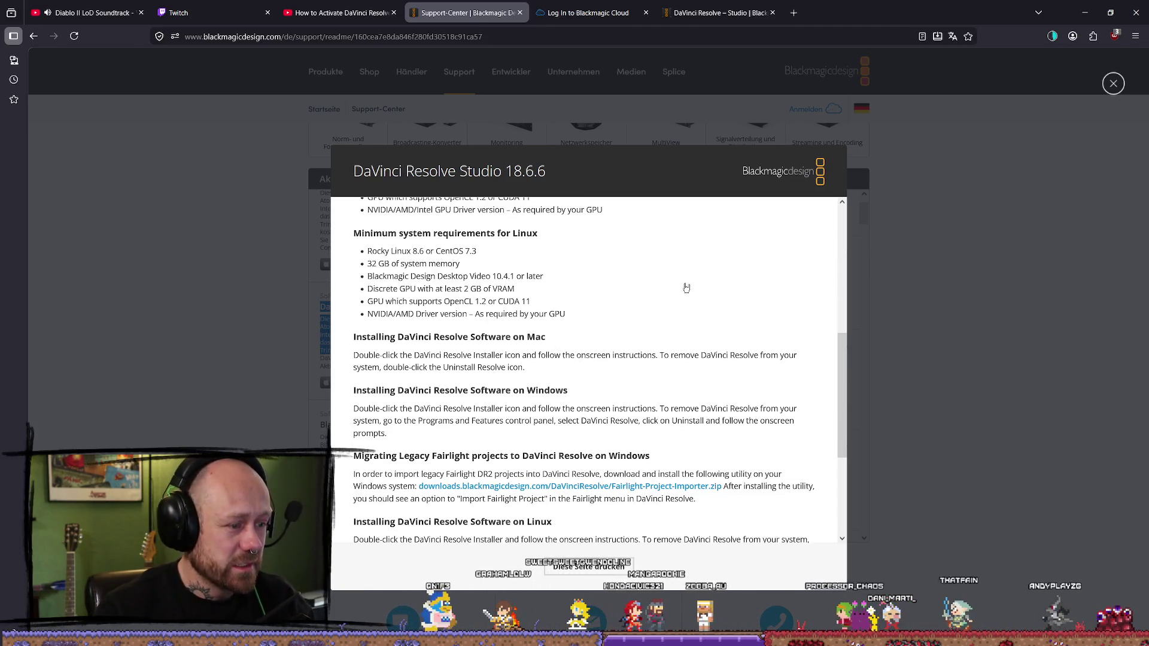
scroll(666, 398, "down", 4)
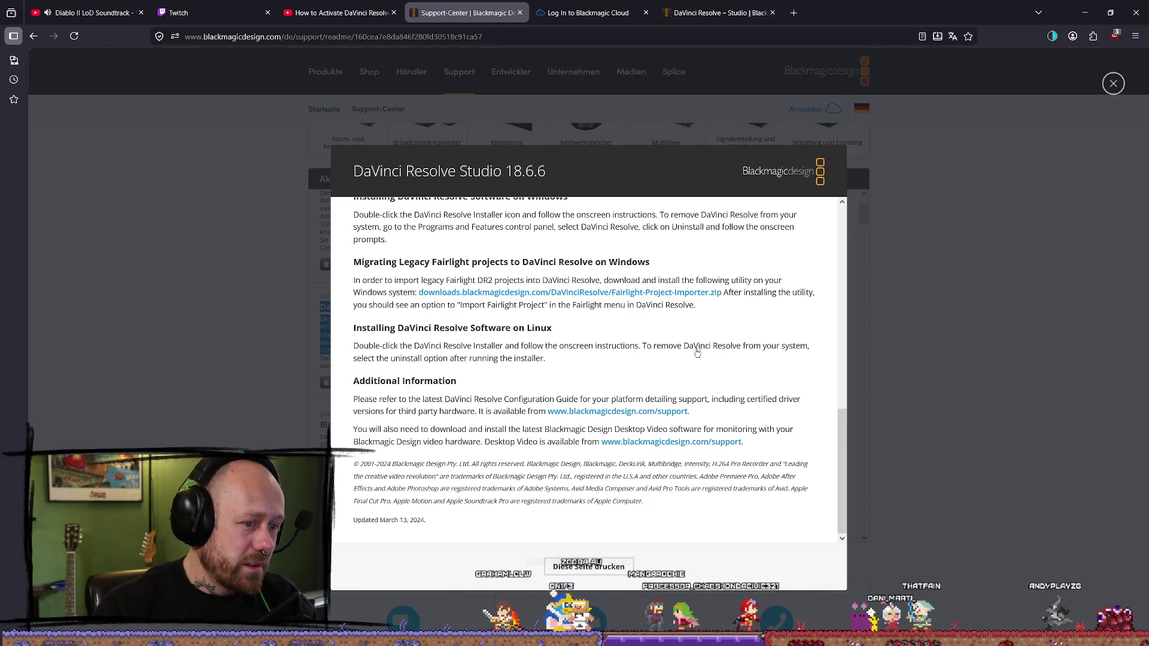
left_click(948, 451)
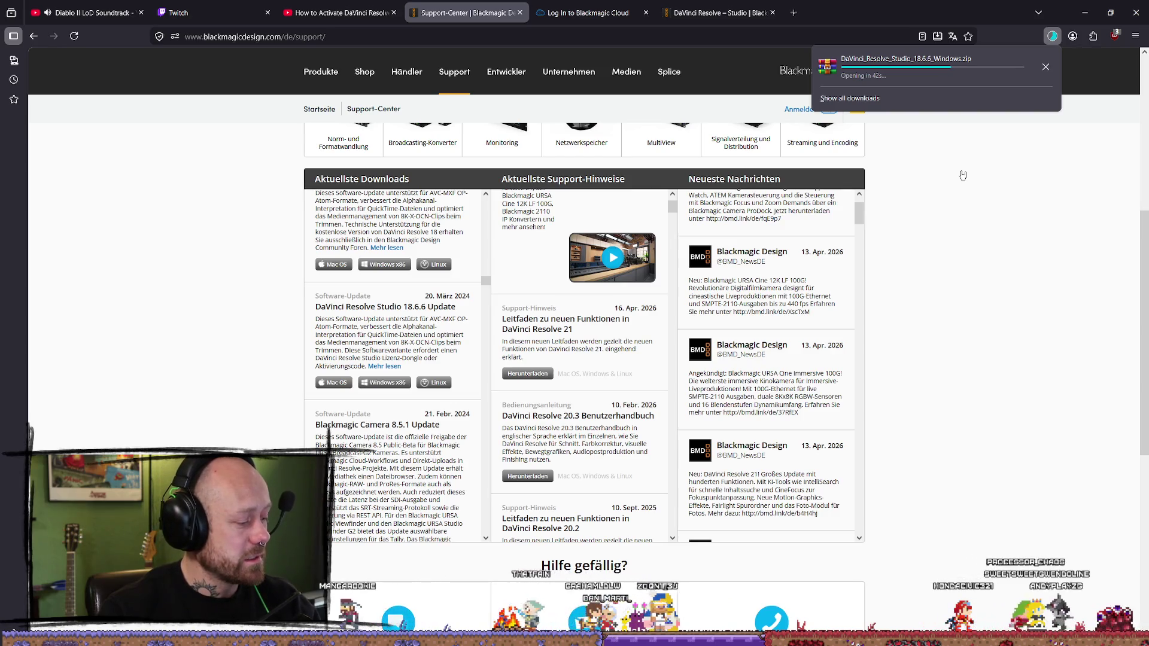
left_click(341, 13)
left_click(615, 303)
- Seek the YouTube tutorial to about 1:00 and pause it on the activation-key screen
left_click_drag(559, 549, 514, 550)
left_click(526, 549)
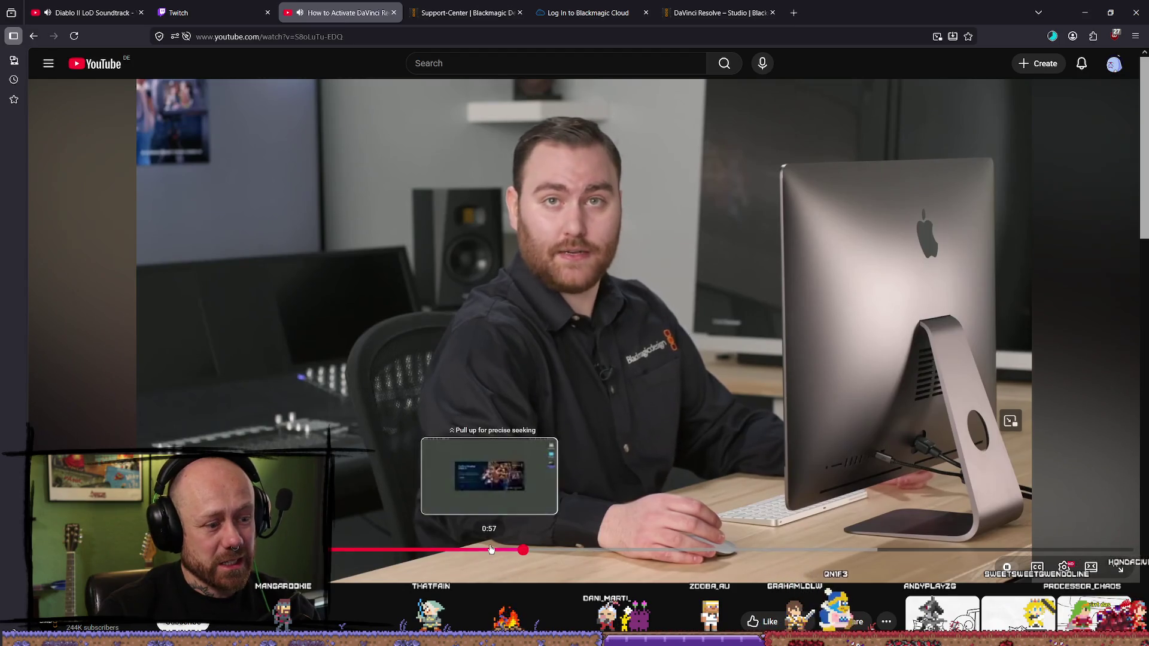
left_click(542, 549)
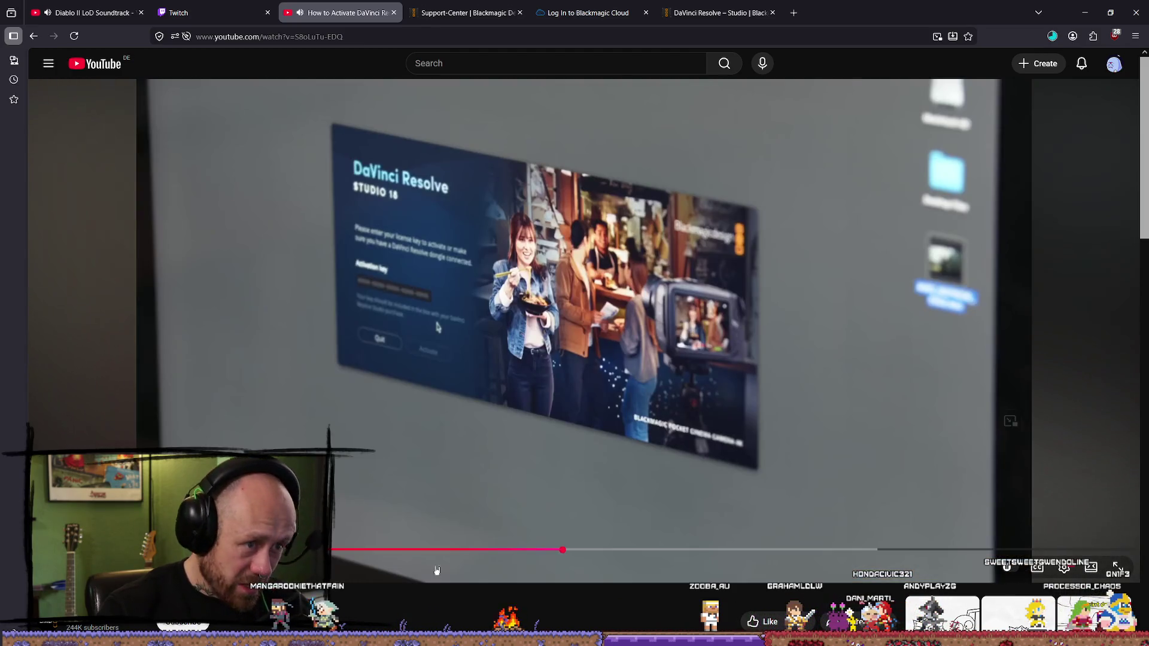
left_click(606, 499)
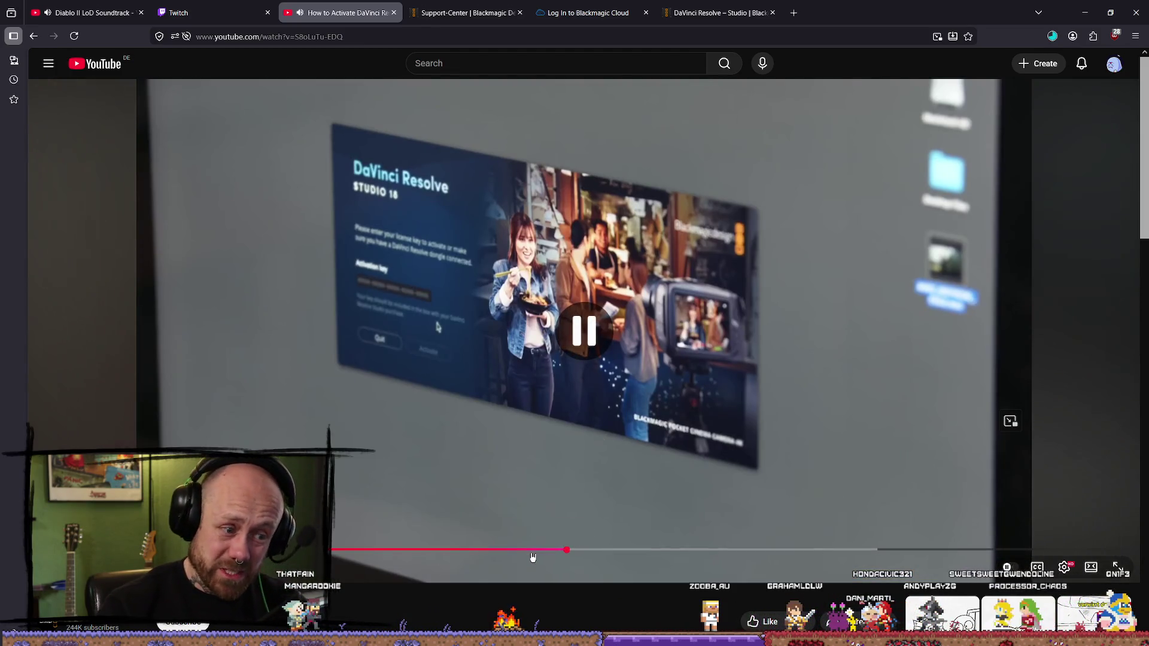
left_click(527, 549)
left_click(482, 550)
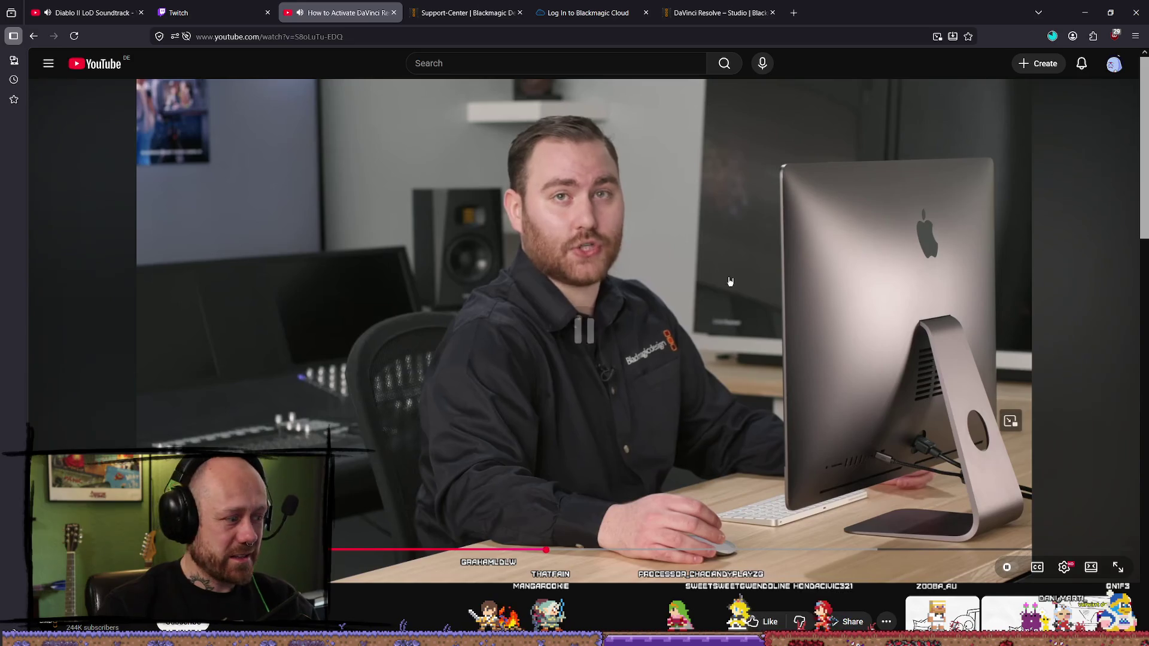
key("space")
key("space")
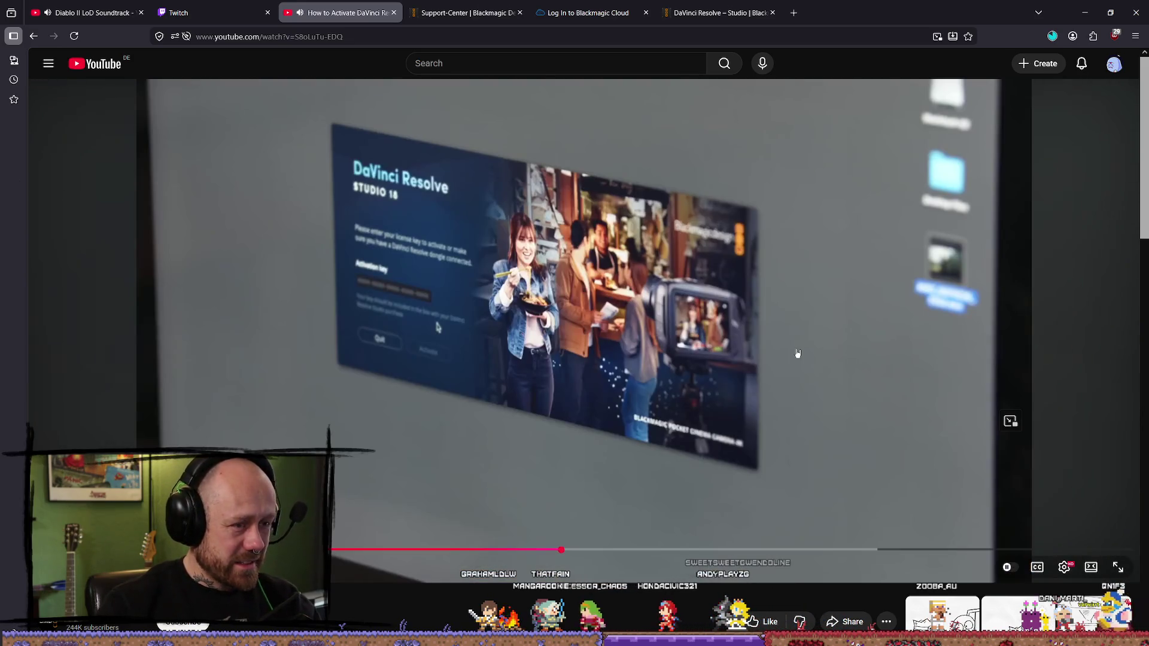
left_click(654, 285)
left_click(654, 286)
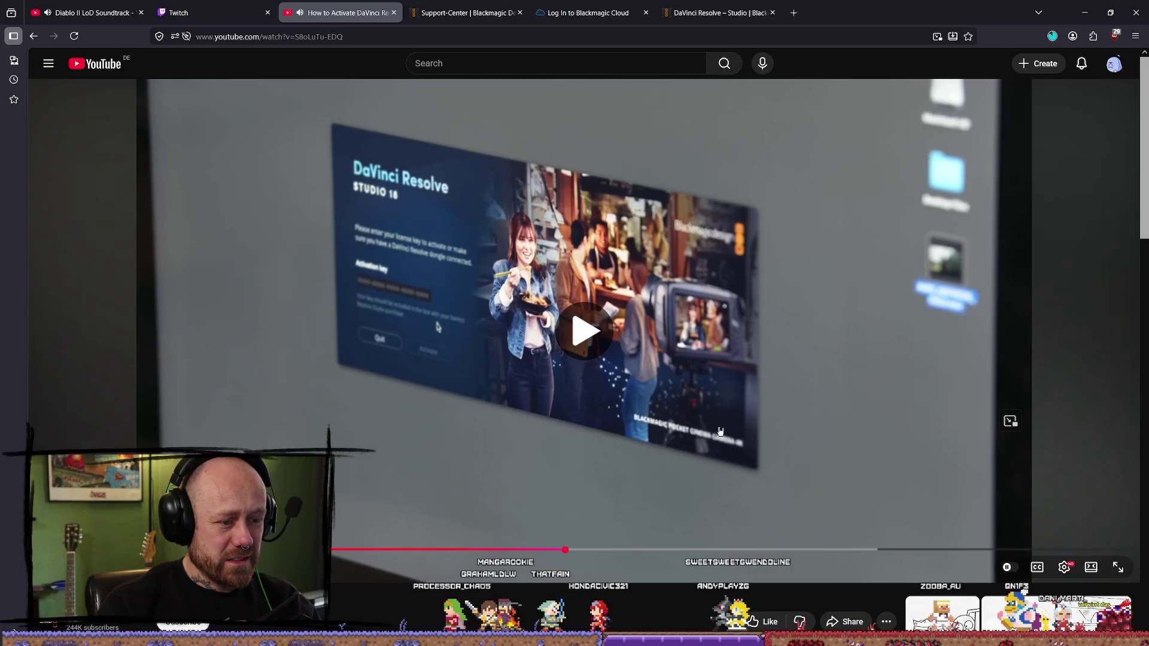
key("space")
left_click(718, 13)
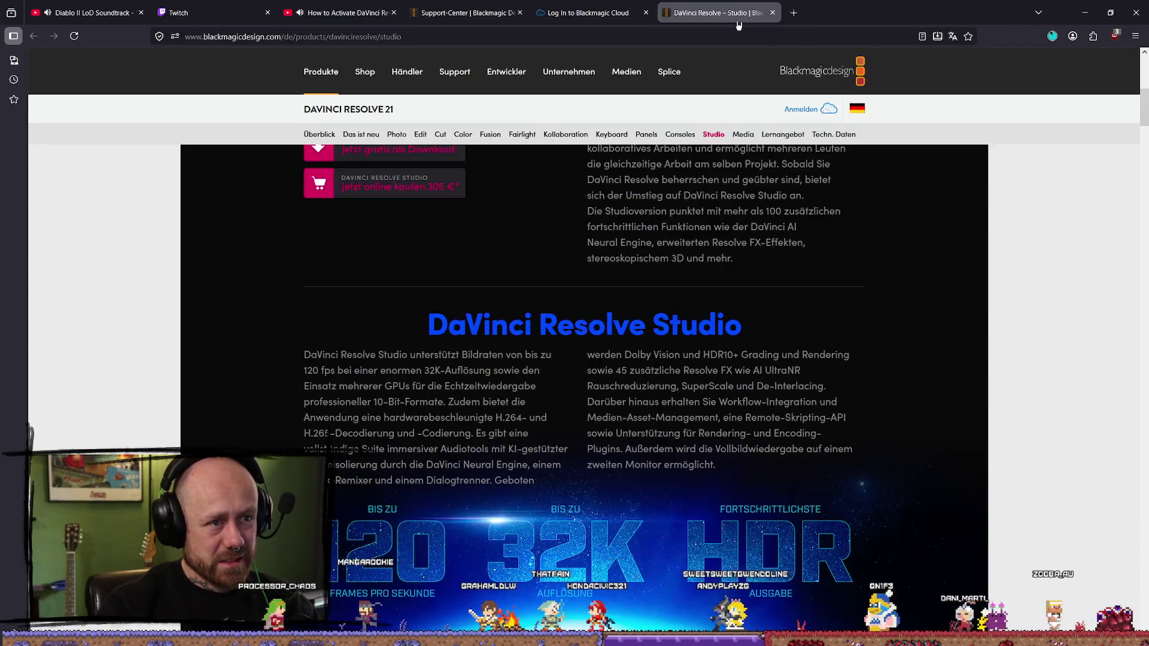
- Open the finished DaVinci_Resolve_Studio_18.6.6_Windows.zip in WinRAR and extract it via Entpacken nach
scroll(622, 229, "down", 4)
scroll(623, 229, "up", 10)
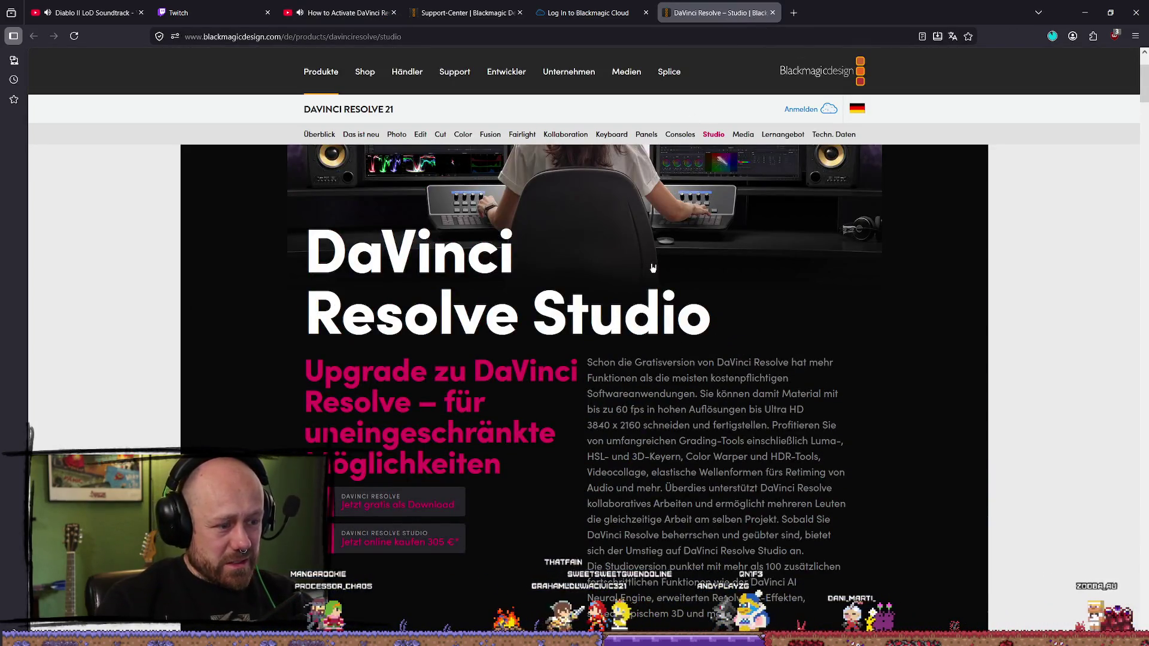
scroll(732, 311, "down", 5)
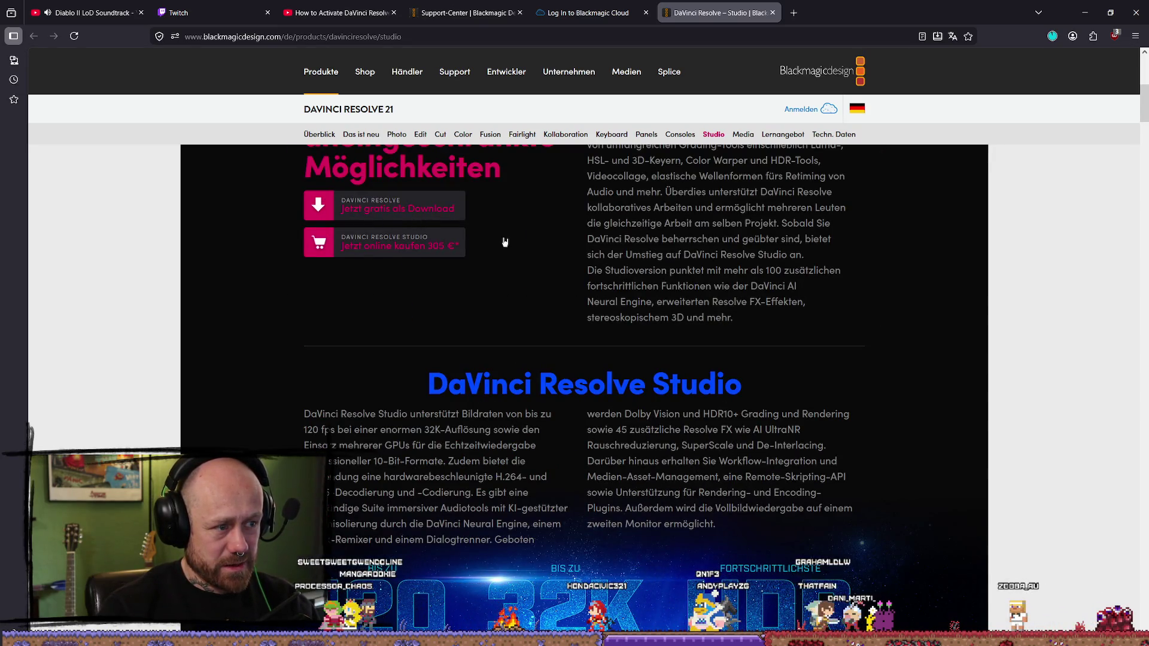
left_click(1052, 36)
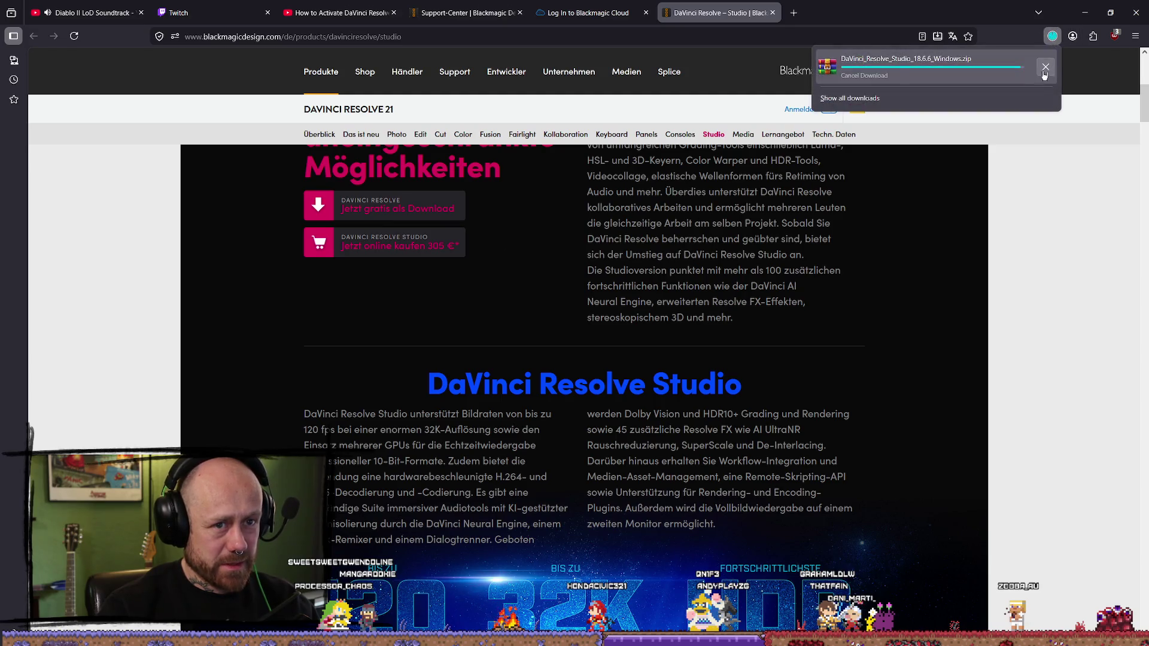
left_click(905, 63)
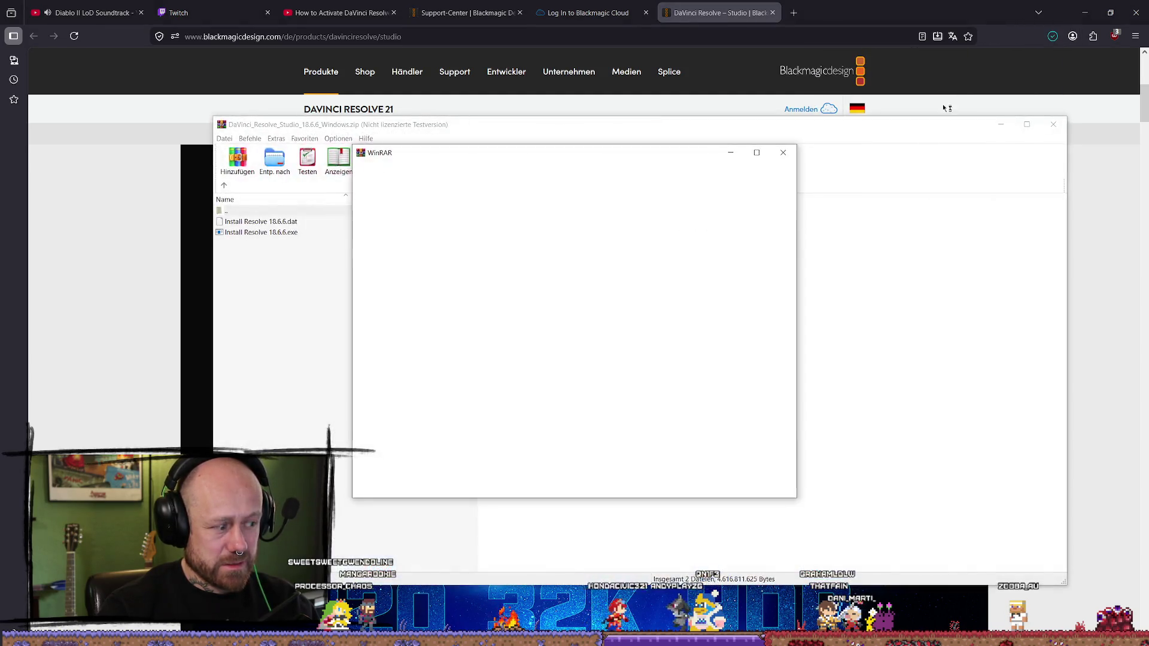
left_click(782, 152)
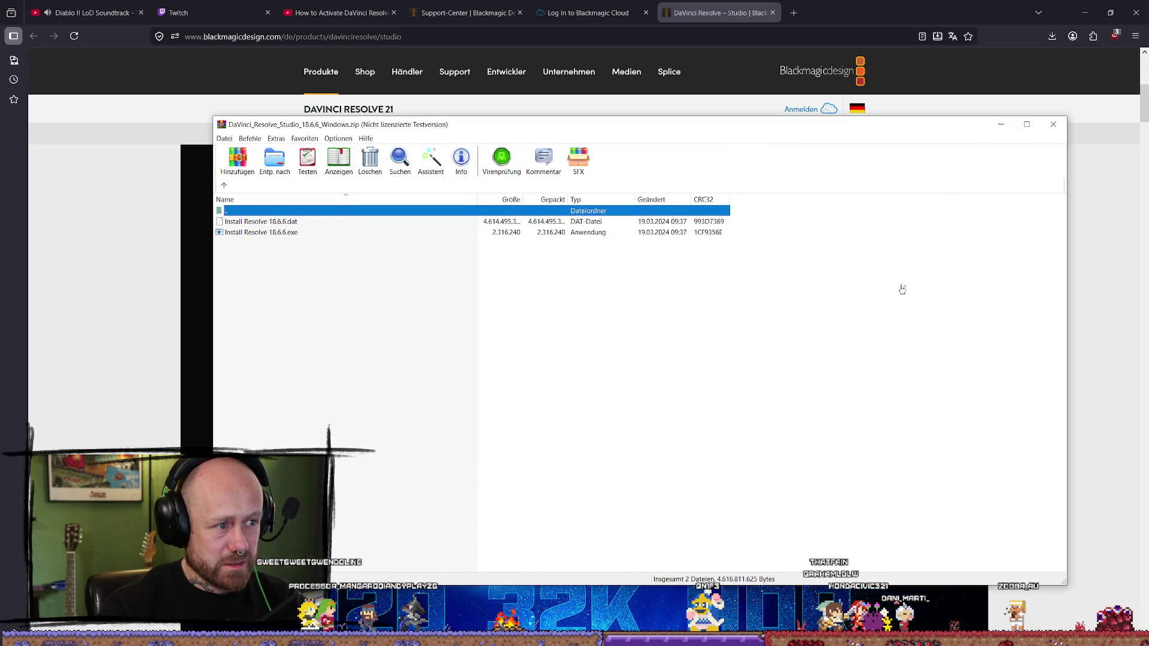
left_click(275, 159)
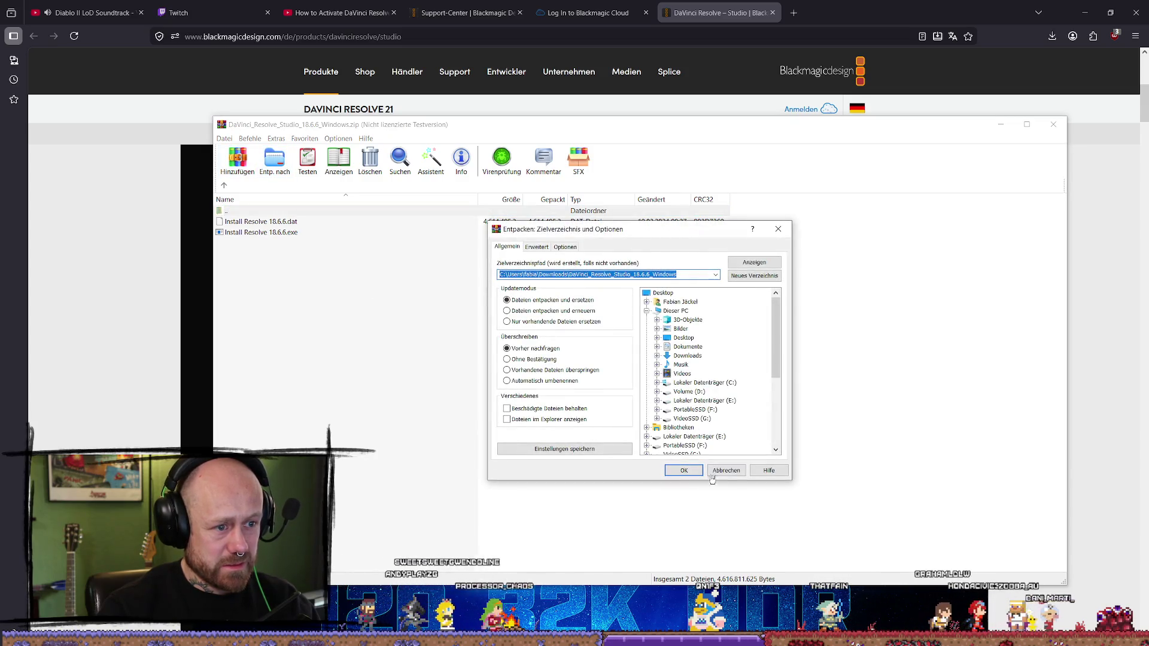
left_click(692, 471)
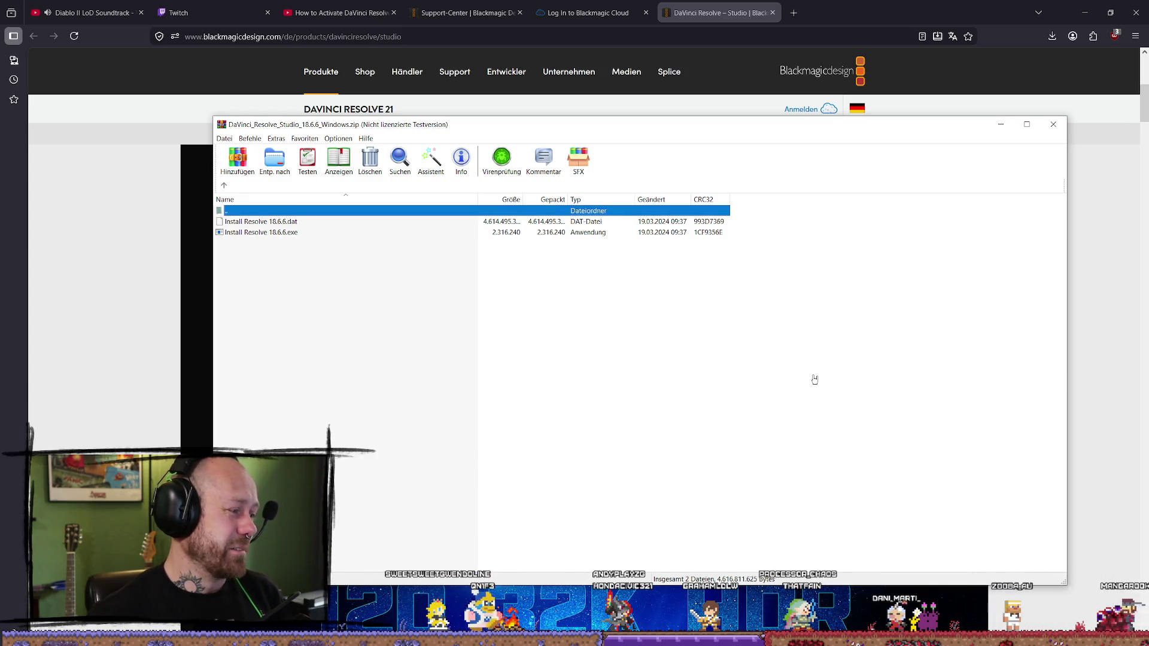
left_click(1053, 124)
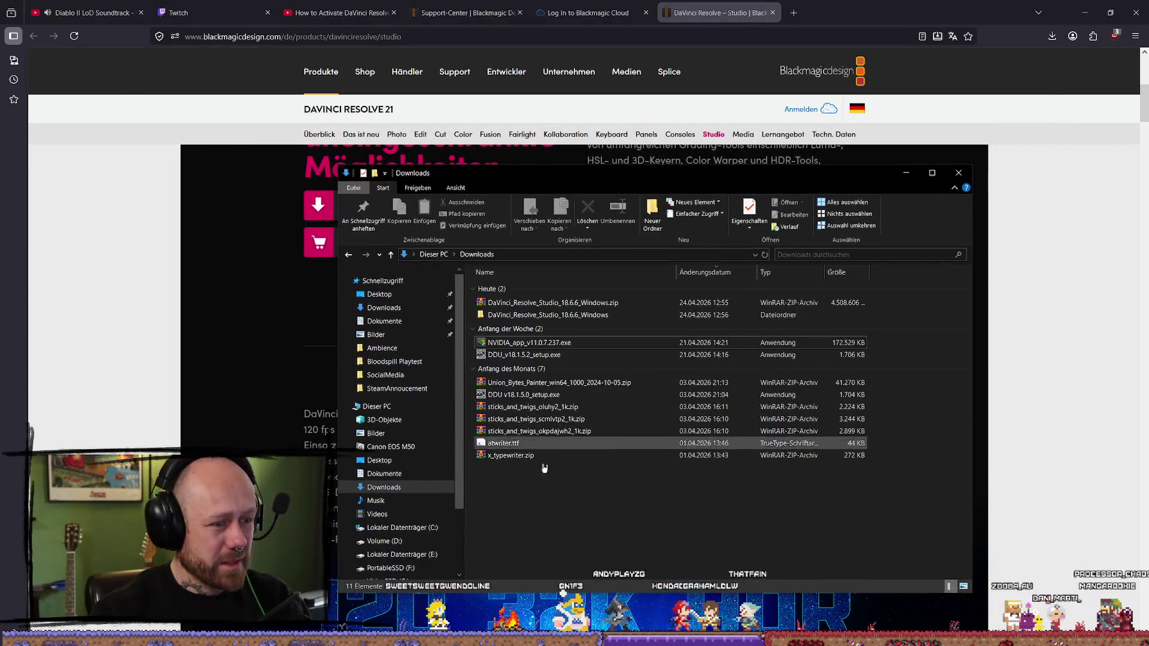
- Open the extracted DaVinci_Resolve_Studio_18.6.6_Windows folder and launch the Resolve installer
left_click_drag(634, 323, 633, 308)
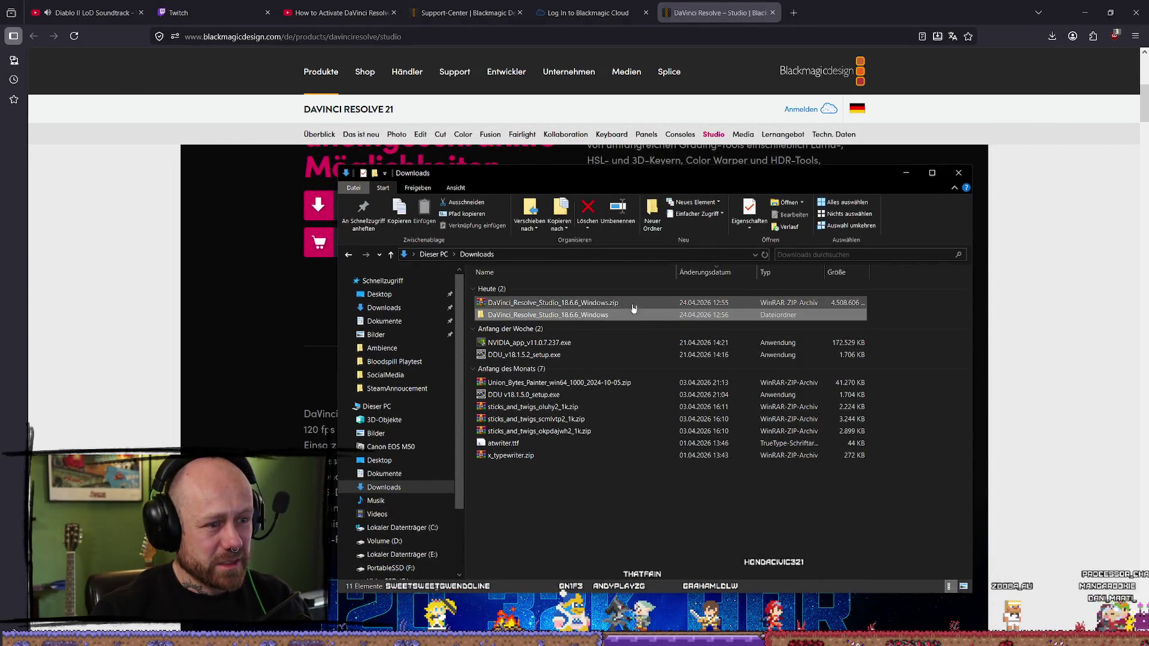
double_click(594, 315)
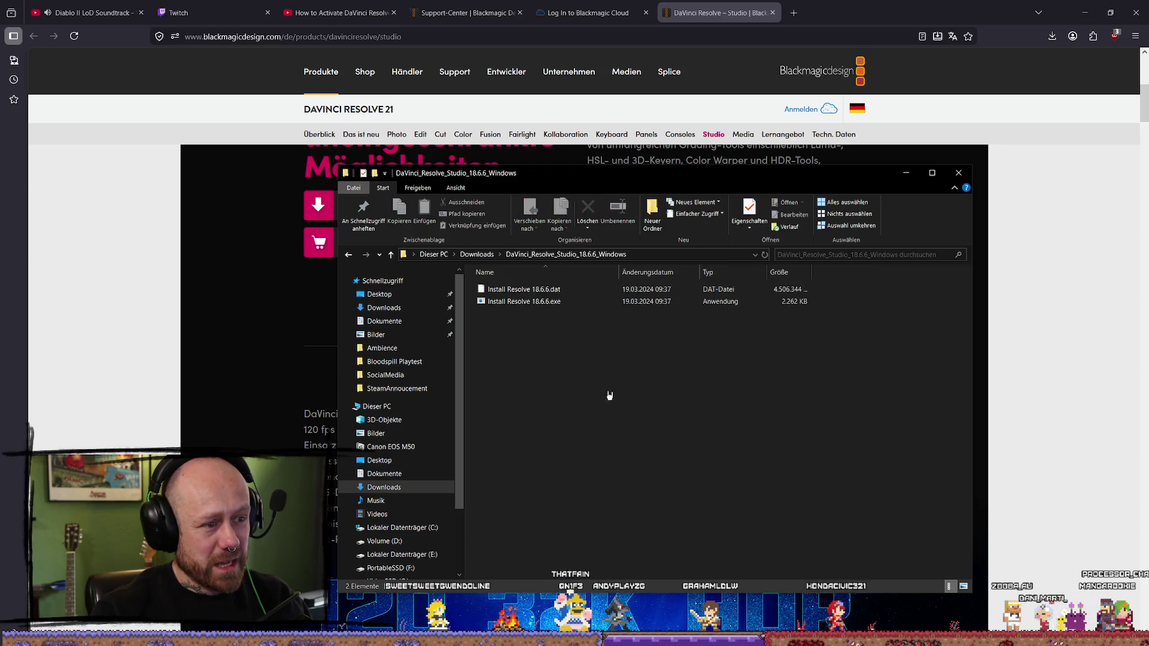
double_click(565, 301)
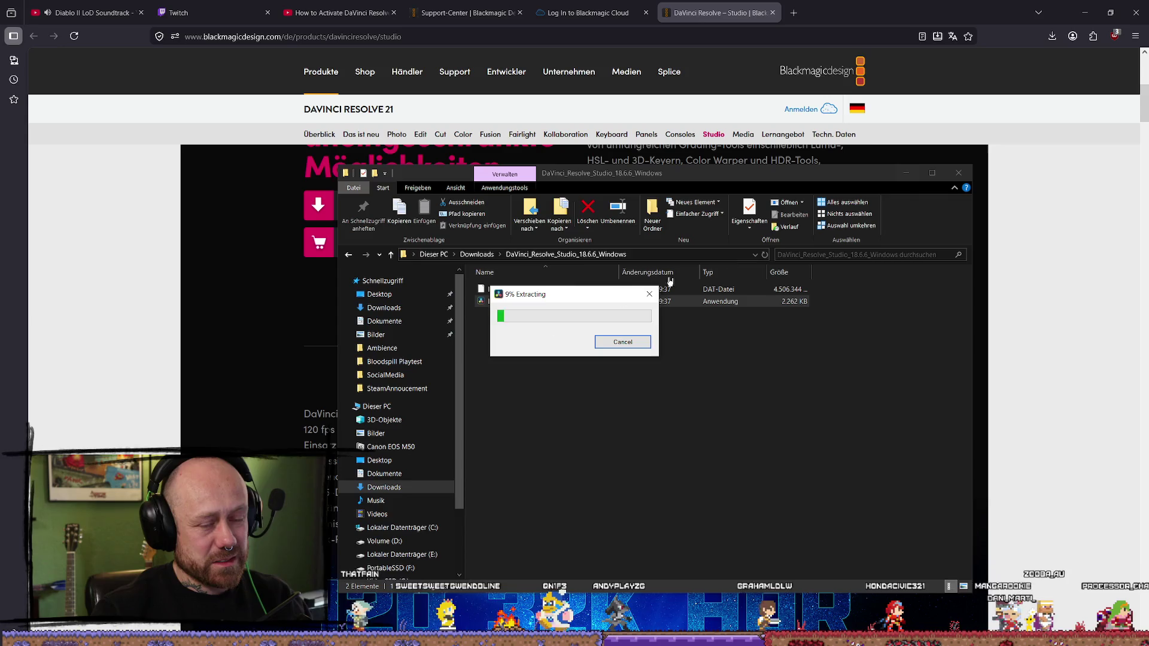
- Minimize Firefox and close the downloads Library and apps Settings windows
left_click(1021, 4)
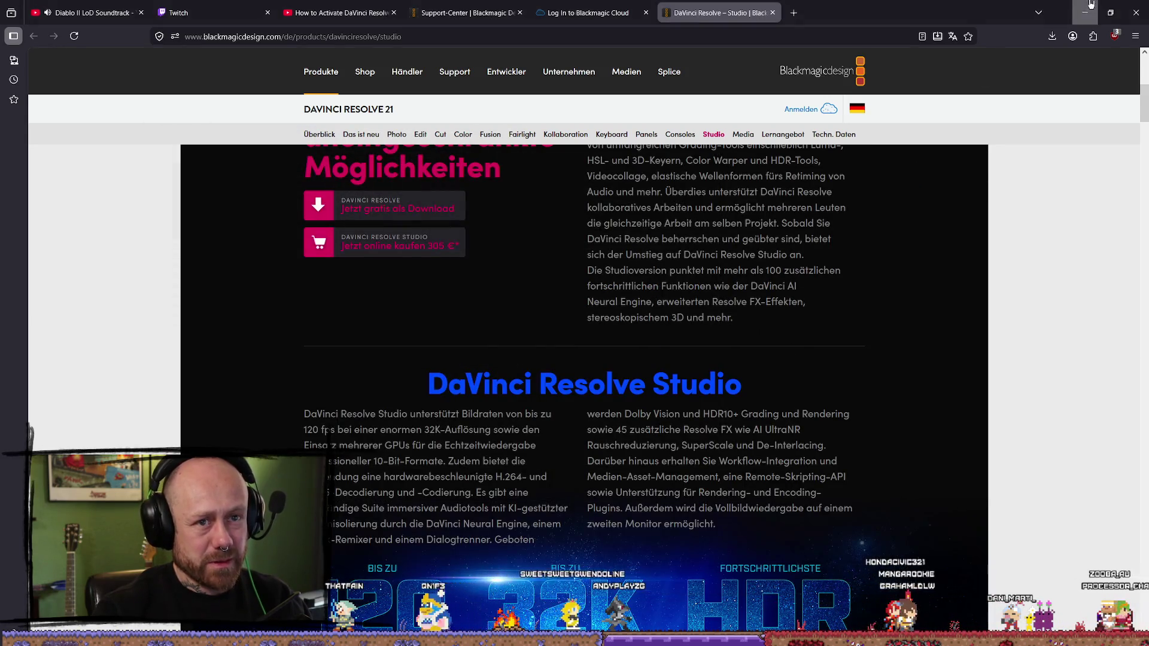
left_click(1084, 12)
left_click(953, 106)
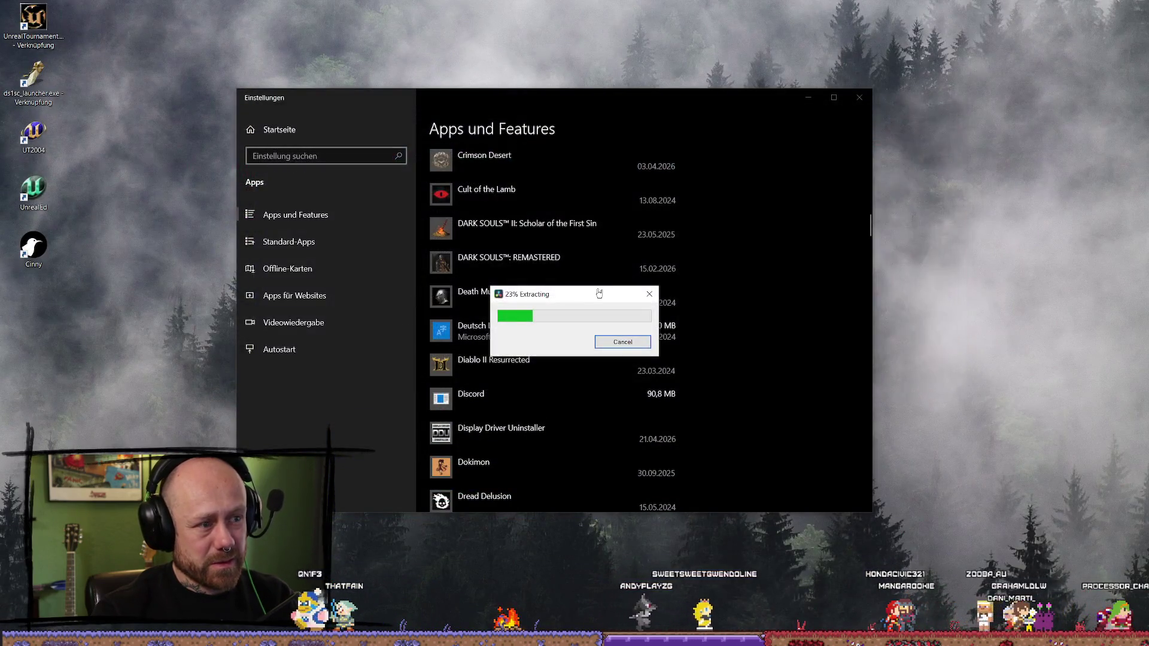
left_click(849, 107)
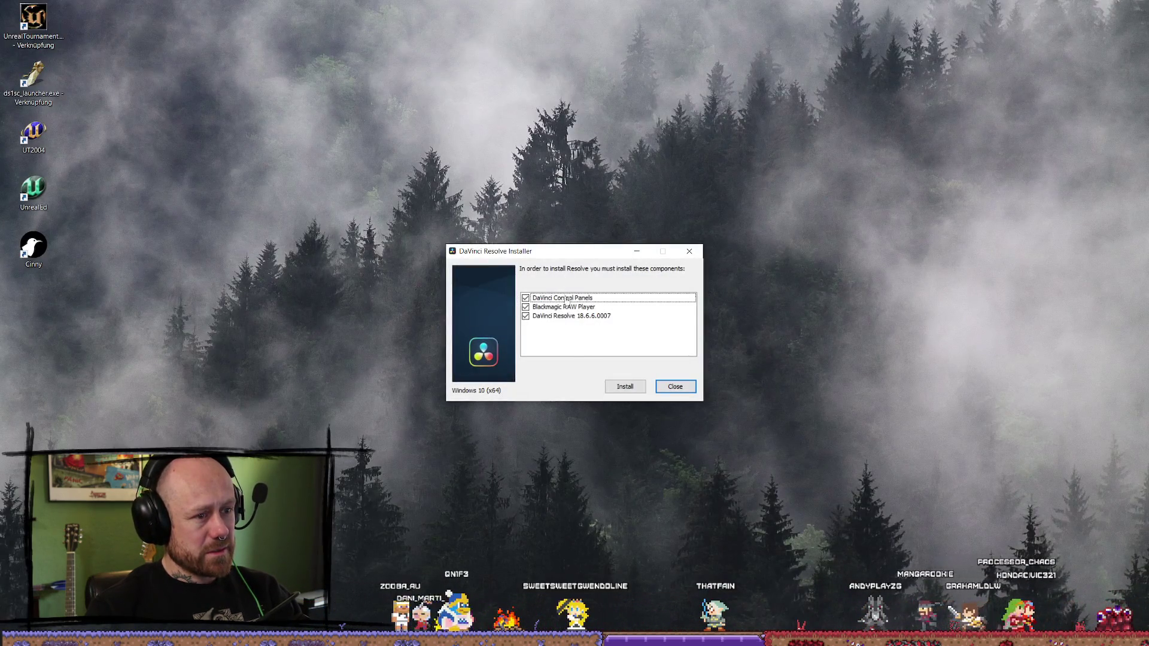
- Install Control Panels and Blackmagic RAW Player until the Resolve Studio 18.6 Setup Wizard appears
left_click(630, 390)
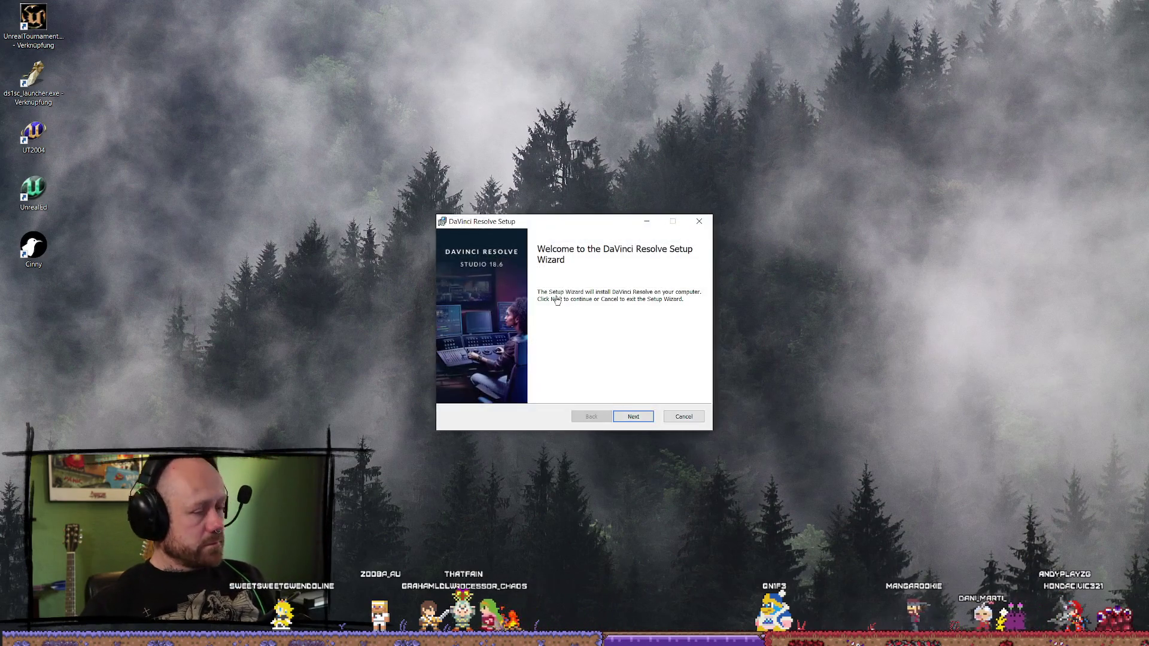
- Accept the licence, keep D:\Blackmagic Design\DaVinci Resolve\ as destination, and start installing
left_click(650, 418)
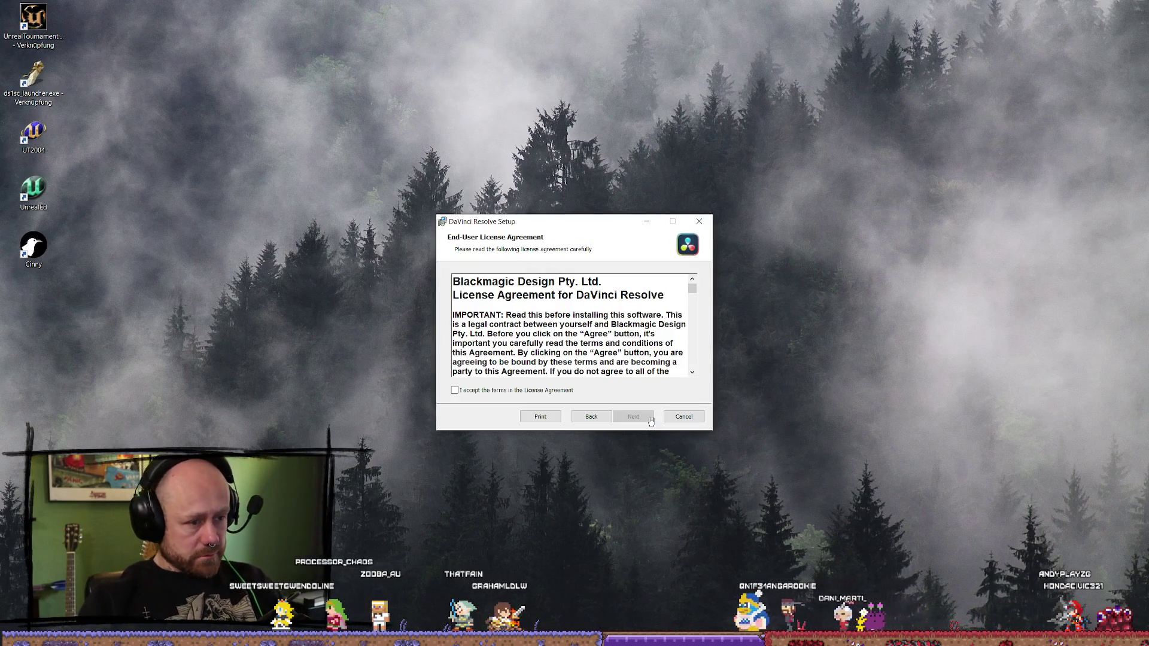
left_click(550, 392)
left_click(633, 416)
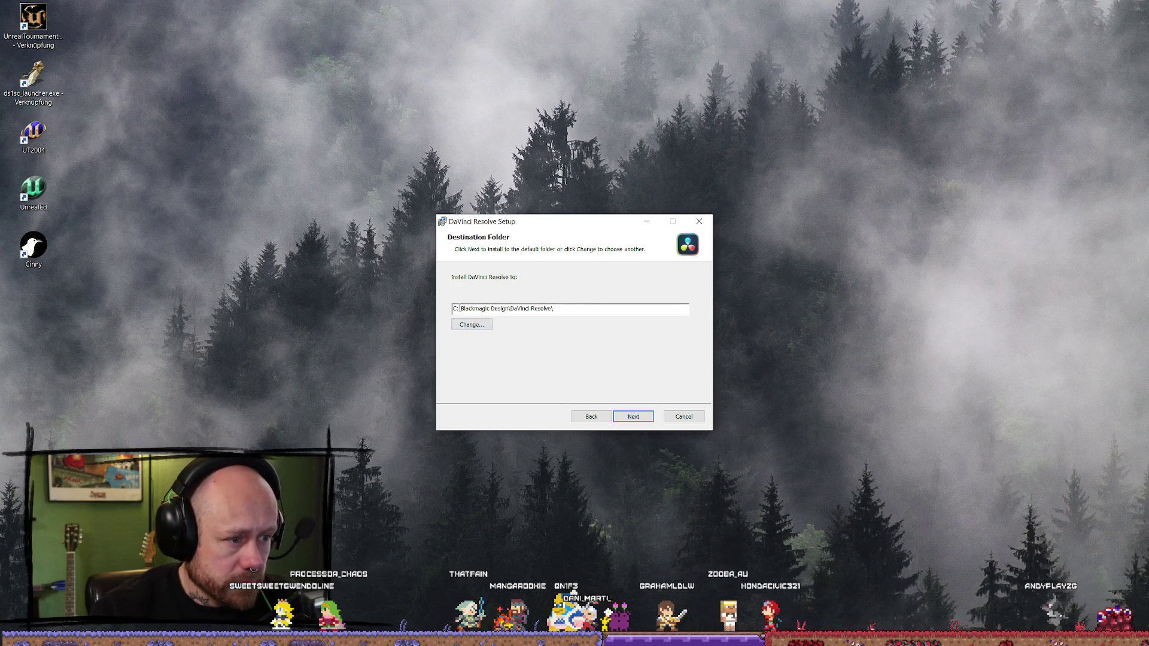
left_click(631, 415)
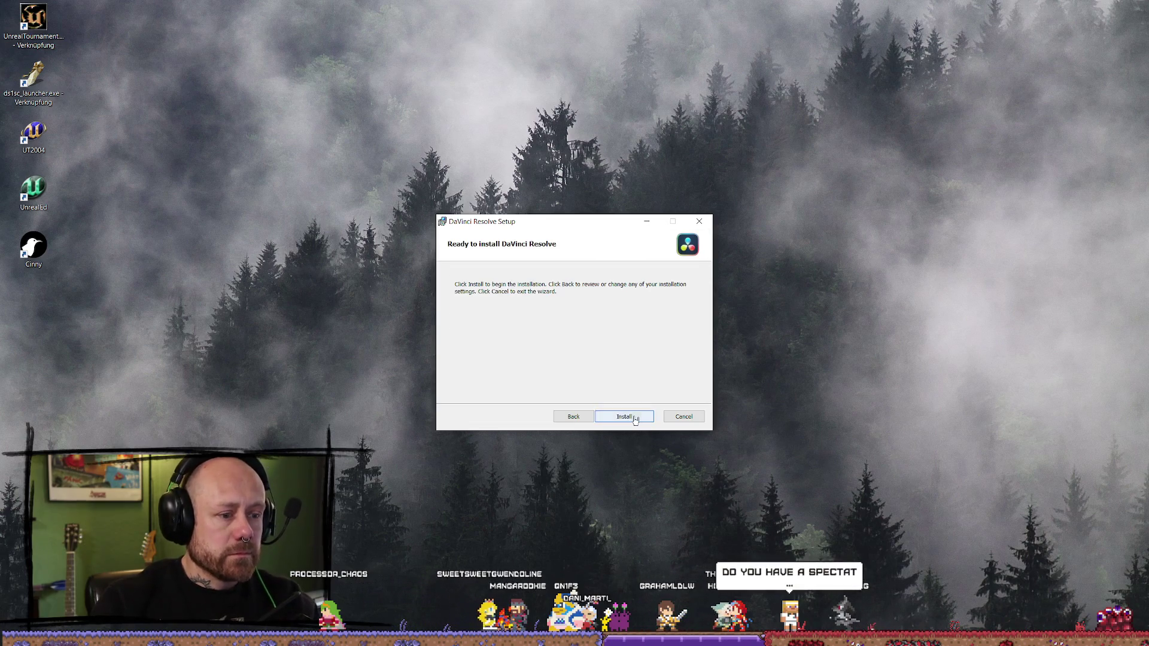
left_click(635, 420)
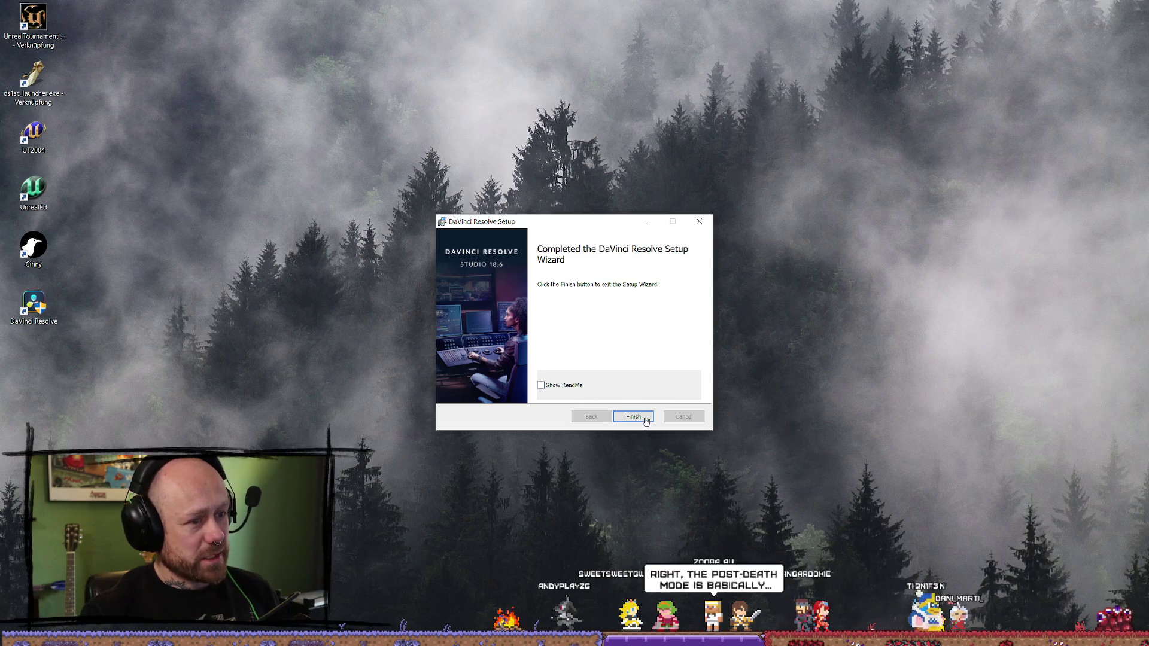
- Finish the setup wizard and answer Nein to the restart prompt
left_click(629, 417)
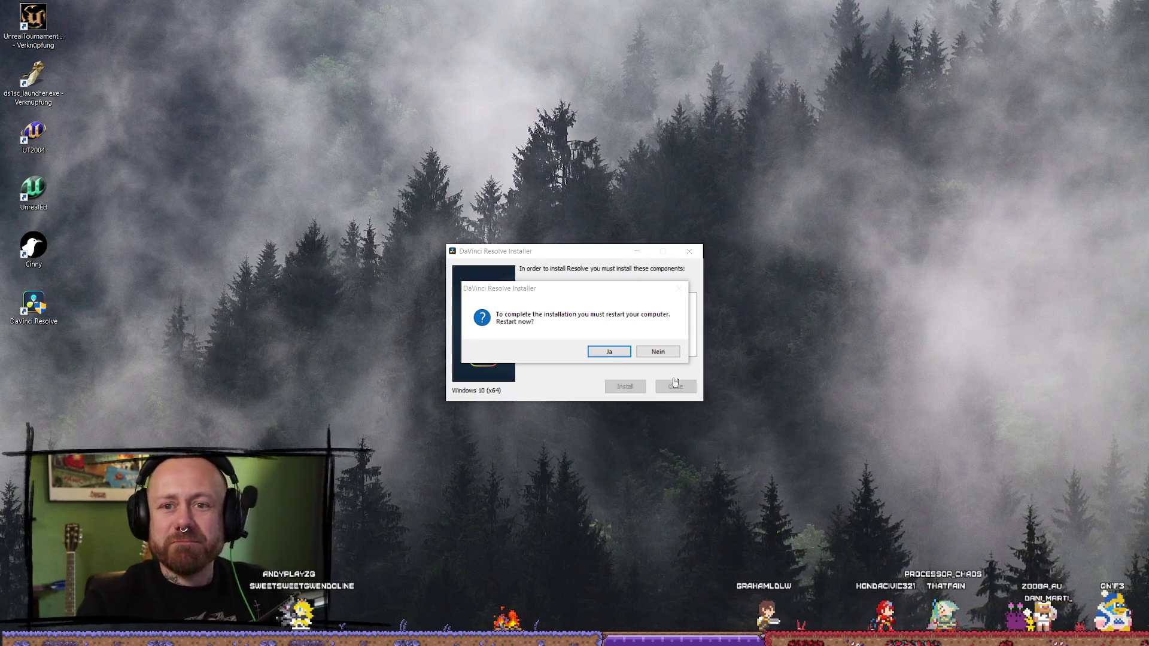
left_click(657, 351)
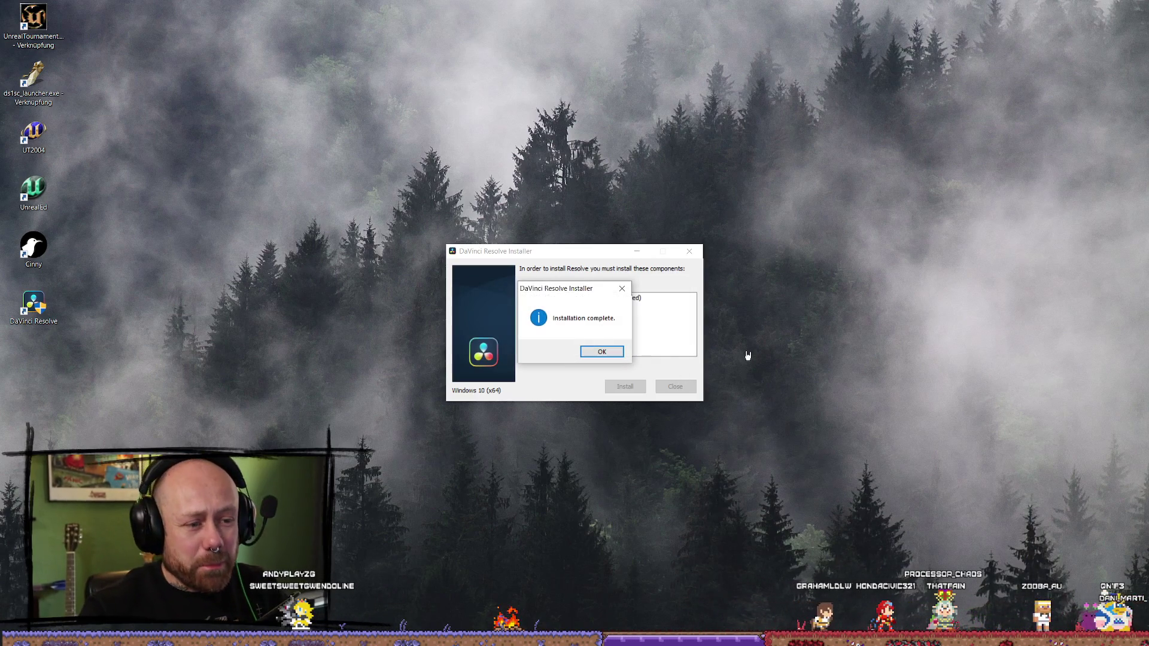
- Dismiss the installer notice and accept the FusionScript firewall alert so Resolve Studio 18.6 starts
left_click(609, 352)
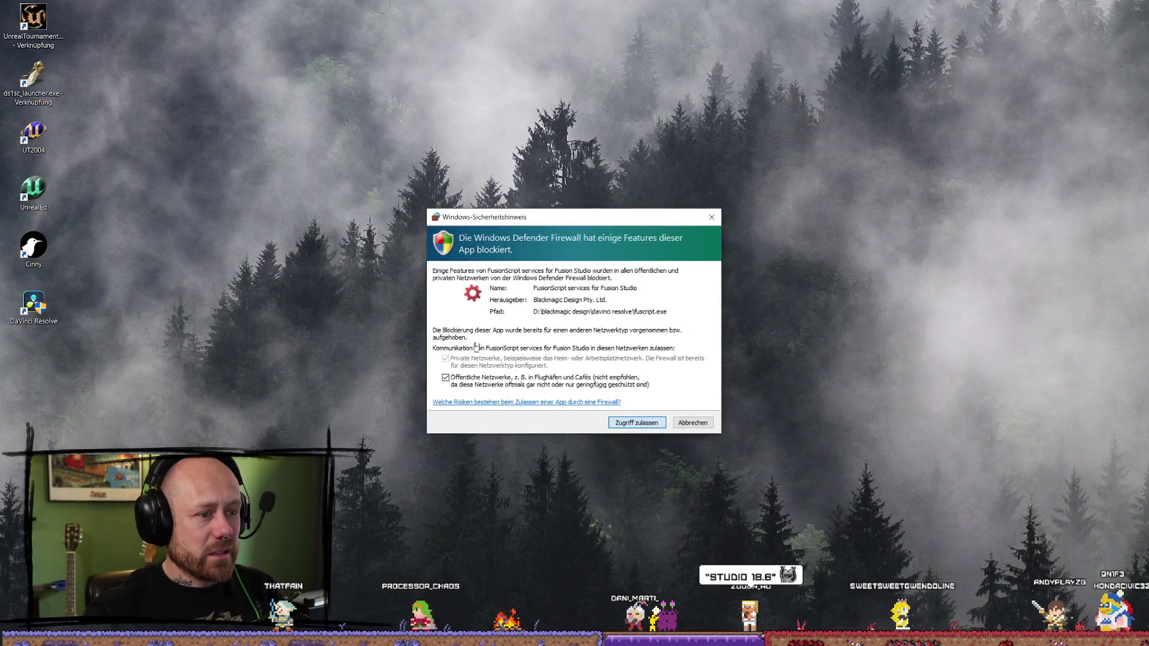
key("Return")
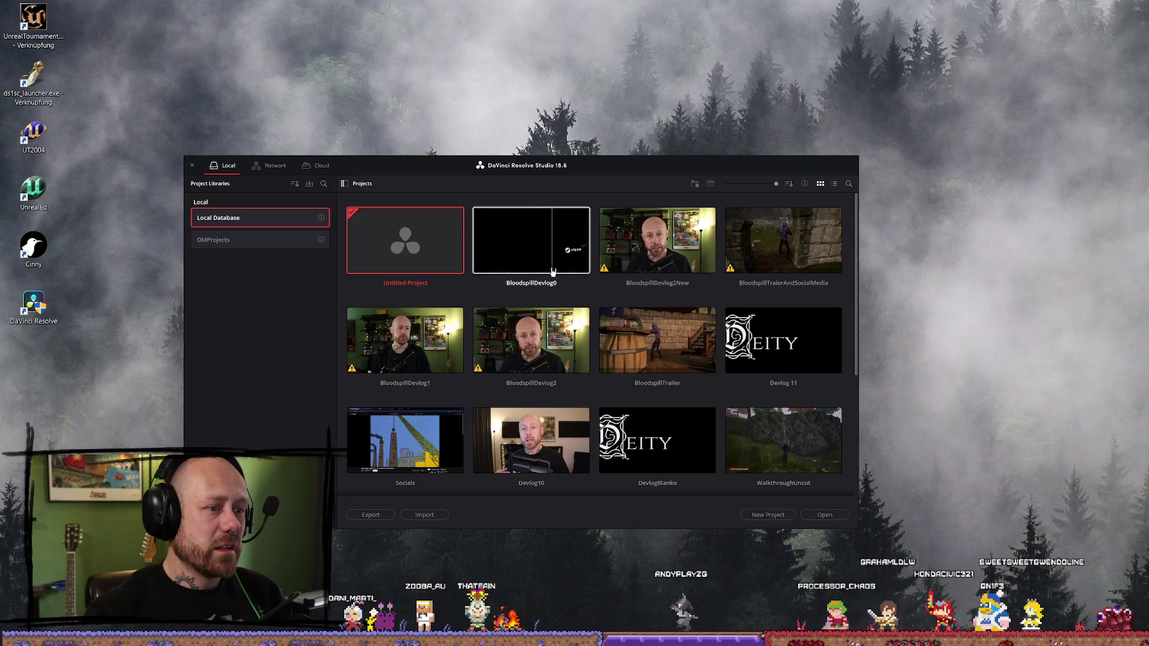
- Load the BloodspillDevlog0 project from the Project Manager and browse its File menu
double_click(543, 252)
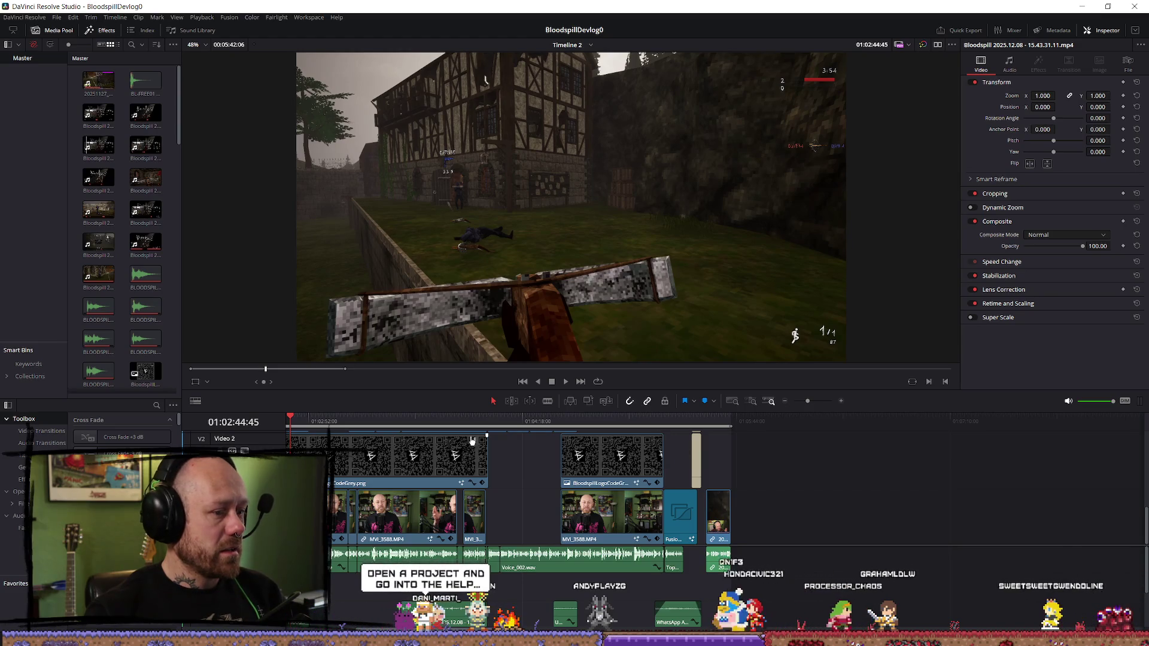
left_click(55, 18)
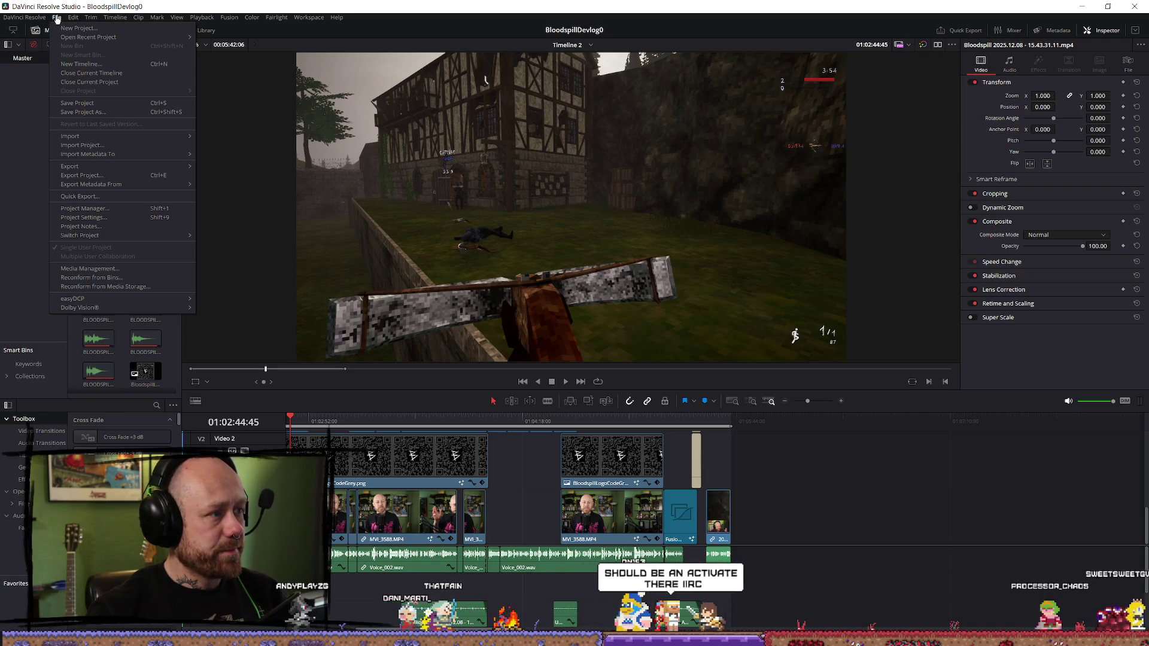
- Open Preferences and view the Advanced and Internet Accounts system pages
mouse_move(27, 17)
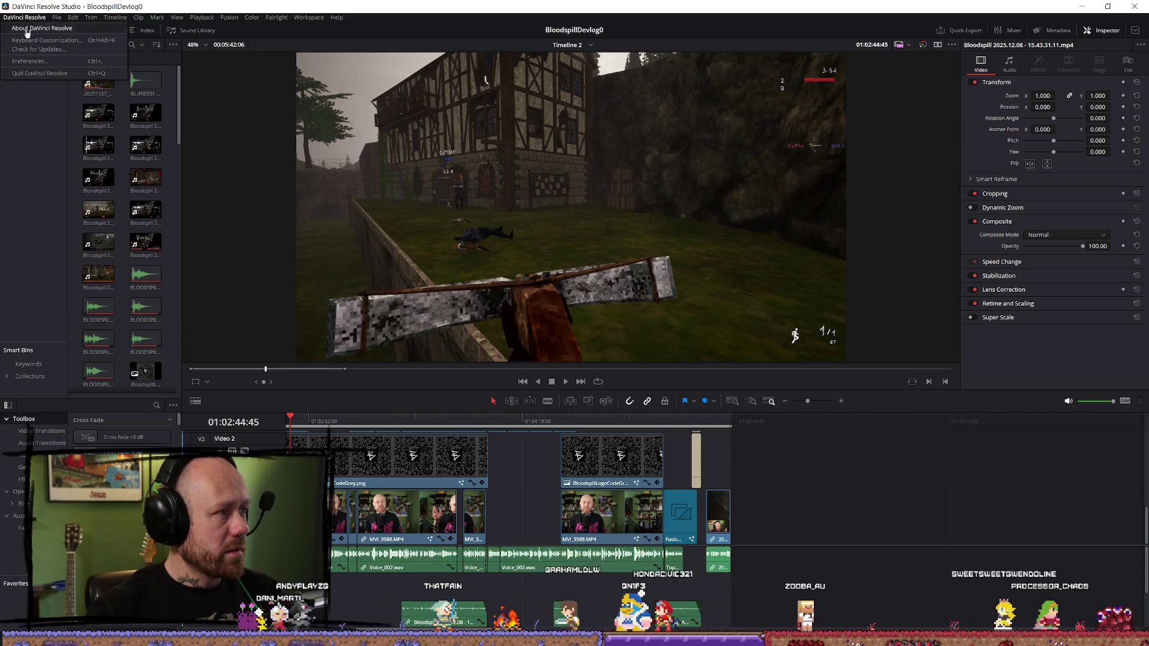
left_click(40, 63)
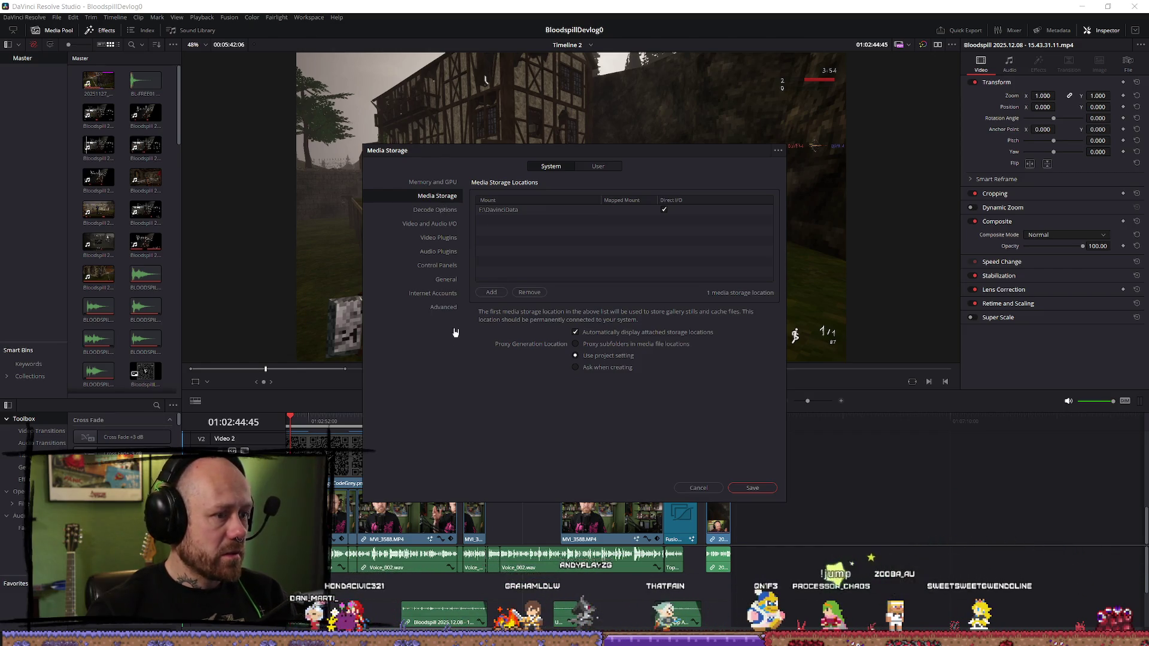
left_click(447, 309)
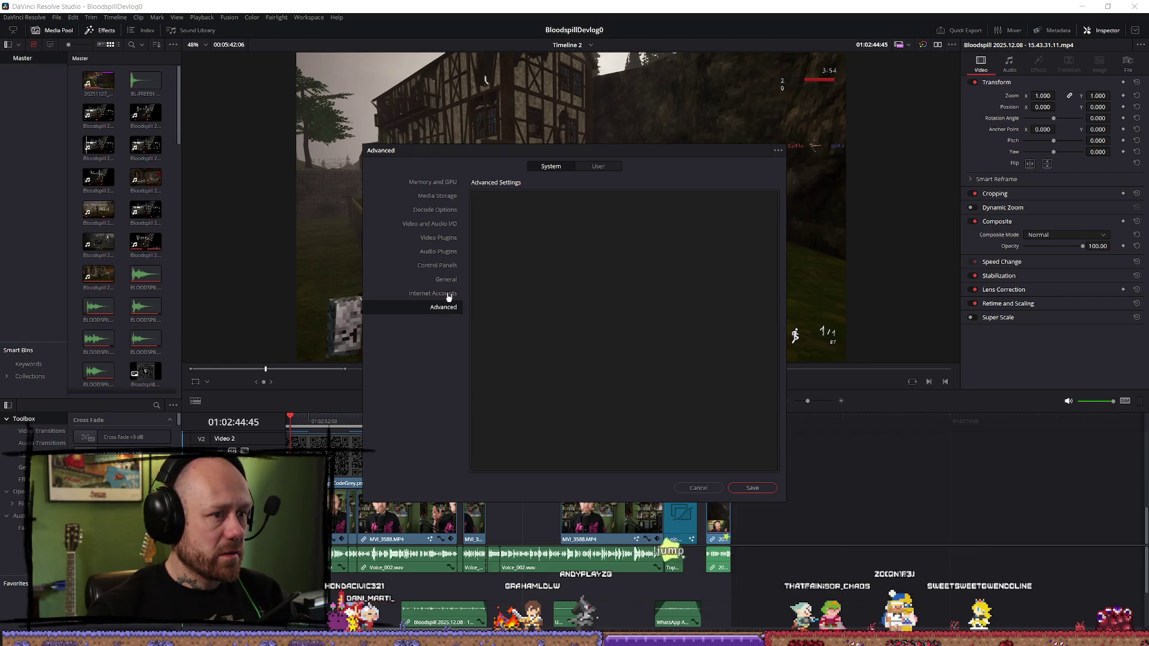
left_click(449, 295)
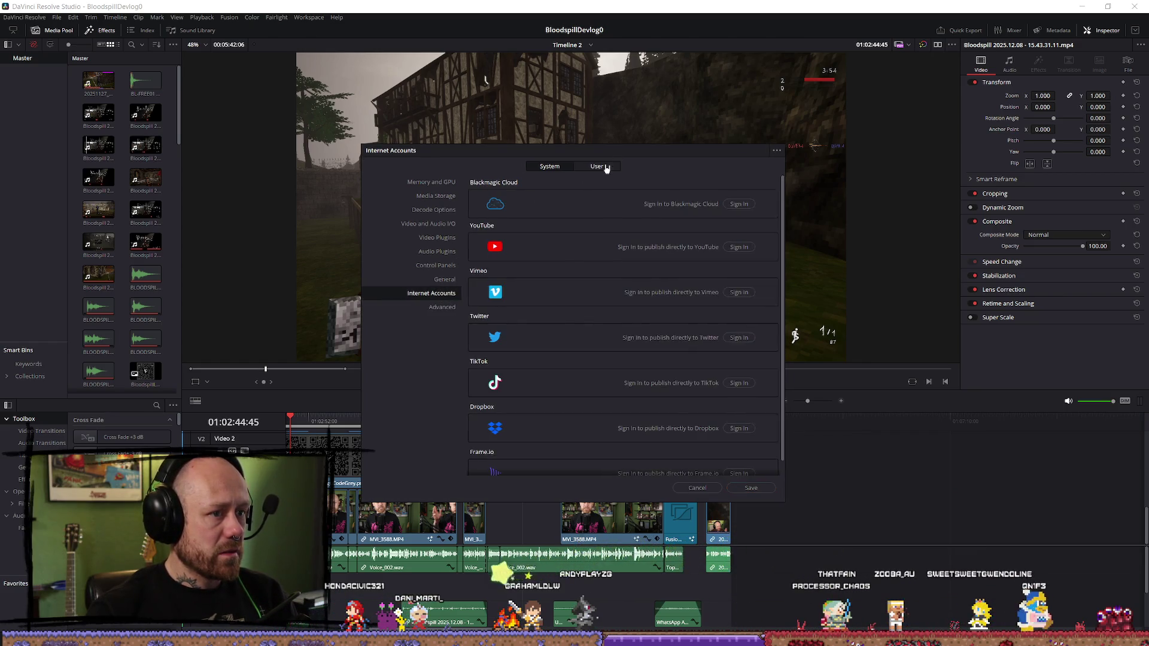
- Browse the User pages: Metadata, Control Panels, Playback, Fairlight, Color, Editing, Project Save and Load, UI Settings
left_click(597, 165)
left_click(441, 280)
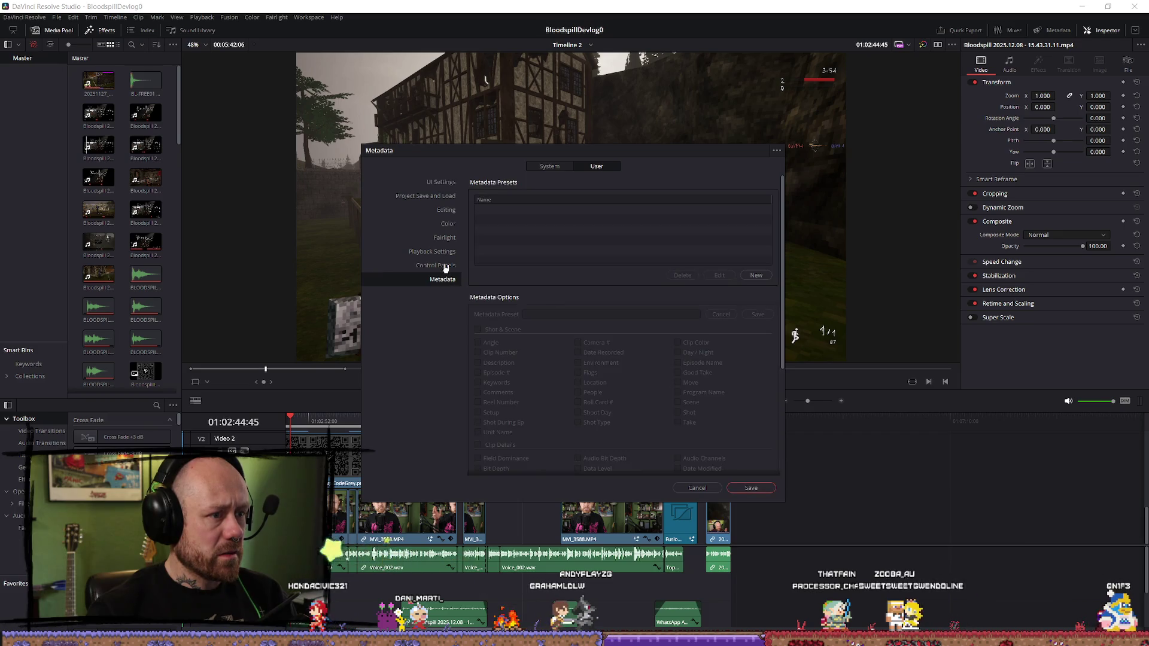
left_click(444, 267)
left_click(447, 253)
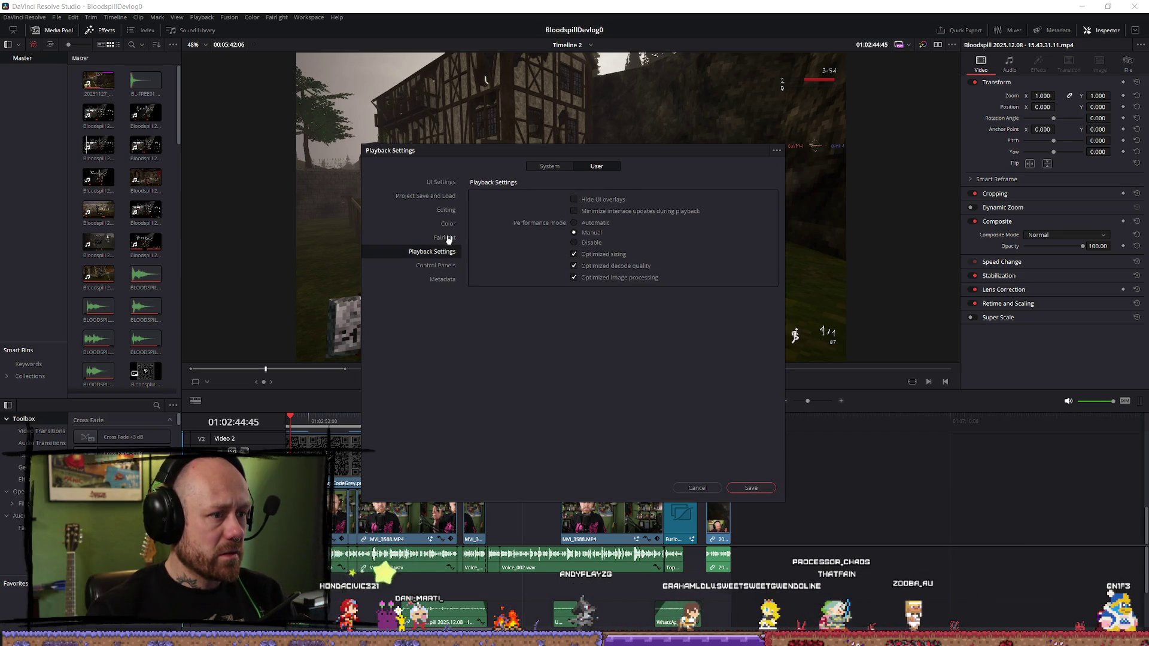
left_click(448, 237)
left_click(447, 224)
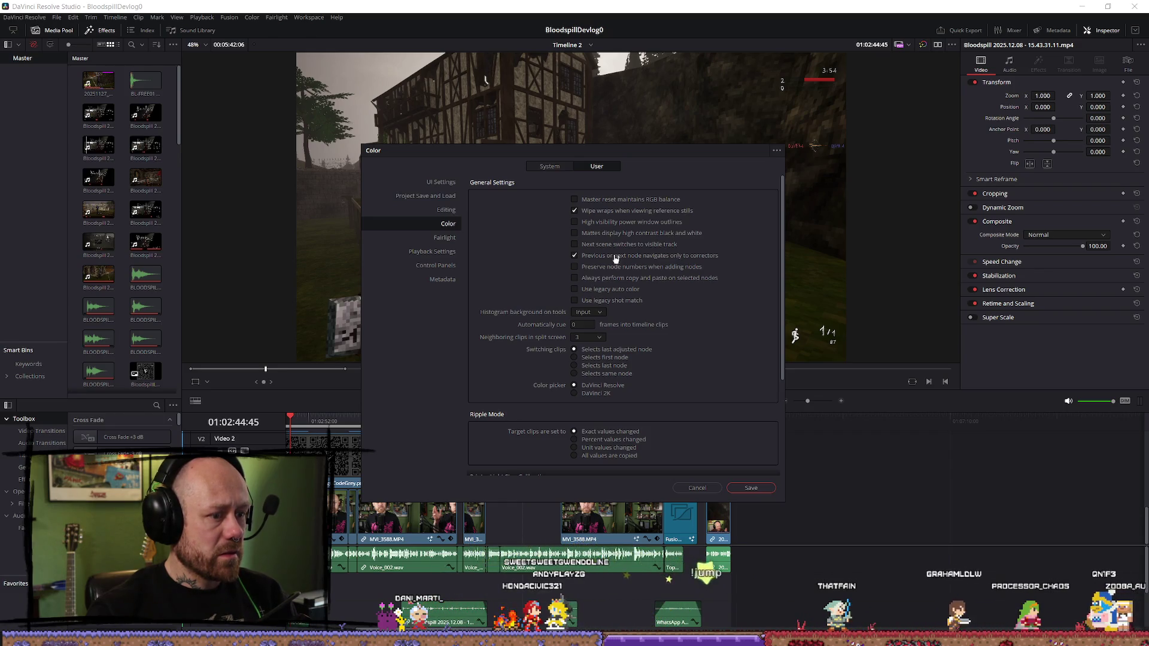
scroll(783, 359, "down", 5)
scroll(751, 267, "up", 5)
left_click(445, 209)
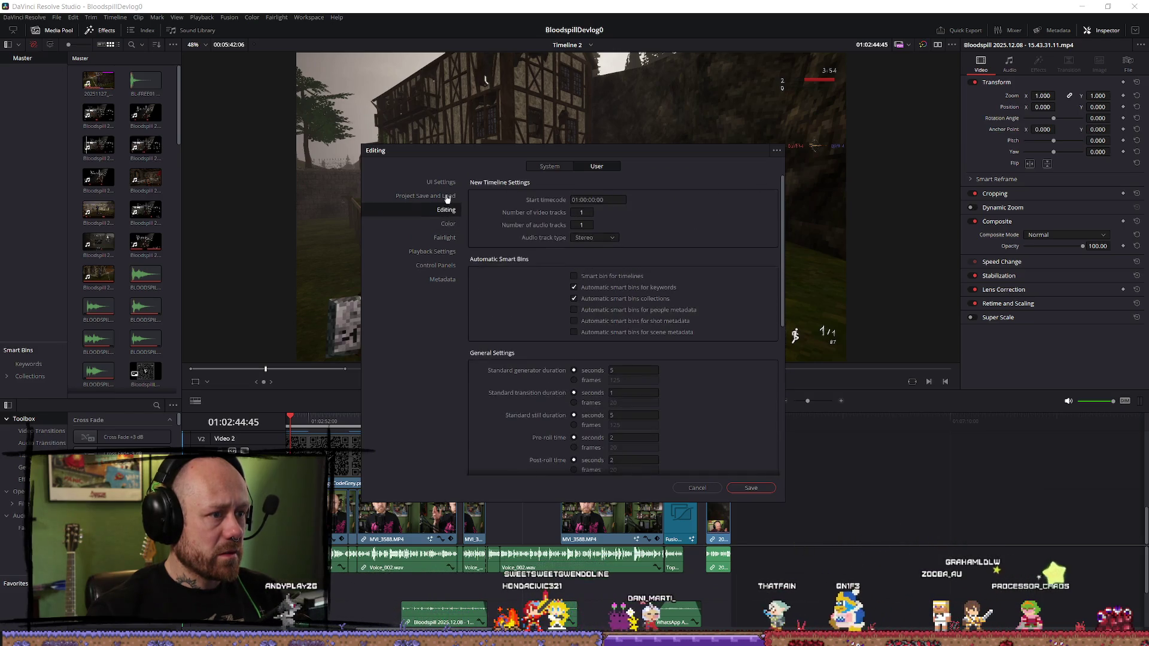
left_click(446, 197)
left_click(446, 182)
left_click(442, 196)
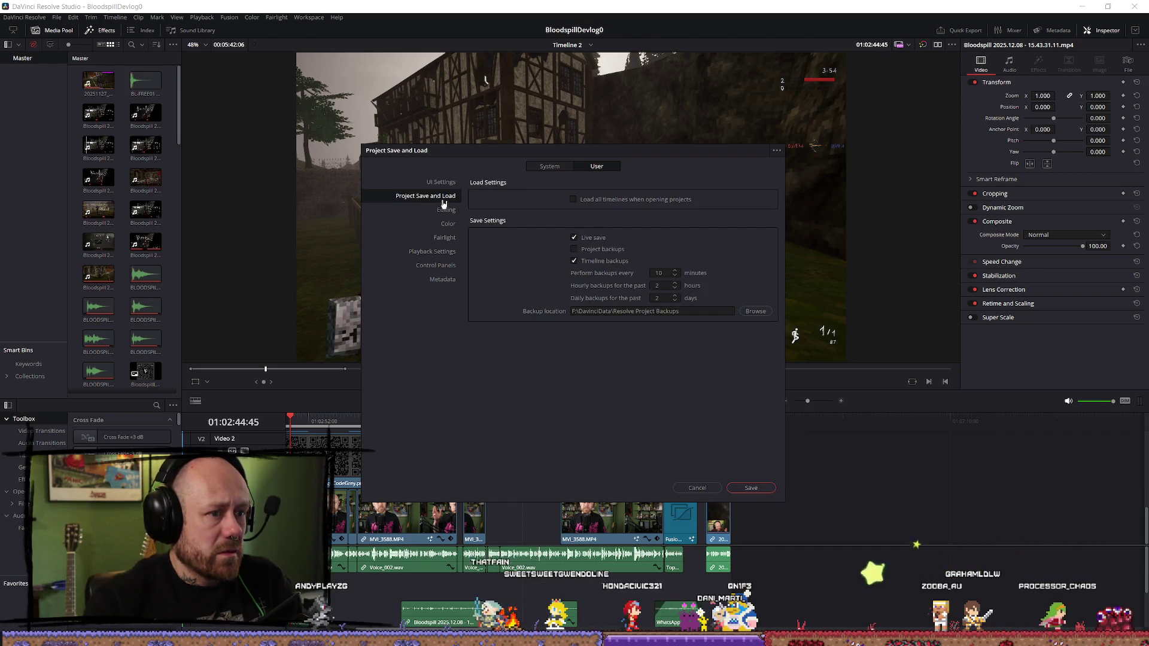
- Browse the System pages: Advanced, Media Storage, Decode Options, Video and Audio I/O, plugins, Control Panels
left_click(534, 166)
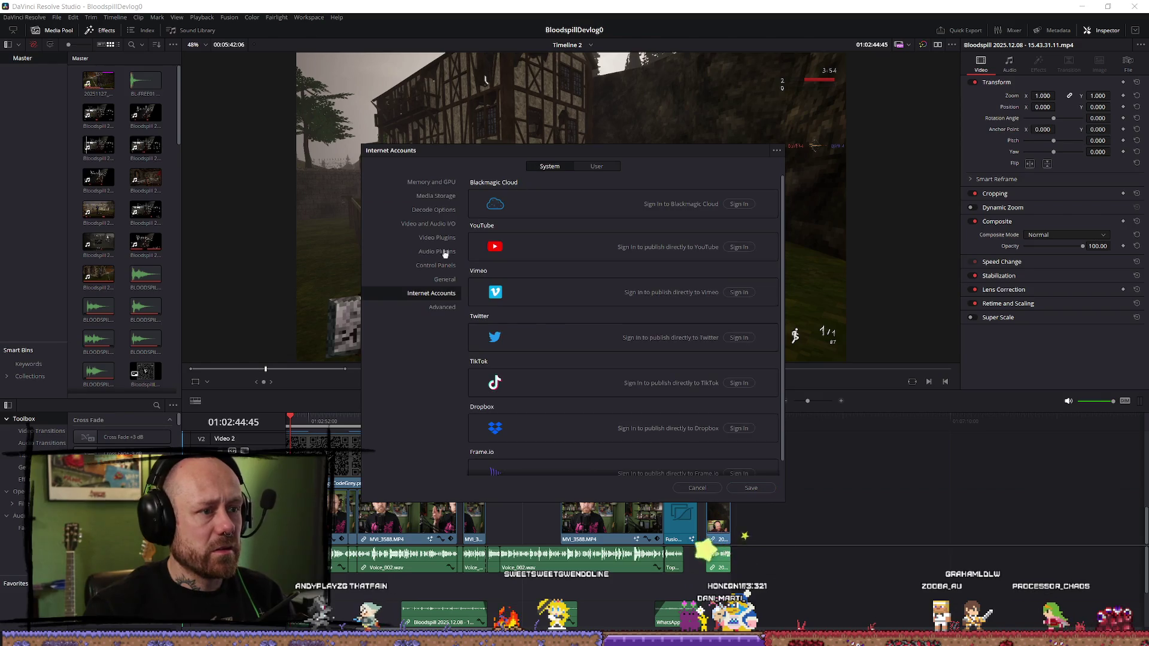
left_click(444, 307)
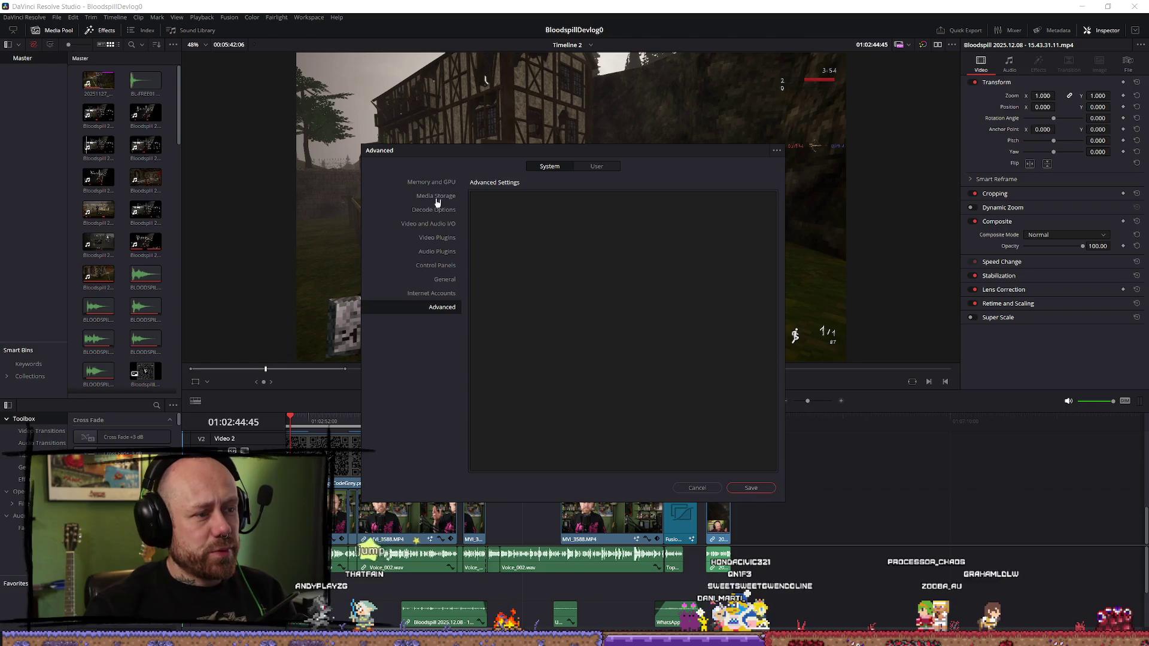
left_click(436, 197)
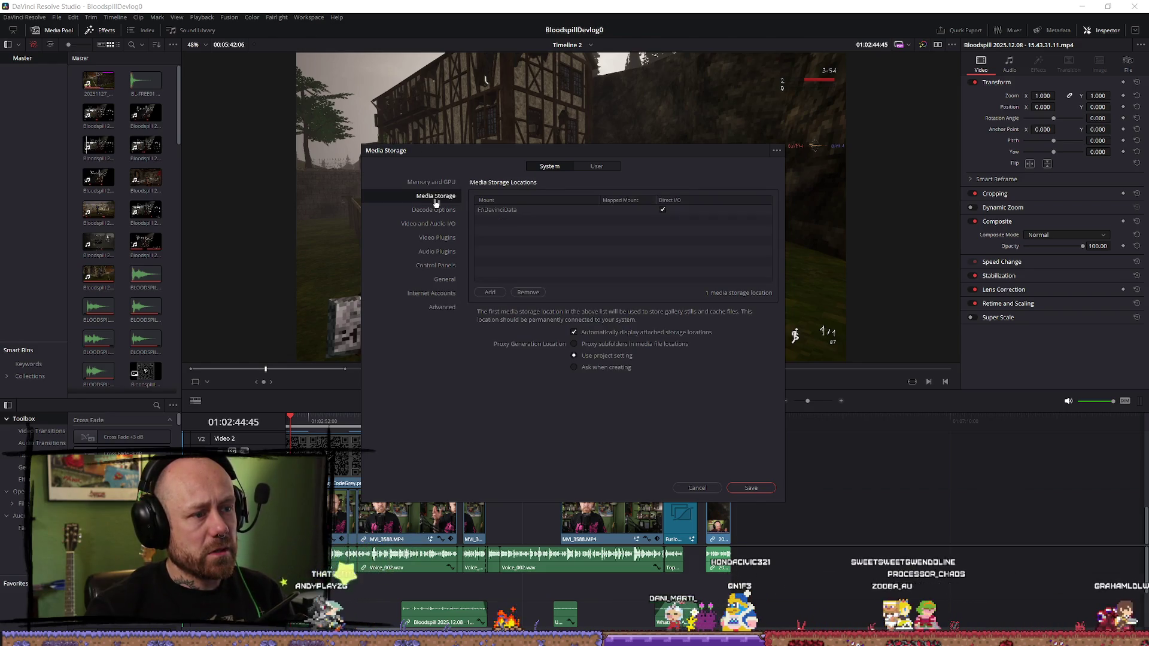
left_click(434, 211)
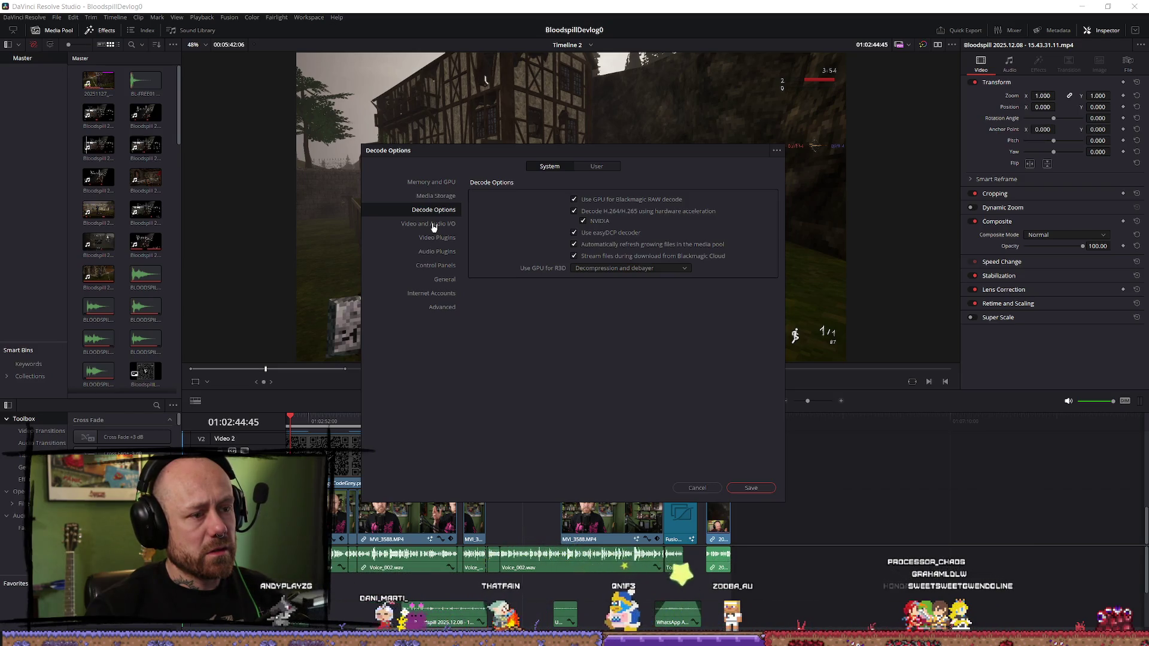
left_click(435, 225)
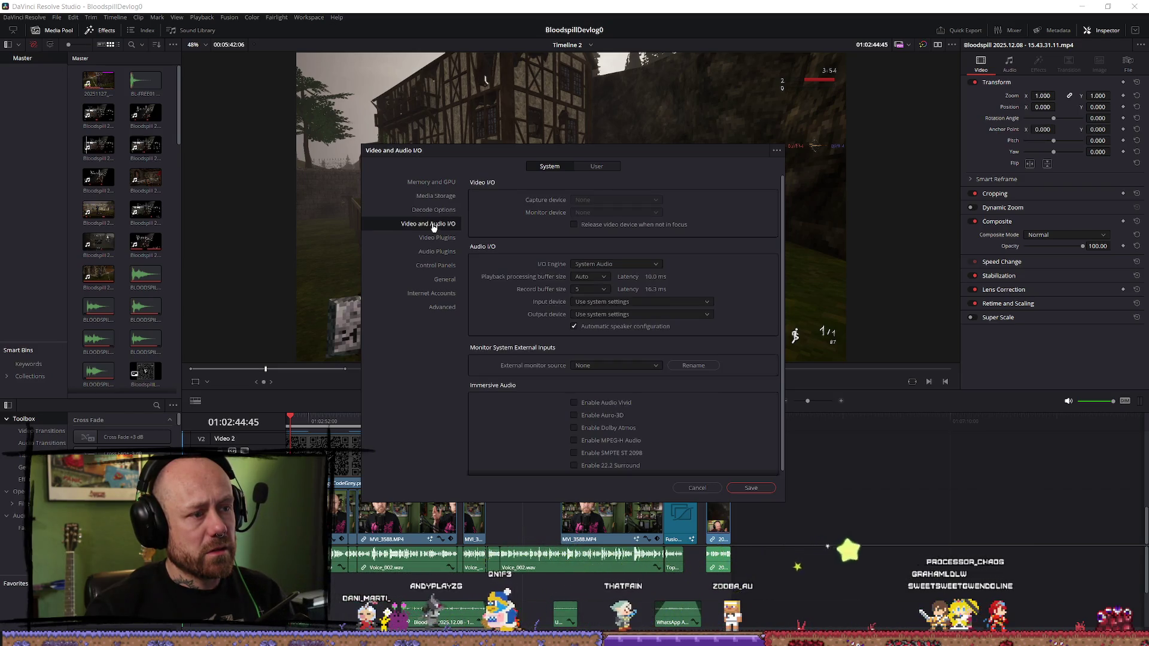
left_click(434, 238)
left_click(434, 252)
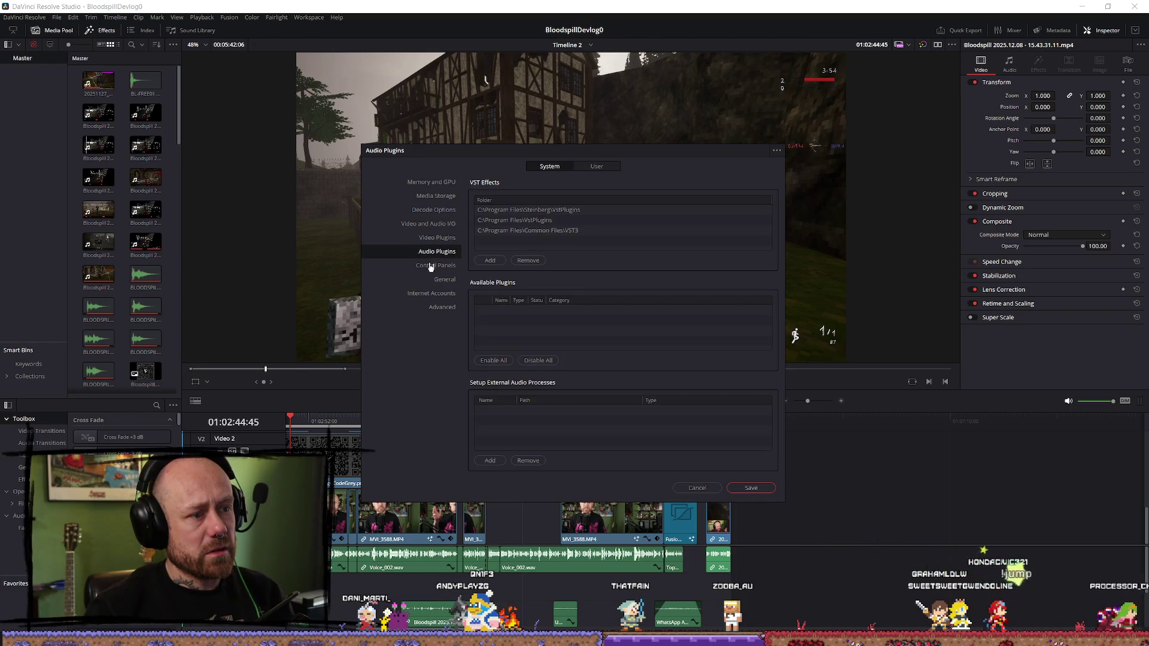
left_click(430, 266)
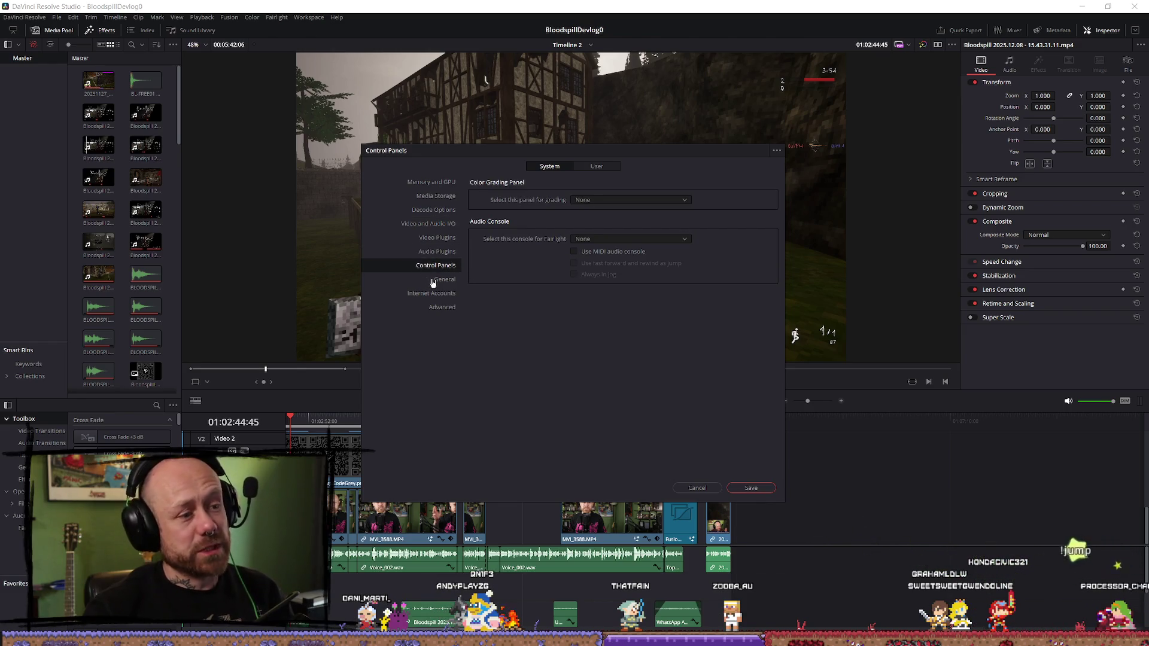
- Compare the General, Internet Accounts and Advanced pages, then cancel Preferences without changes
left_click(433, 280)
left_click(434, 294)
left_click(445, 280)
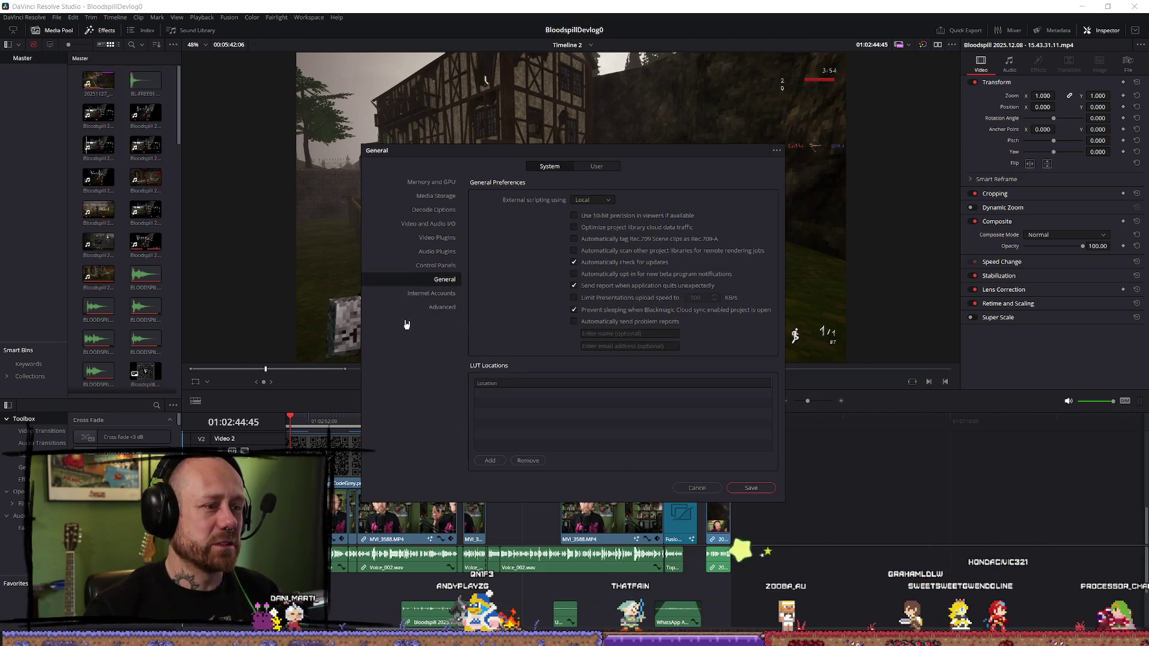
left_click(441, 308)
left_click(442, 293)
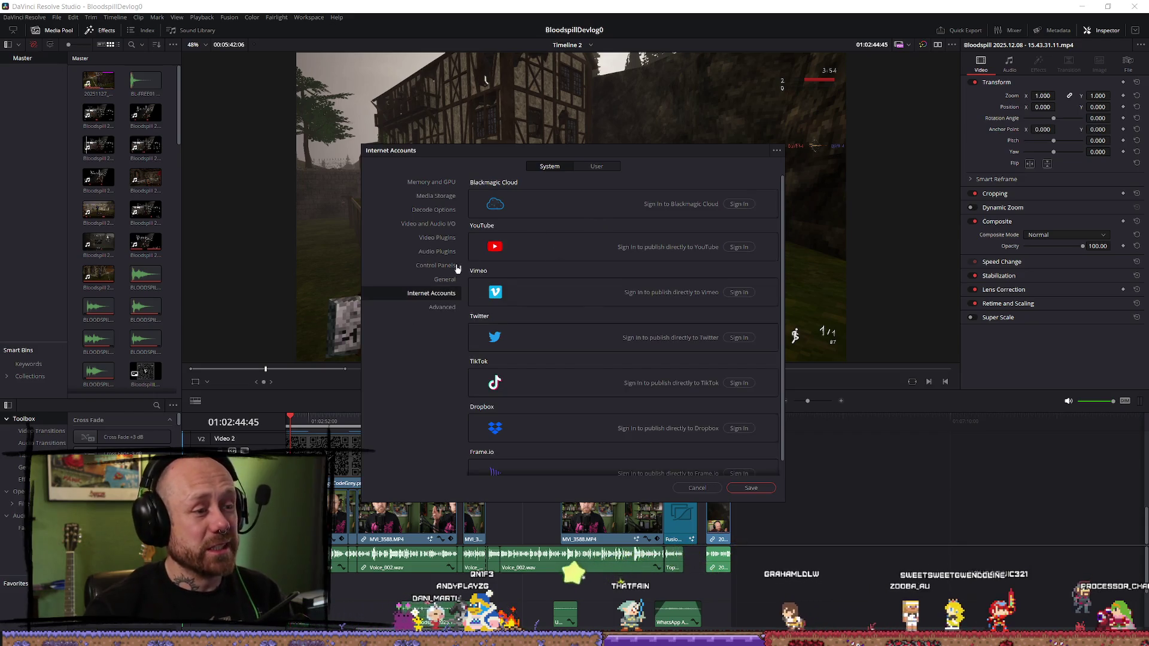
left_click(454, 281)
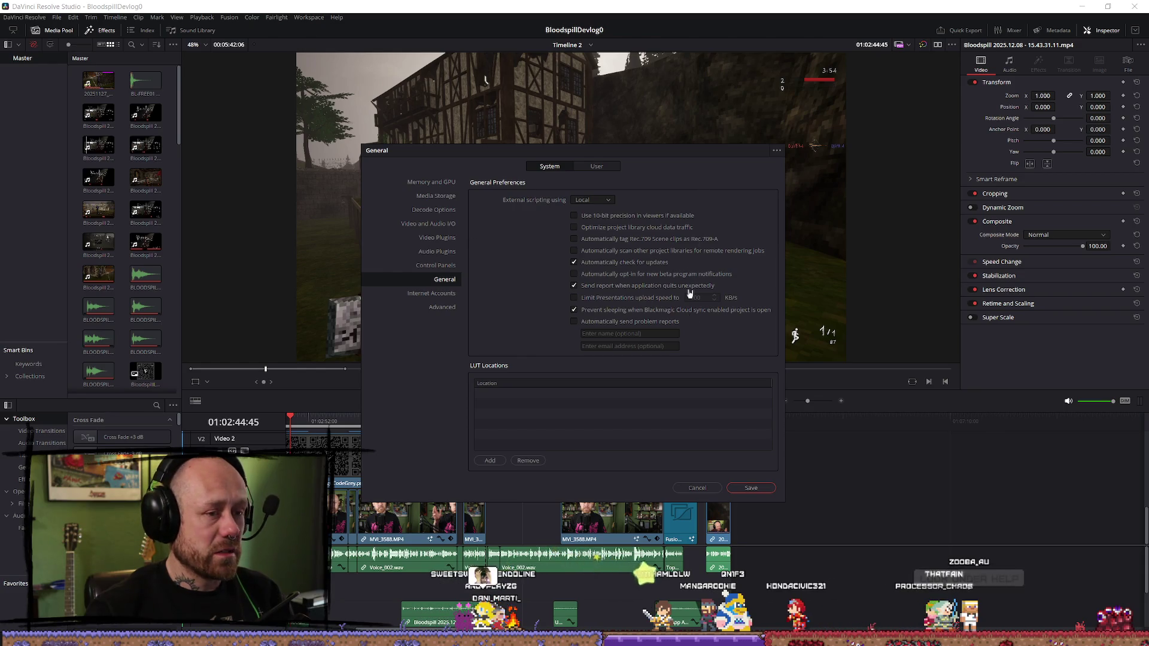
left_click(696, 491)
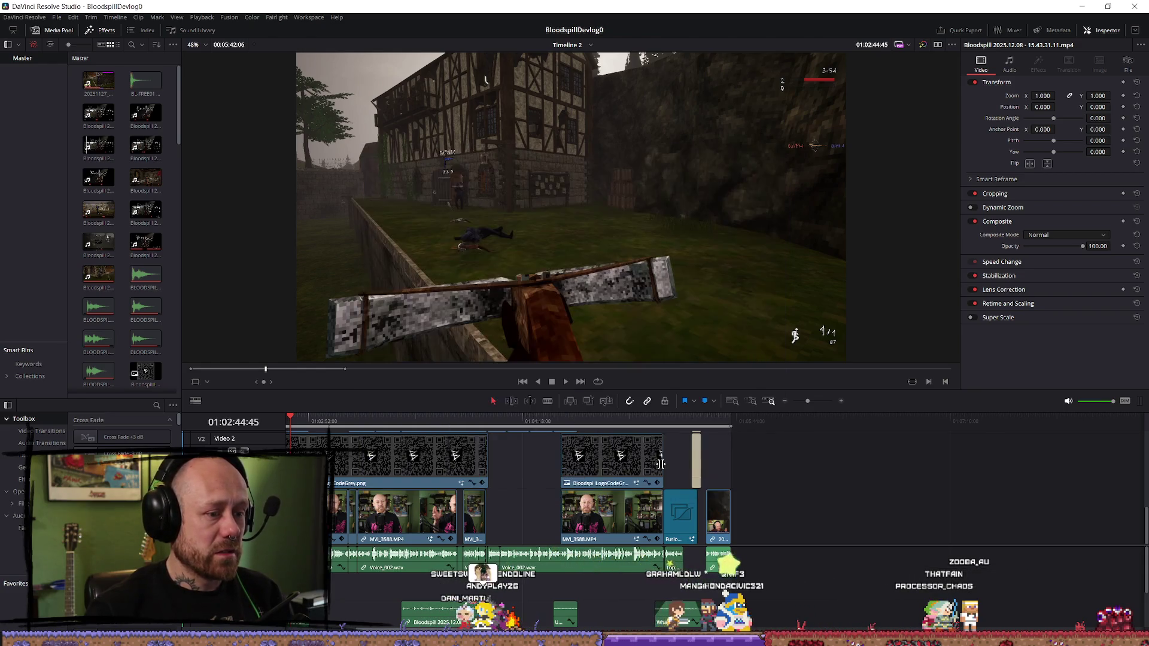
left_click(275, 18)
mouse_move(336, 18)
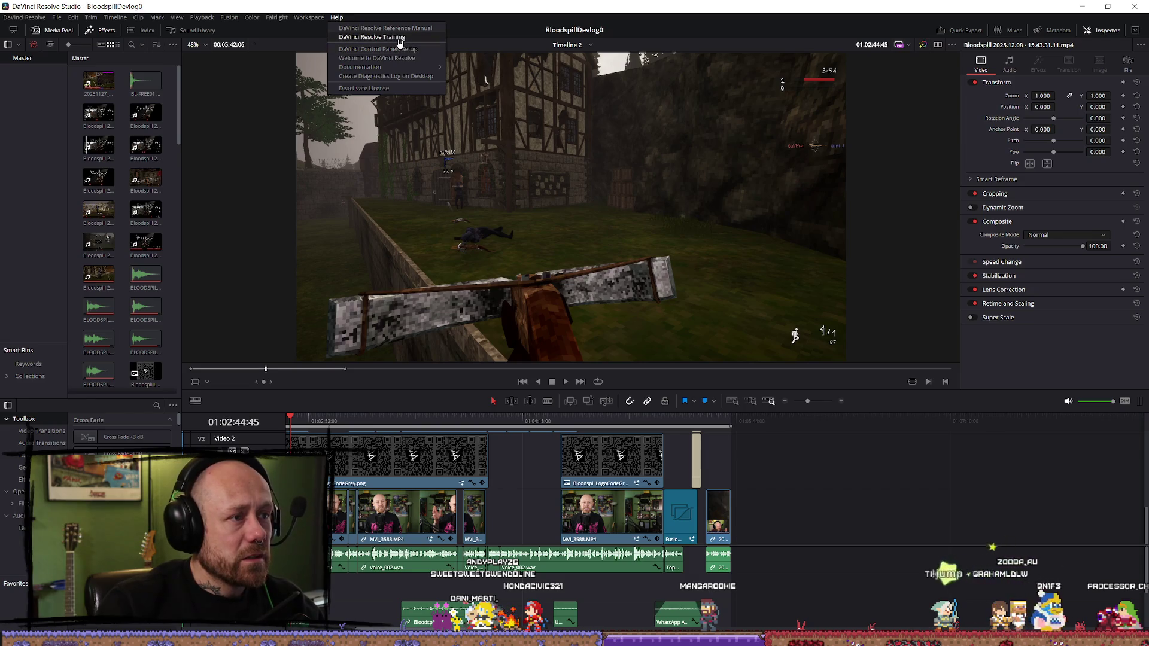
left_click(382, 87)
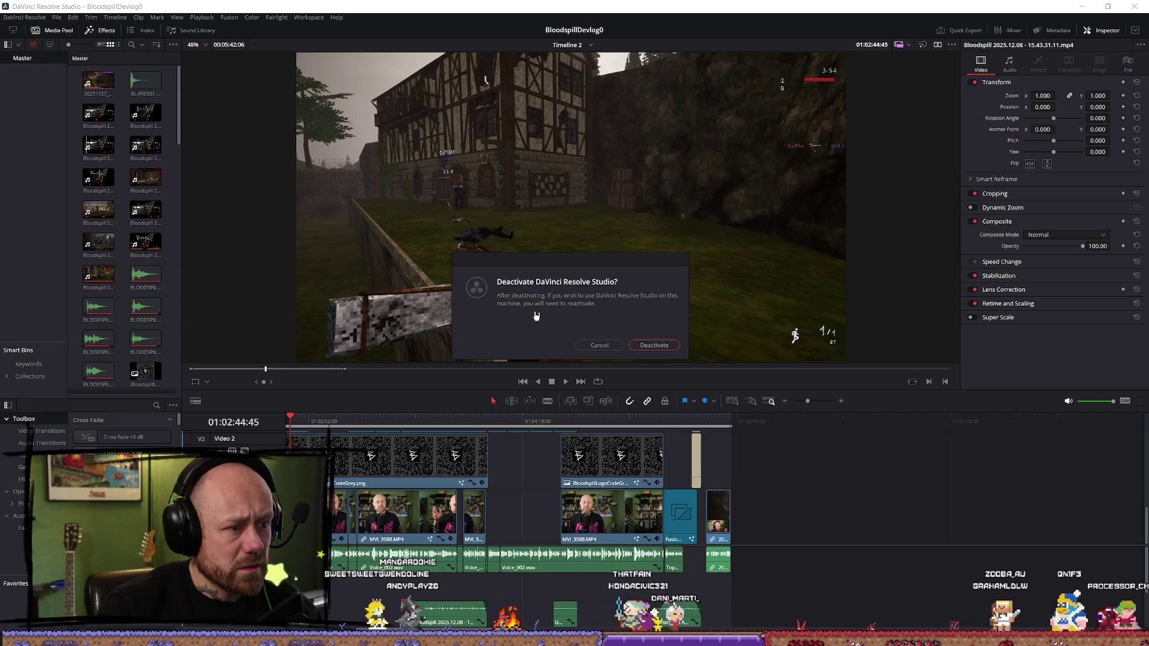
left_click(589, 345)
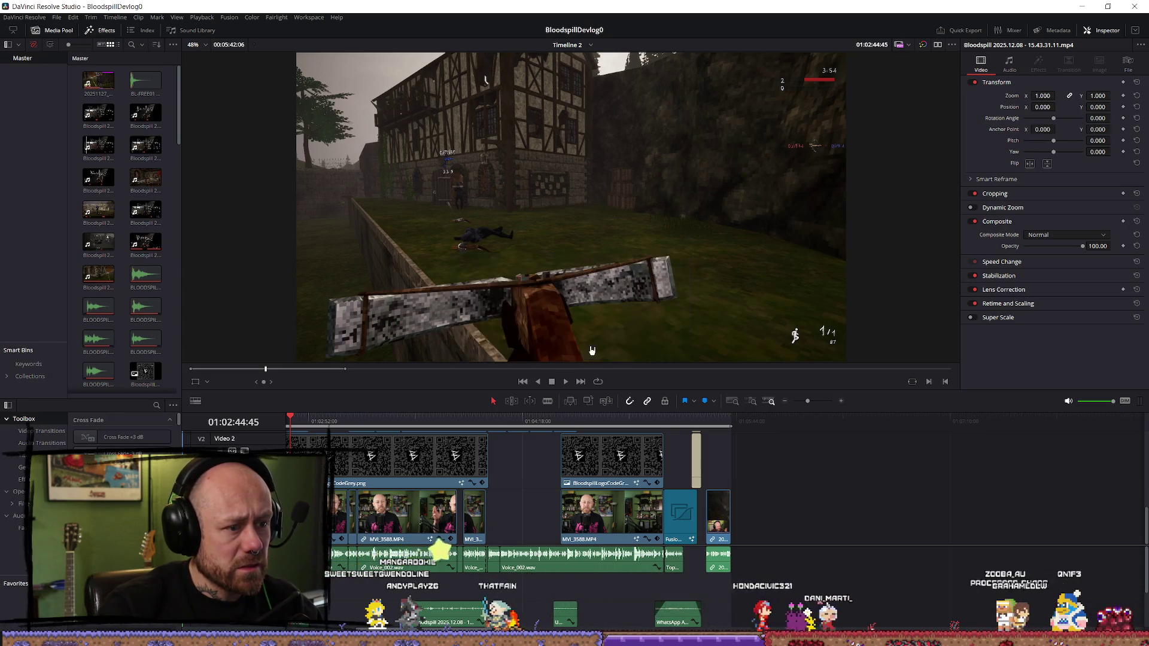
left_click(436, 450)
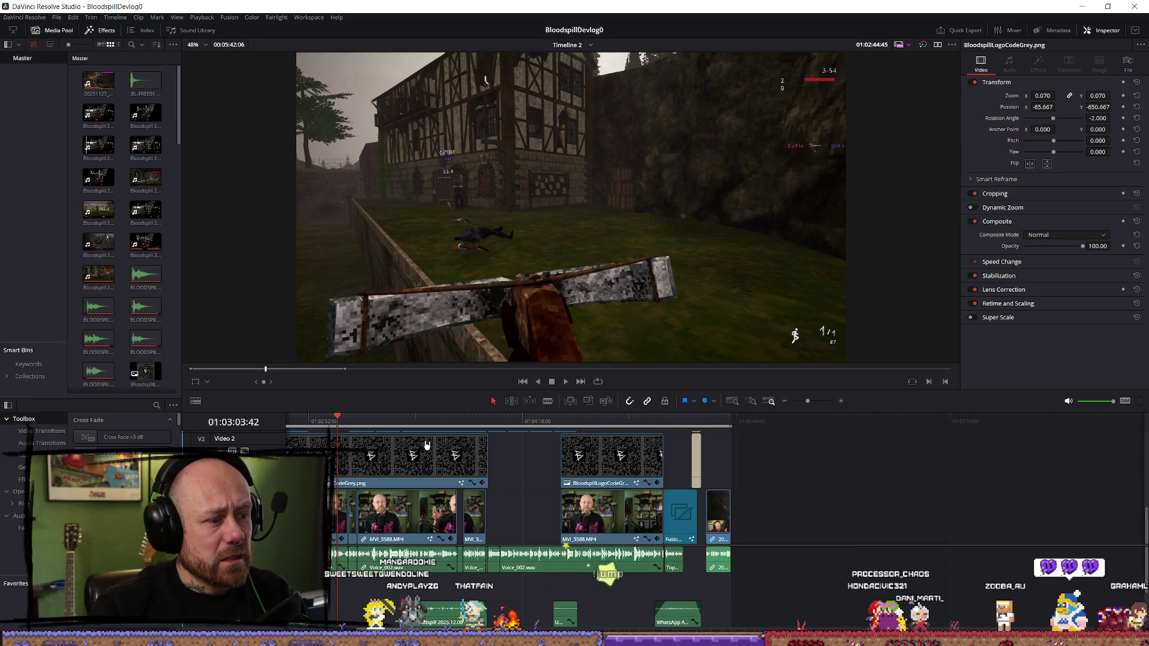
- Zoom the timeline to the whole edit, play it, and scrub to about 01:00:47 and 01:01:14
key("shift+z")
key("space")
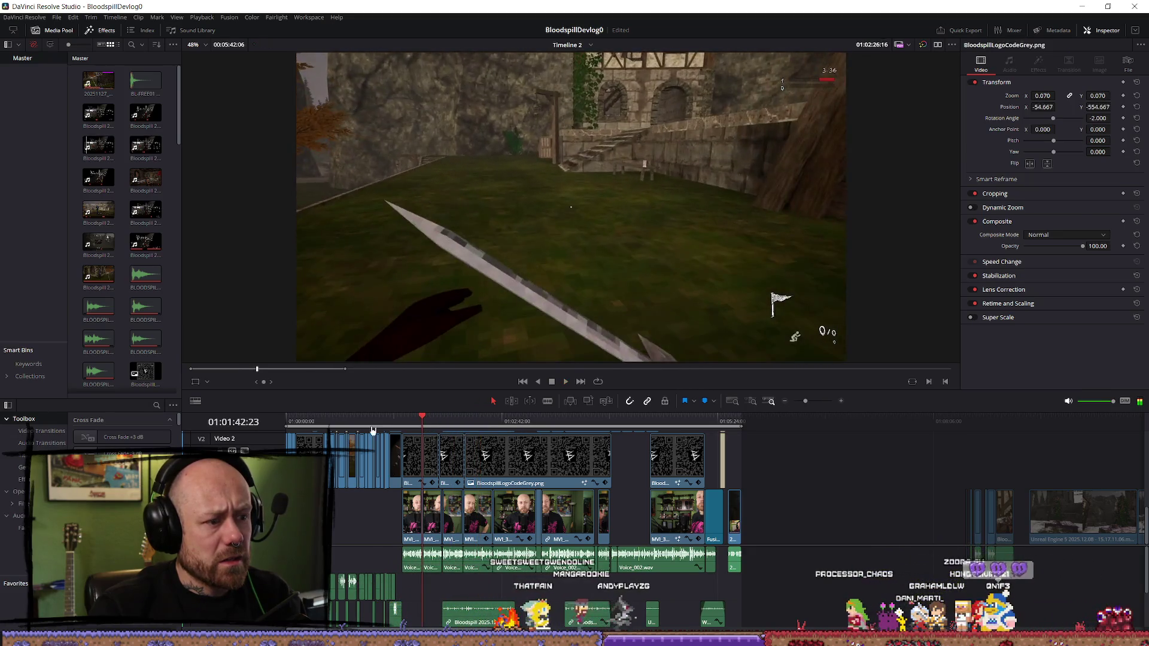
left_click(352, 426)
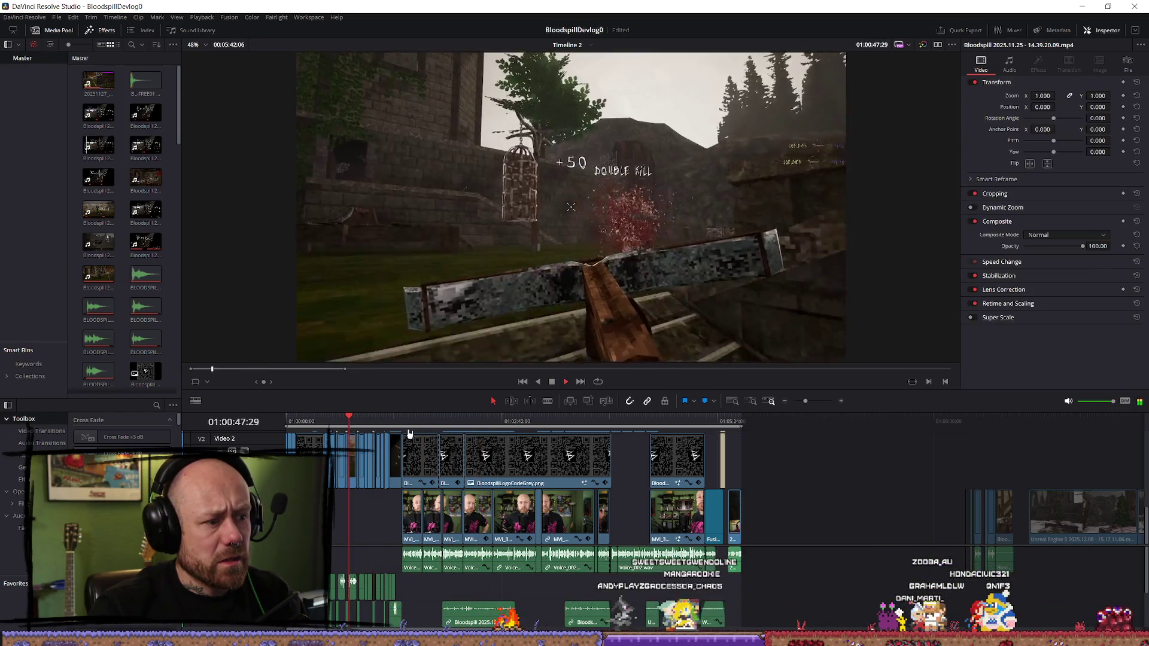
left_click(386, 426)
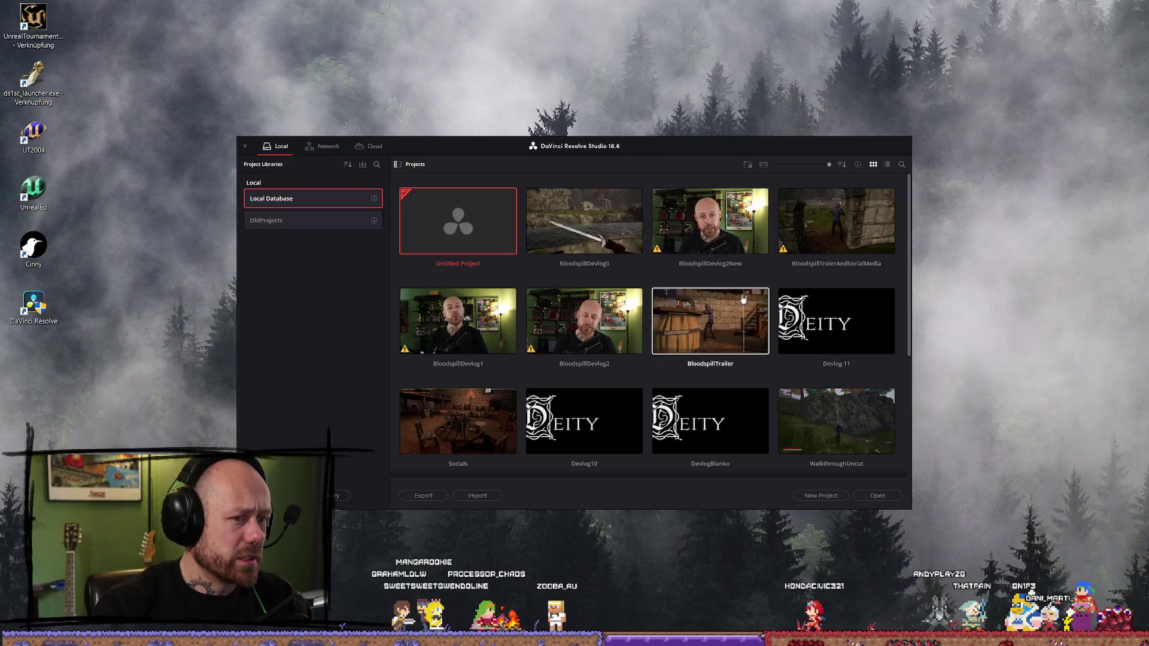
double_click(597, 231)
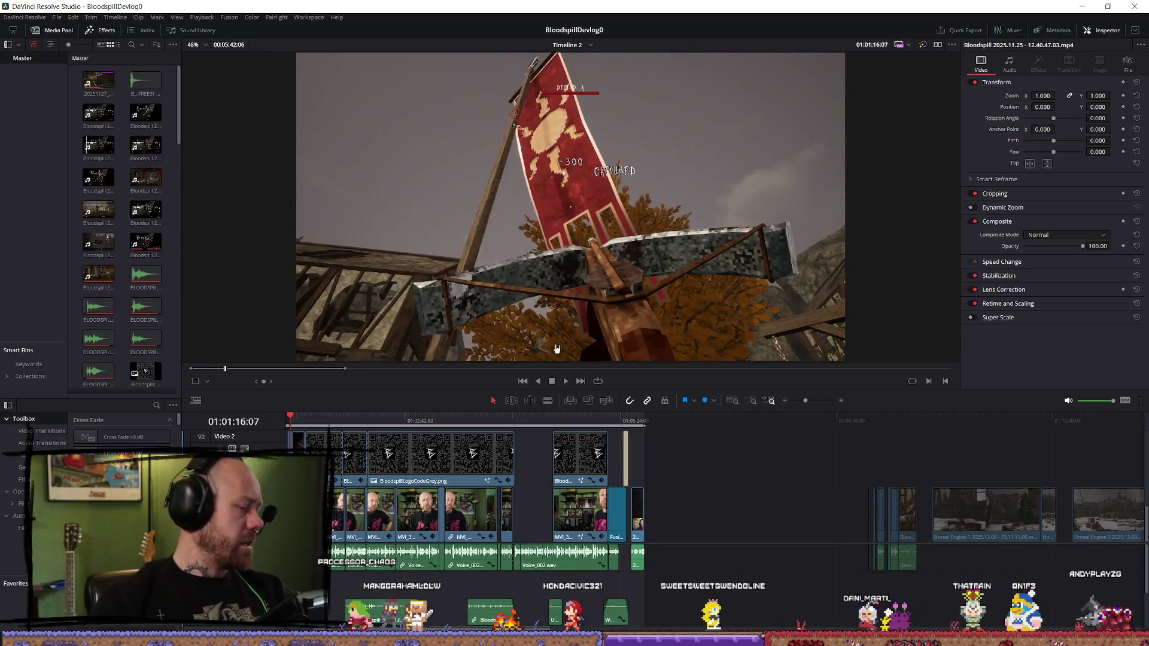
left_click(325, 420)
key("space")
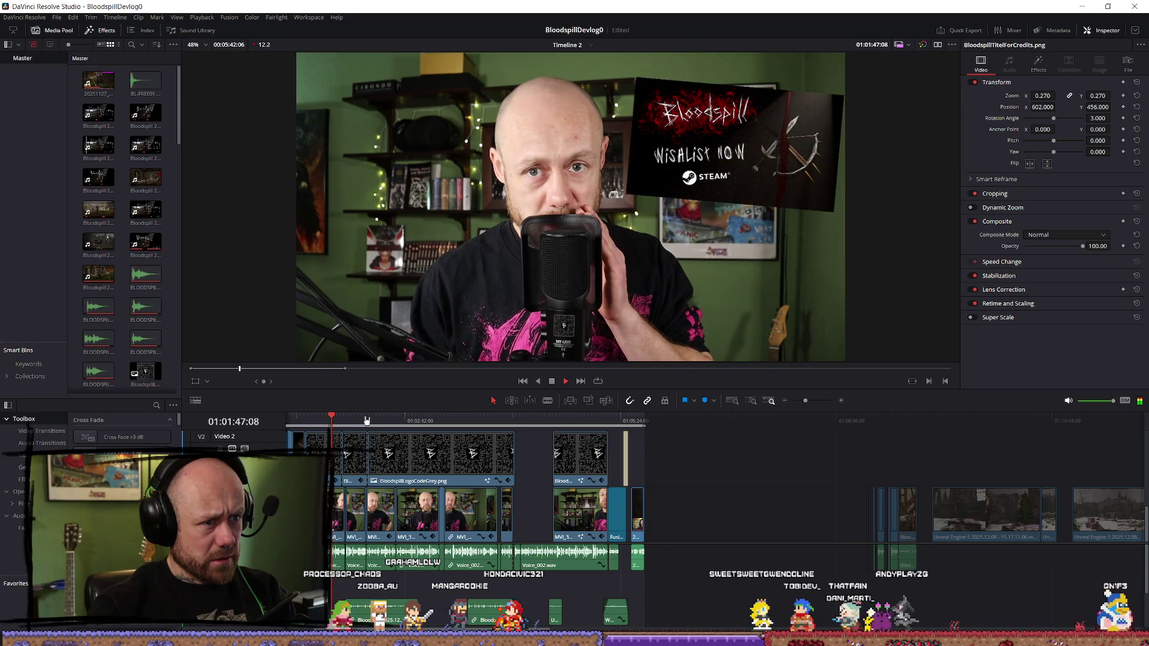
key("l")
key("l")
key("l")
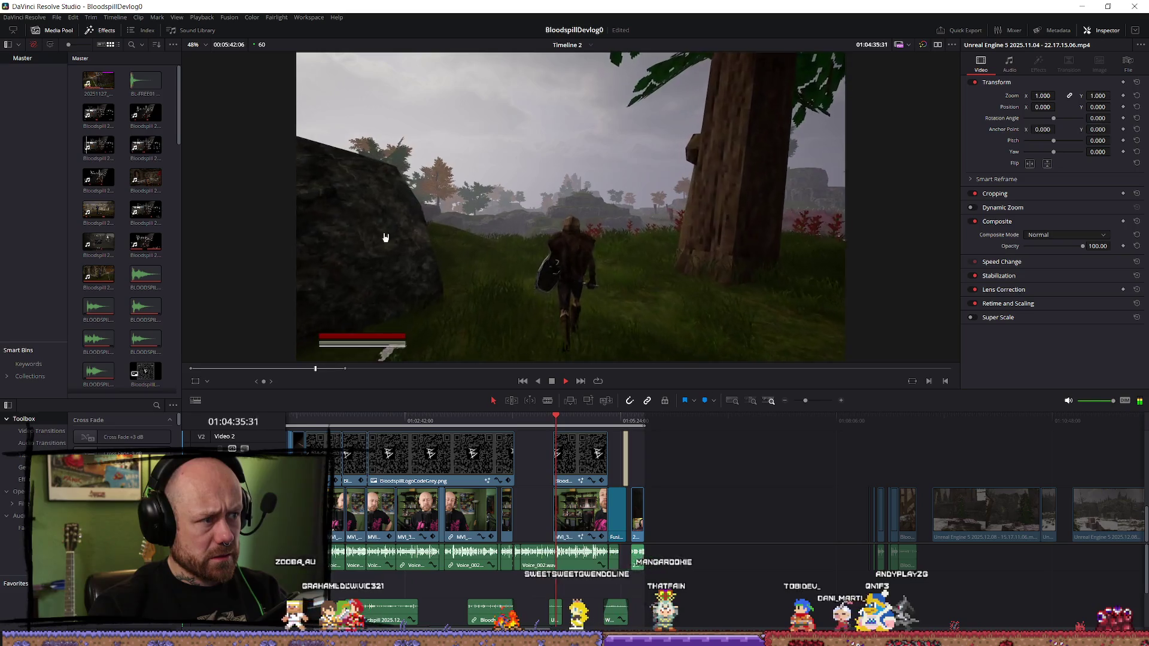
key("space")
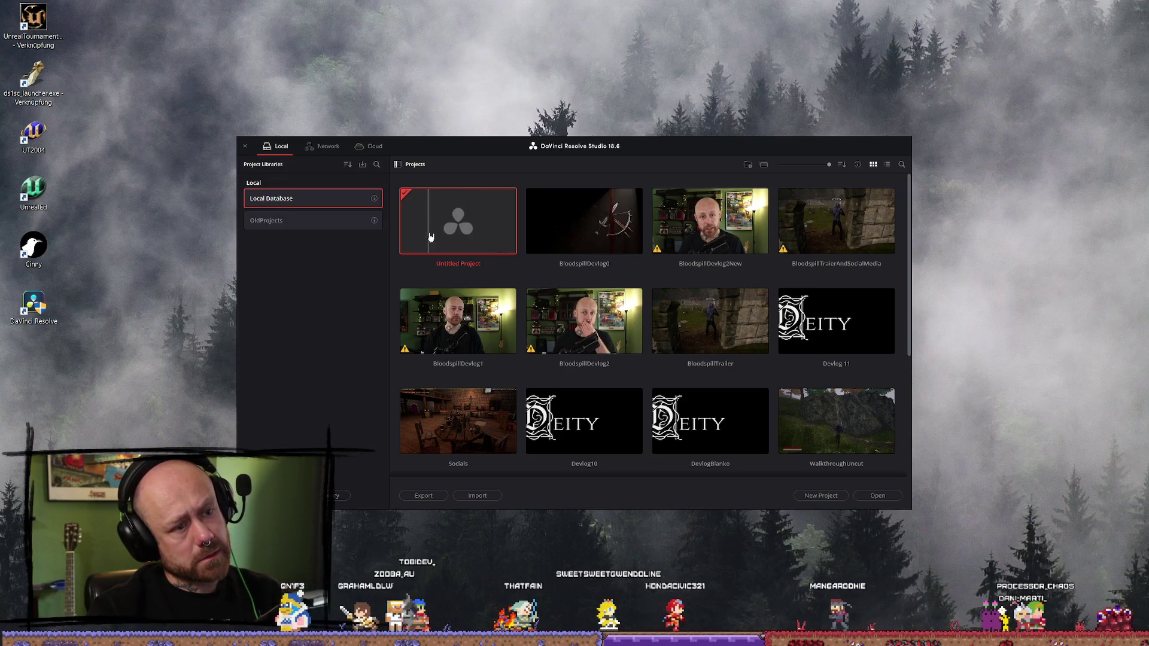
- Open the Untitled Project and close File > Media Management without copying anything
double_click(455, 234)
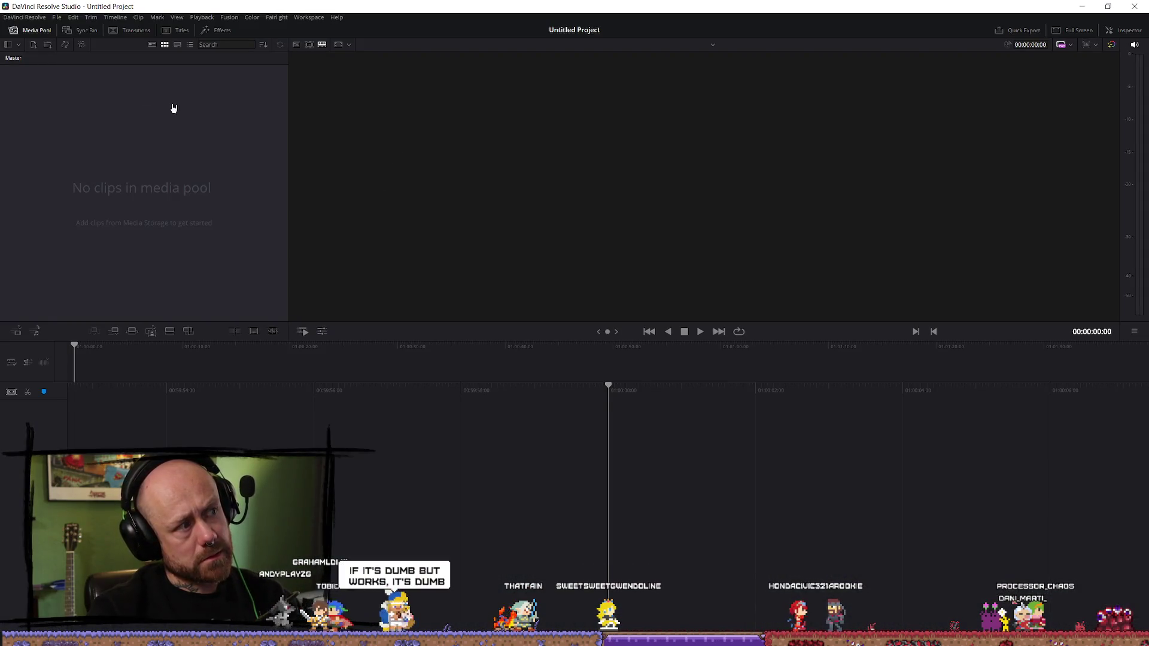
left_click(62, 17)
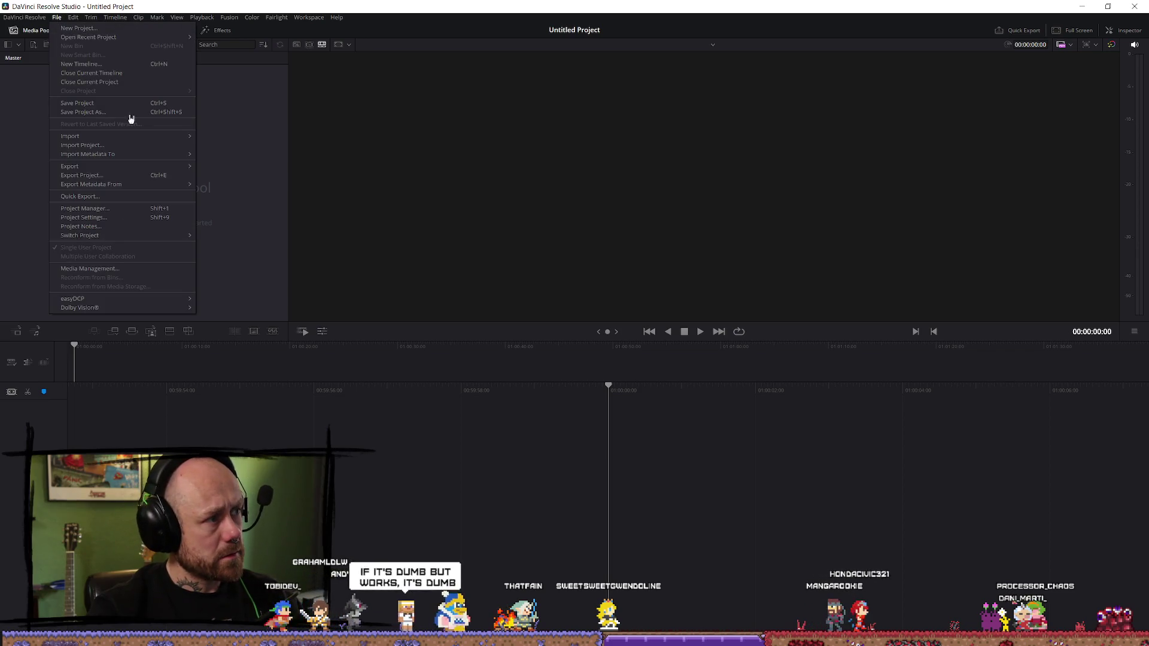
left_click(111, 270)
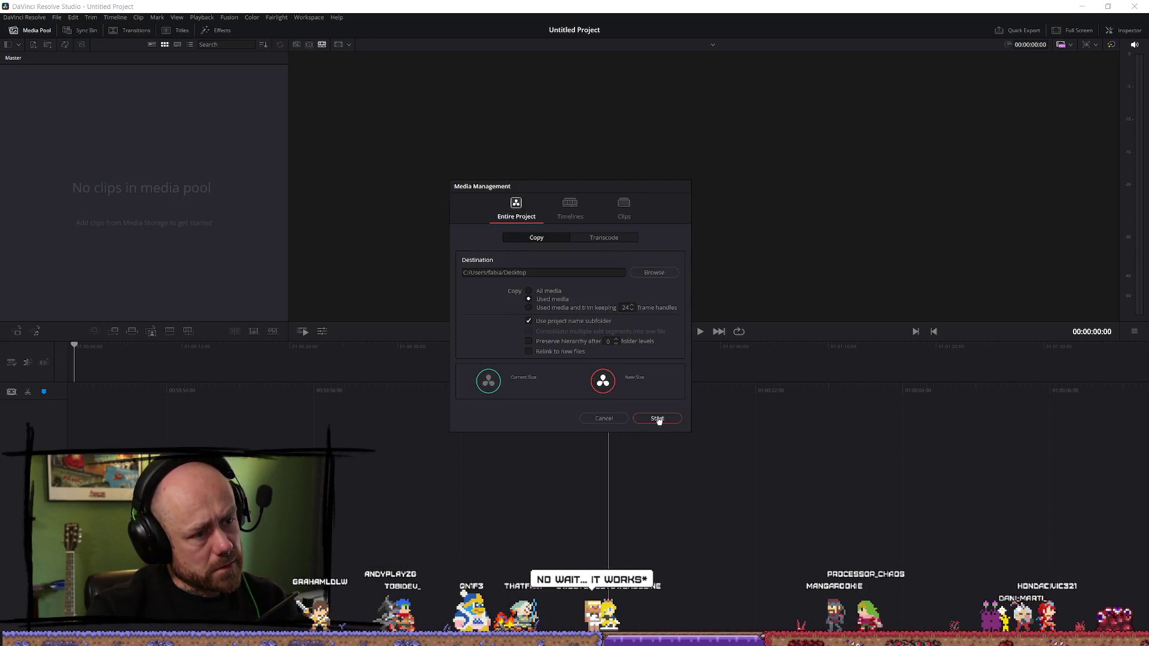
left_click(620, 420)
- Bring up Project Settings and check the timeline resolution list, leaving it unchanged
left_click(57, 16)
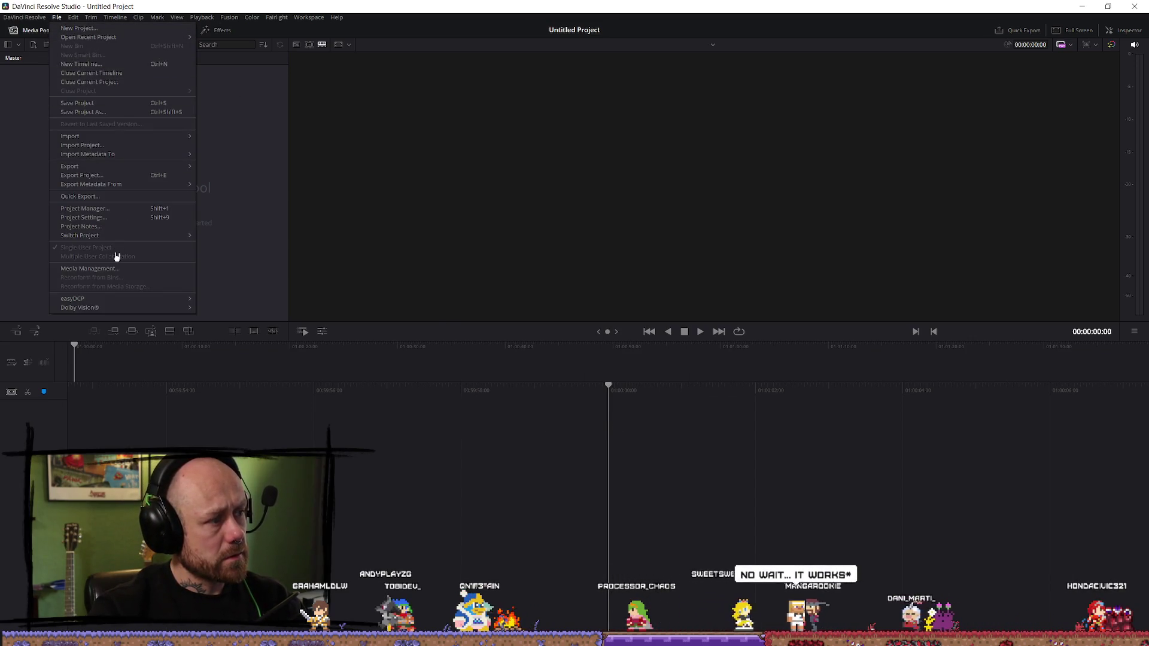
left_click(113, 216)
left_click(592, 119)
left_click(588, 126)
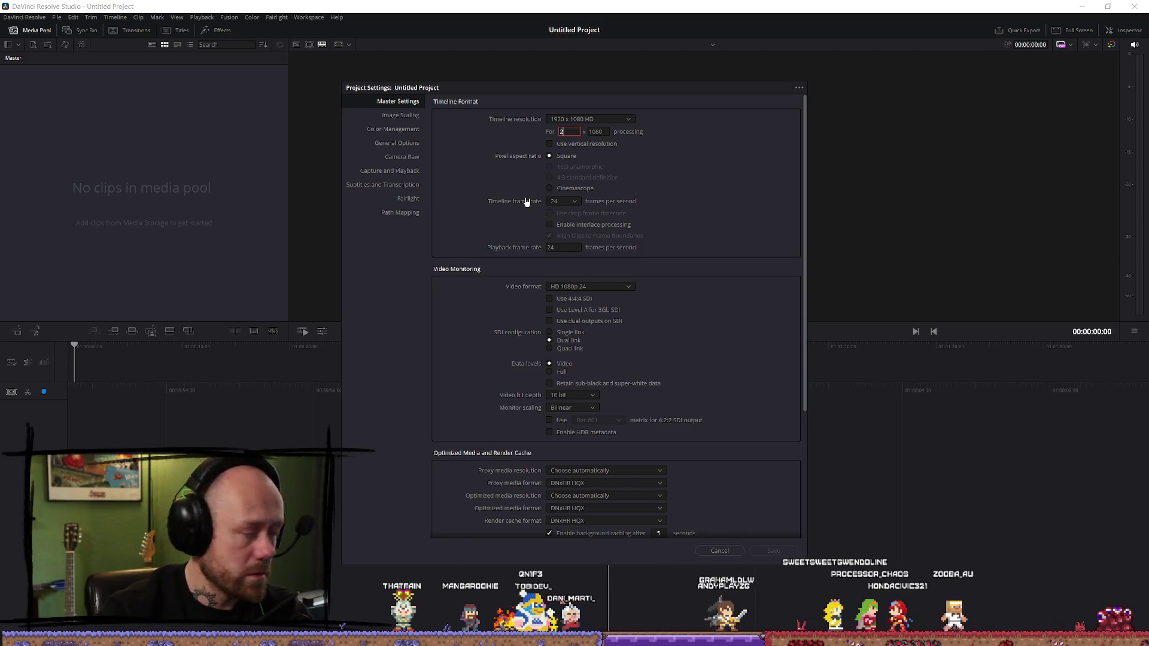
- Enter a 2560 x 1440 timeline resolution, choose 60 fps, and save the settings
type("2560")
key("Tab")
type("1440")
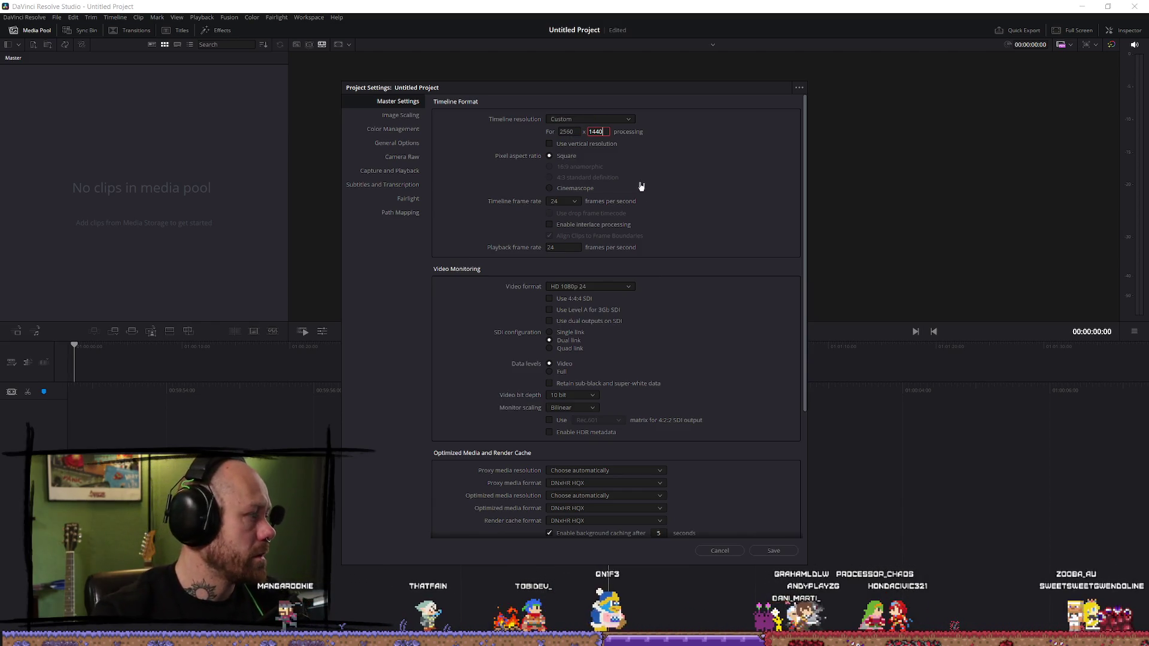
left_click(572, 202)
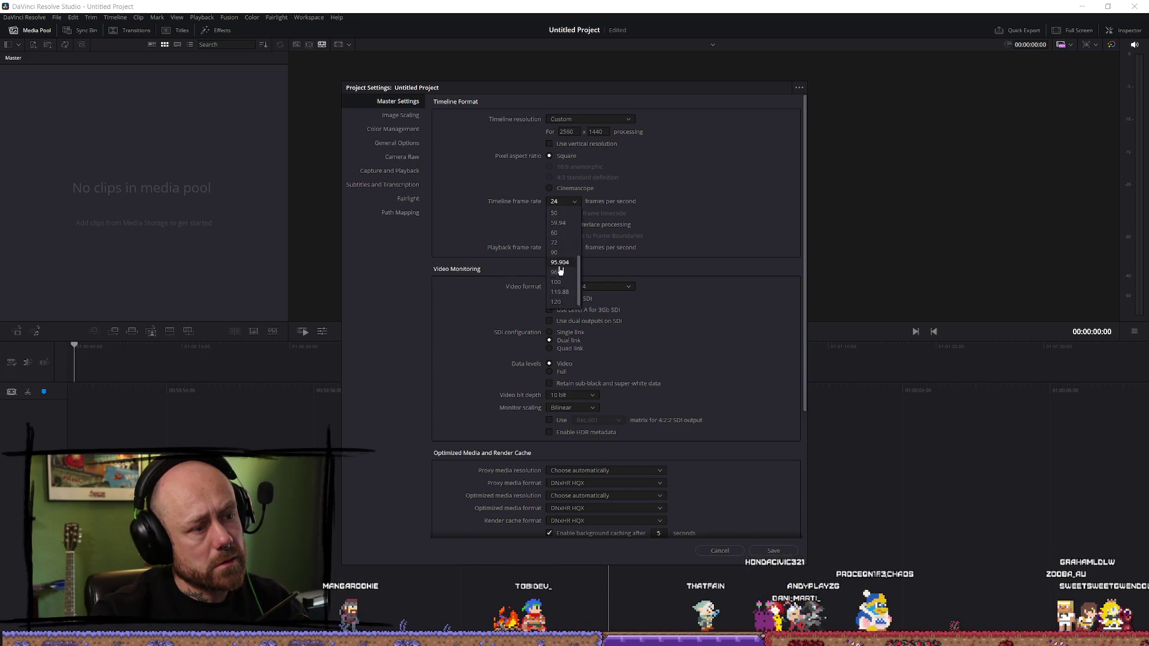
left_click(563, 234)
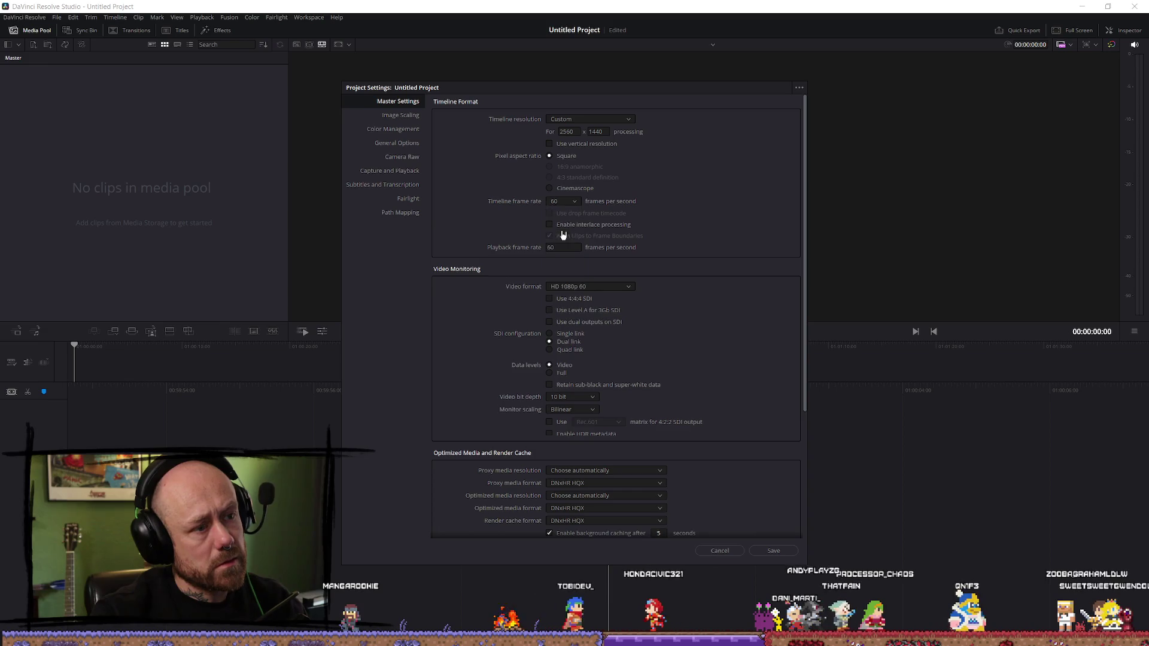
left_click(774, 551)
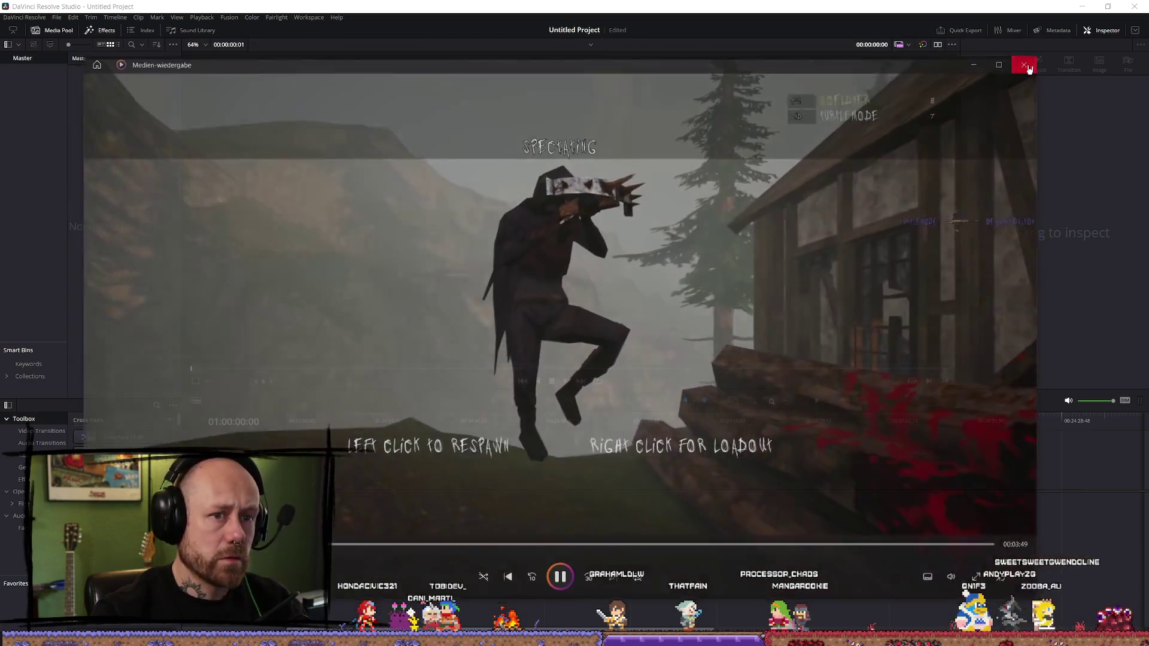
- Close the media player window covering the Untitled Project
left_click(1025, 65)
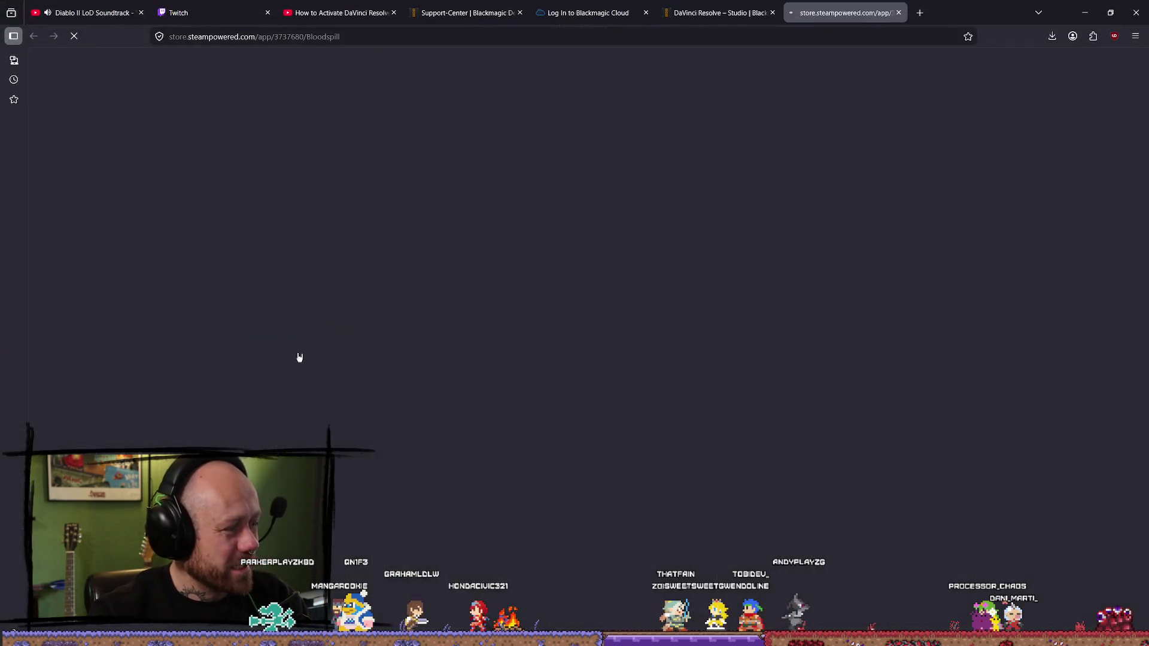
- Scroll through the Bloodspill Steam page, close its tab, and switch back to DaVinci Resolve
scroll(953, 227, "down", 1)
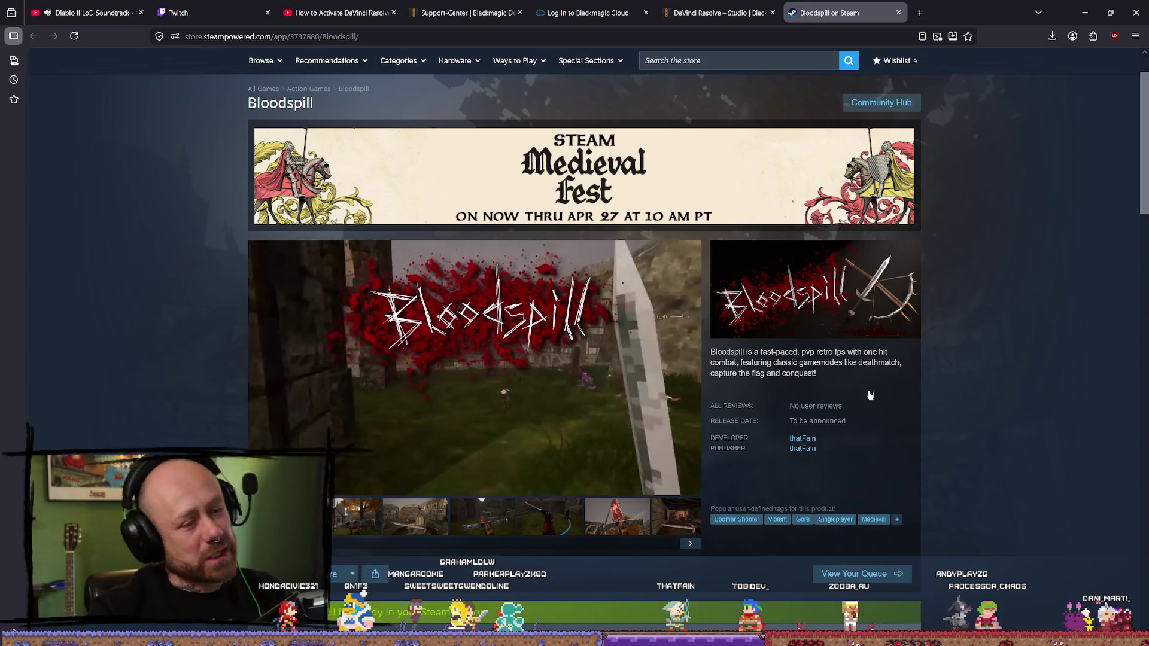
scroll(870, 395, "down", 7)
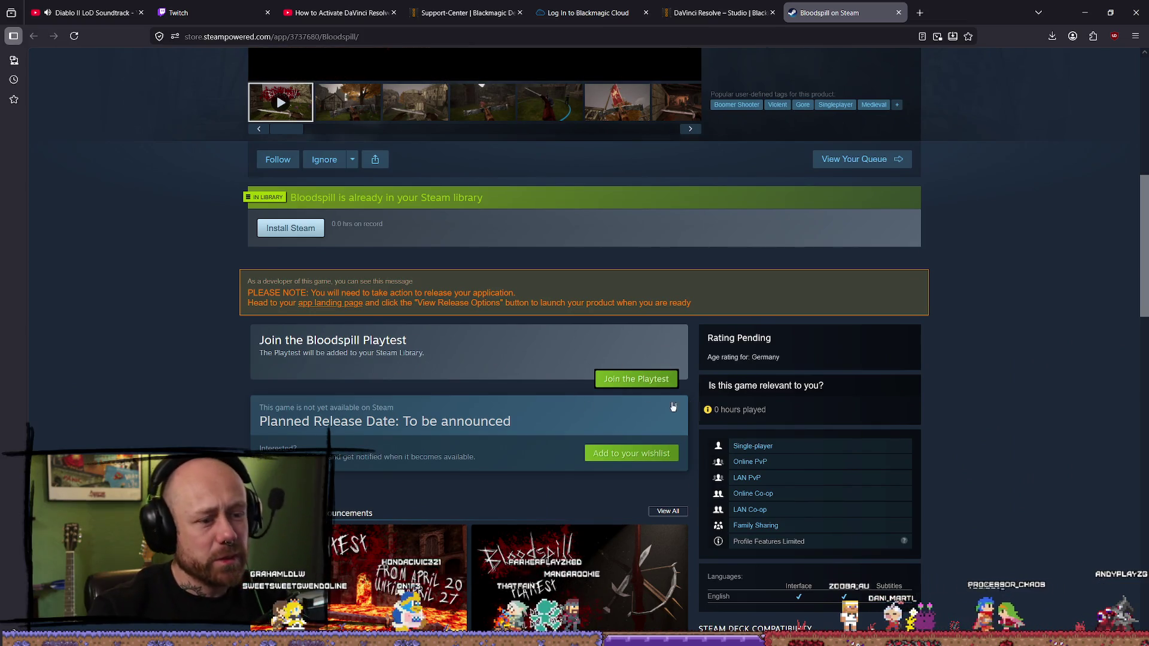
scroll(675, 364, "up", 8)
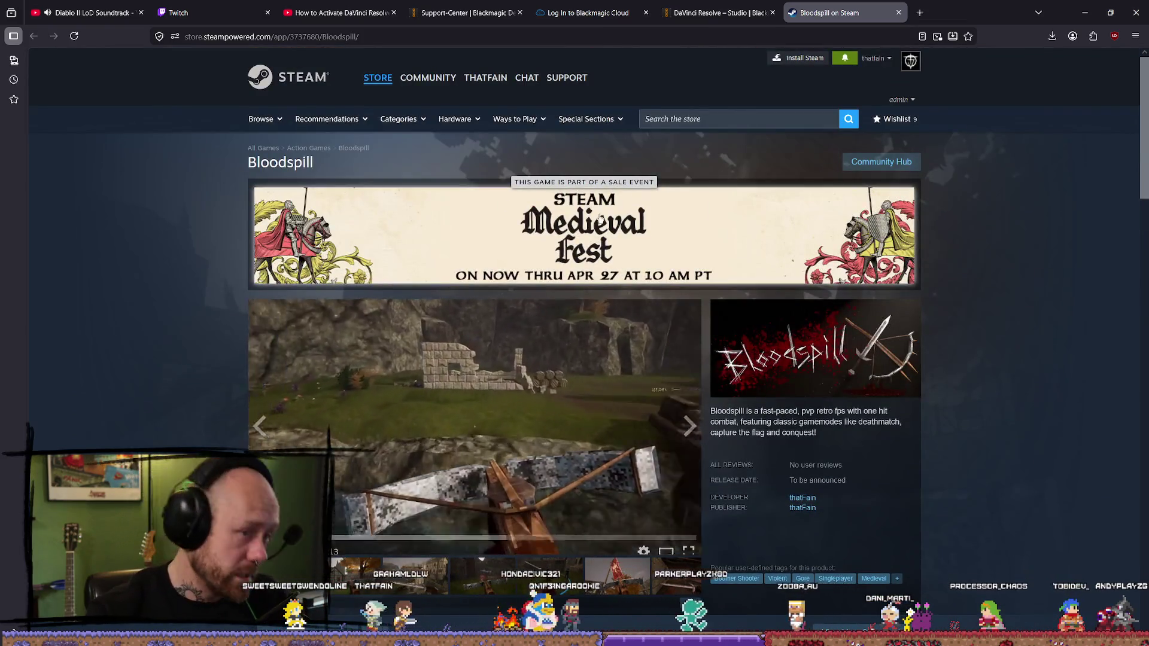
scroll(663, 210, "down", 1)
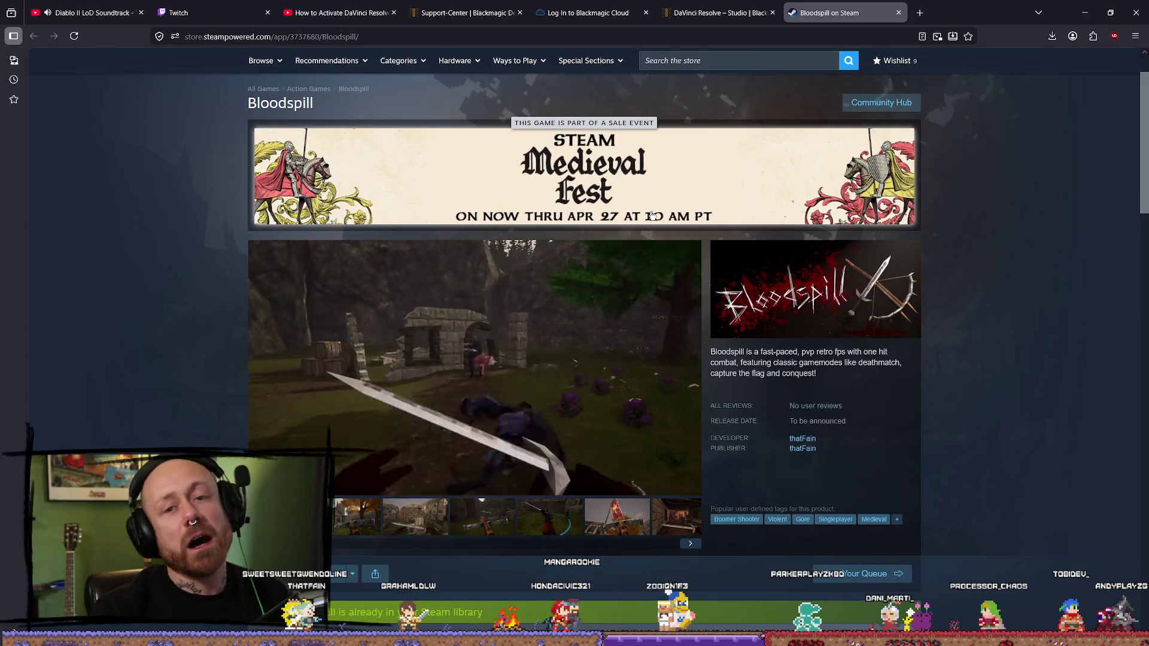
scroll(594, 244, "down", 5)
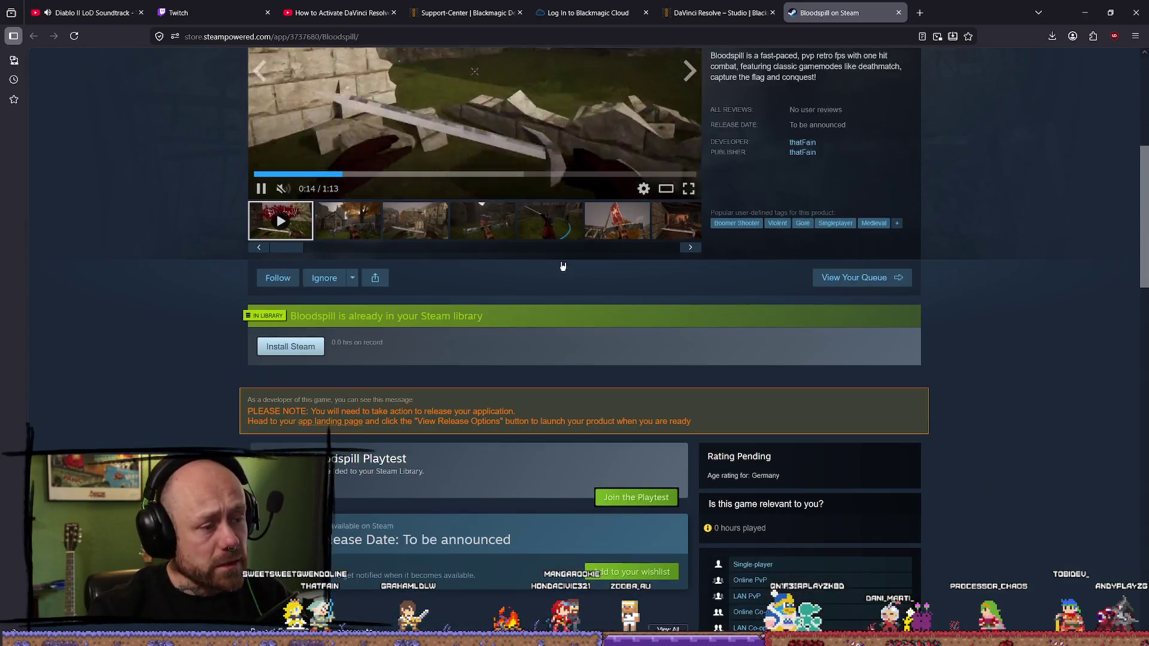
scroll(622, 372, "up", 4)
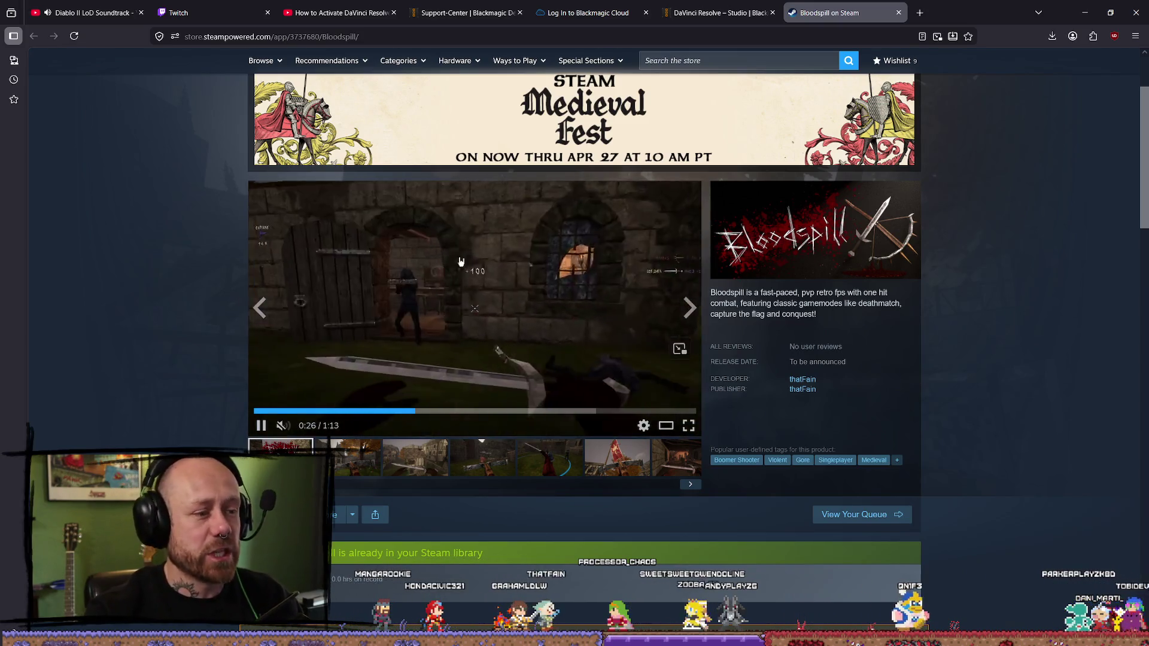
scroll(573, 246, "up", 2)
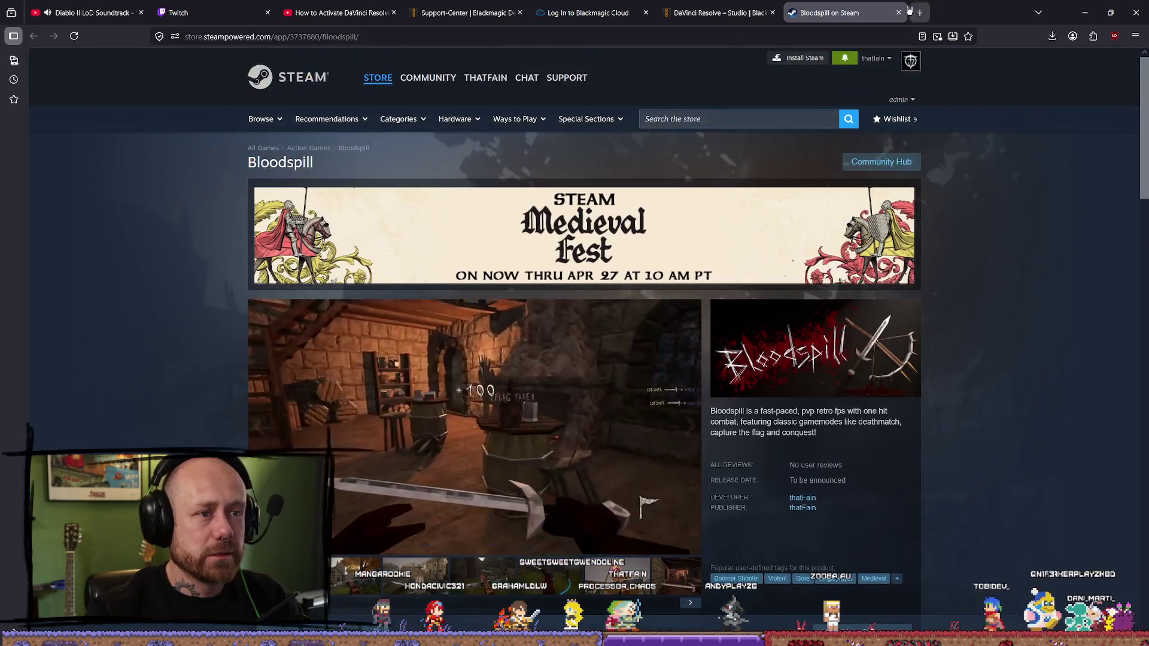
left_click(898, 13)
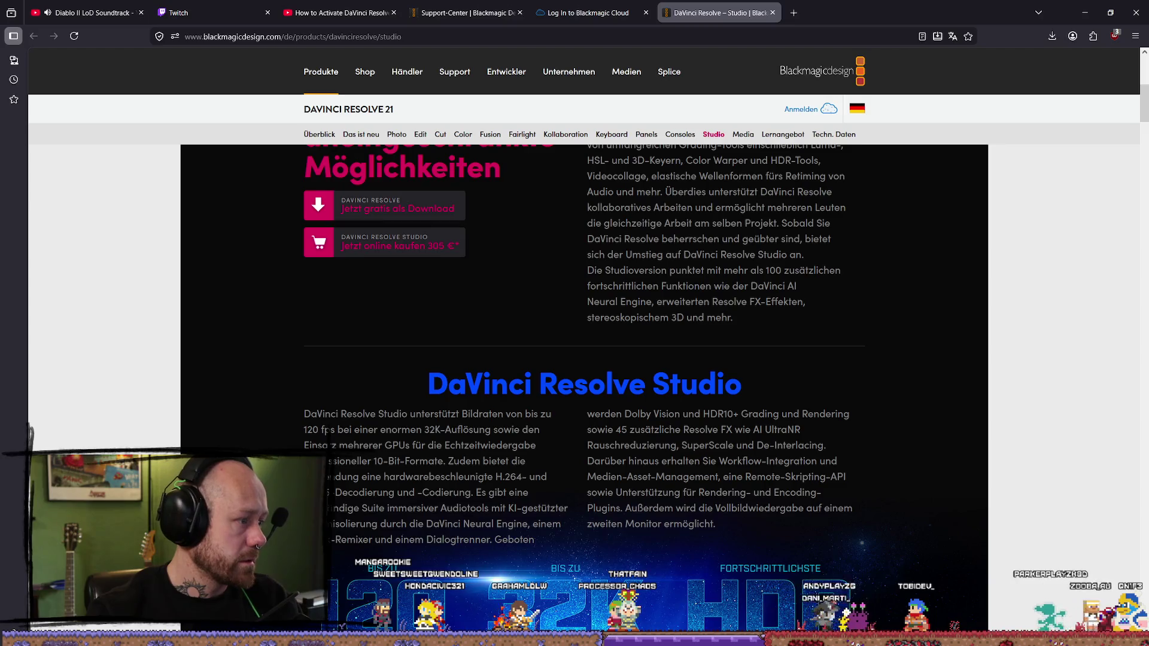
key("alt+Tab")
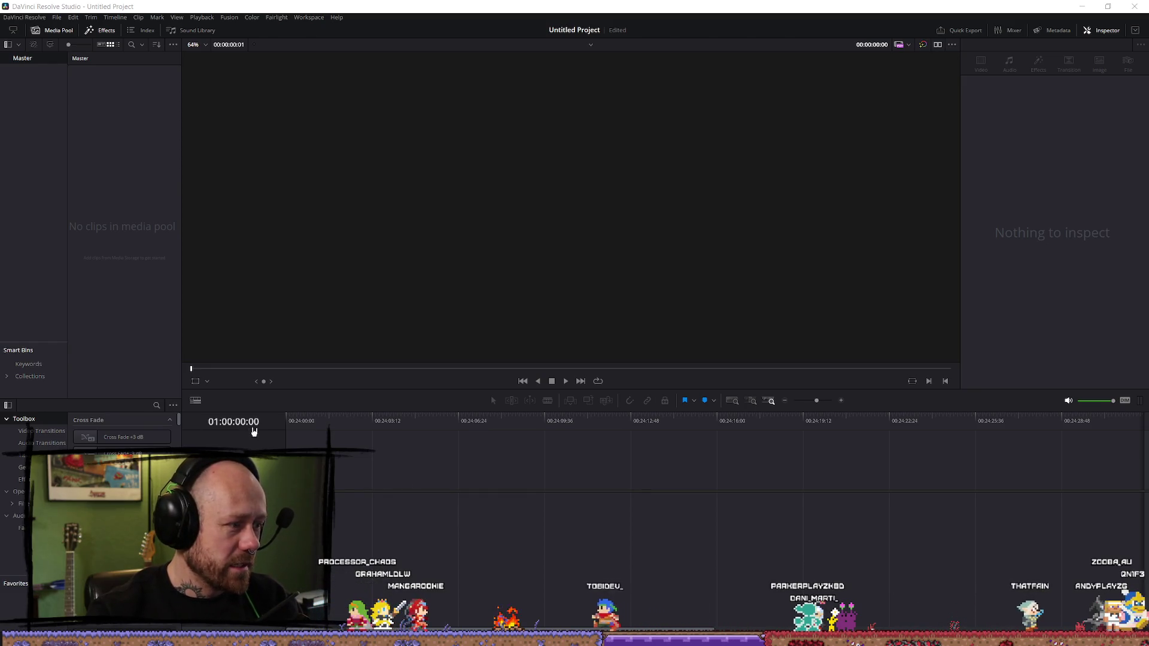
- Start File > New Timeline, cancel the Create New Timeline dialog, and reopen the File menu
left_click(60, 18)
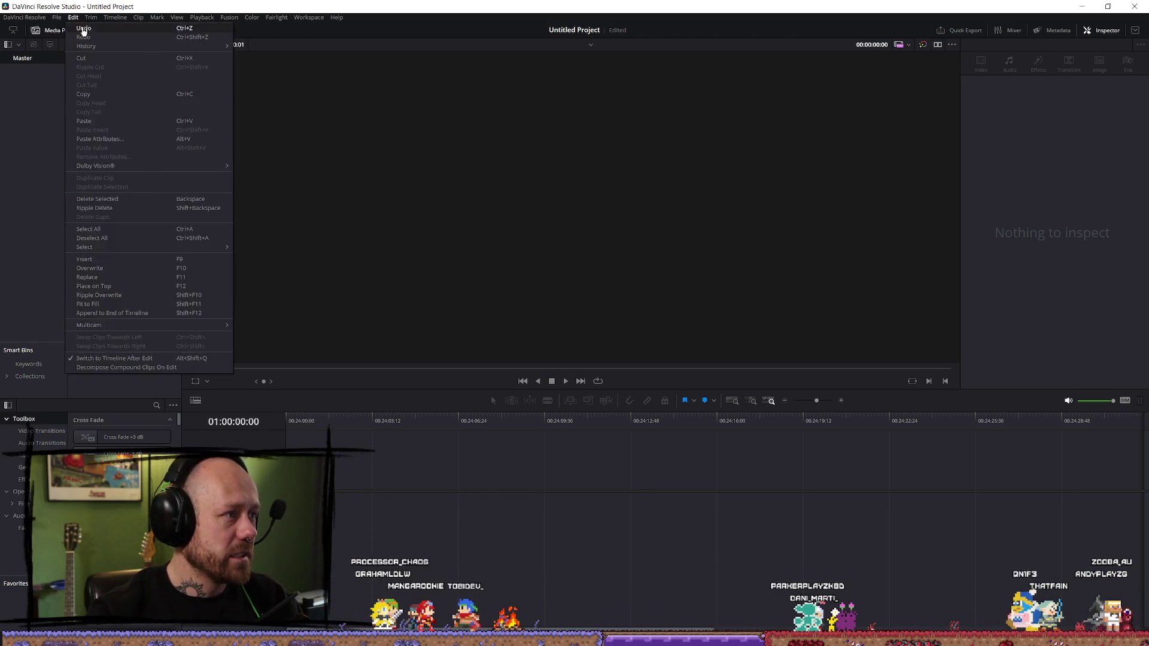
mouse_move(57, 17)
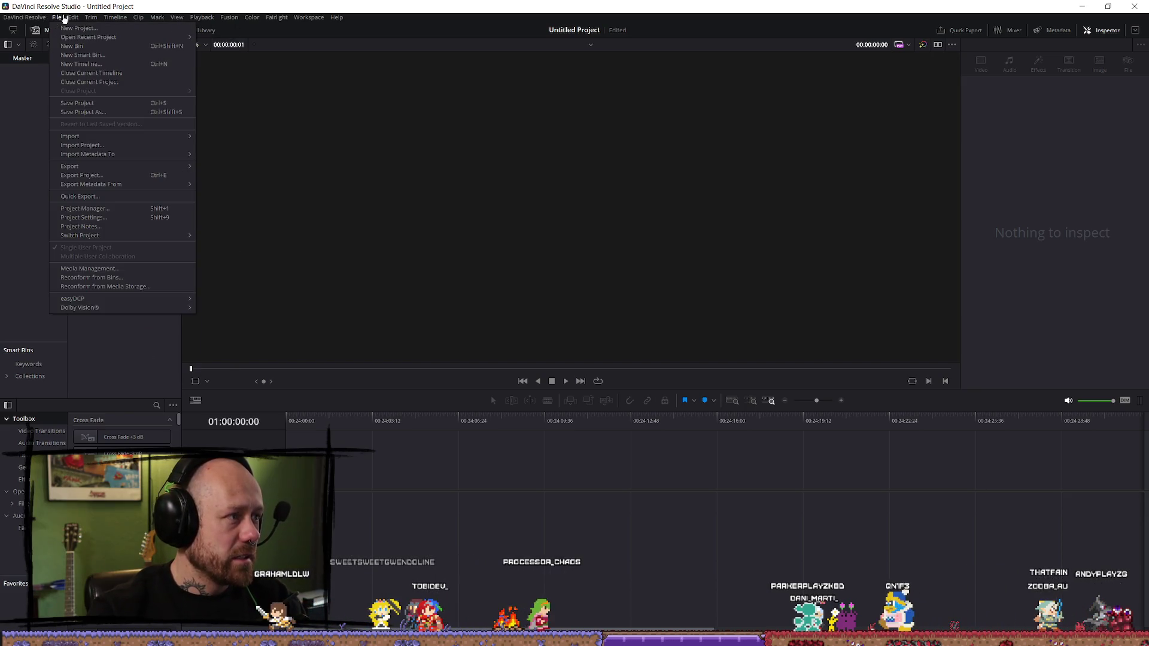
left_click(96, 66)
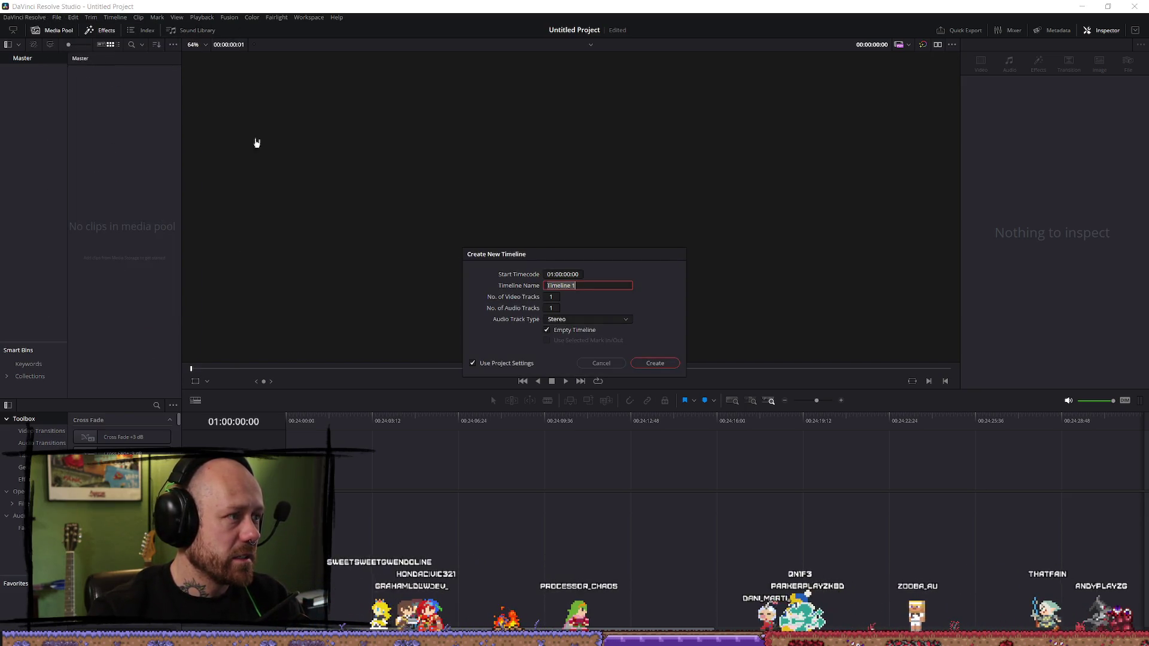
key("Escape")
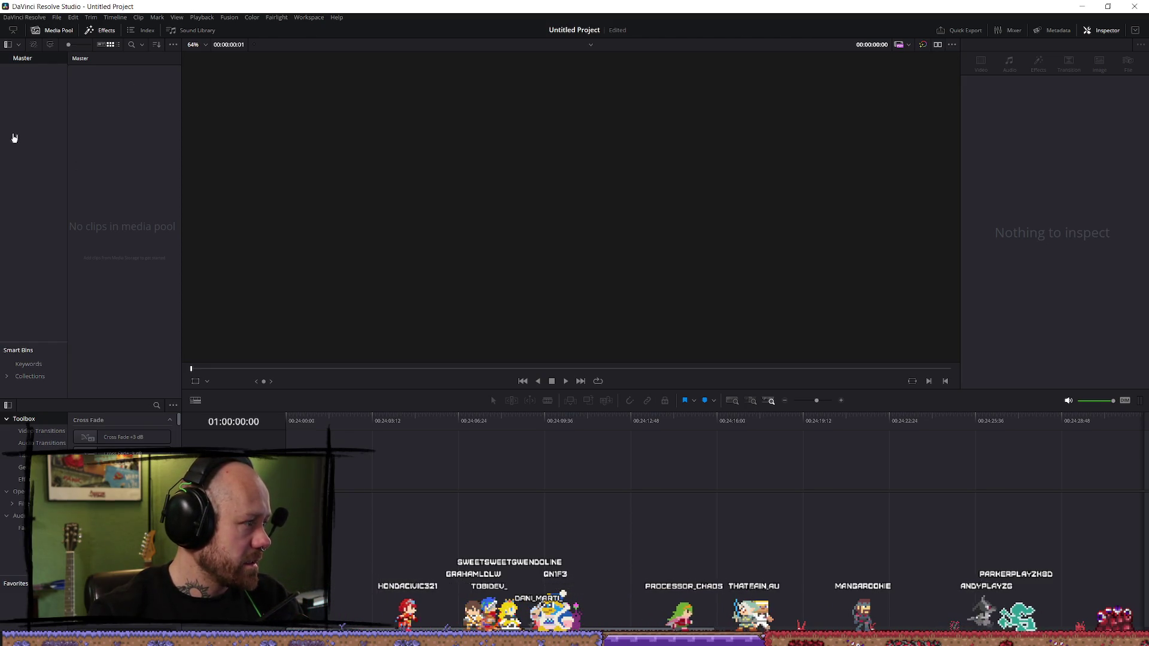
left_click(56, 17)
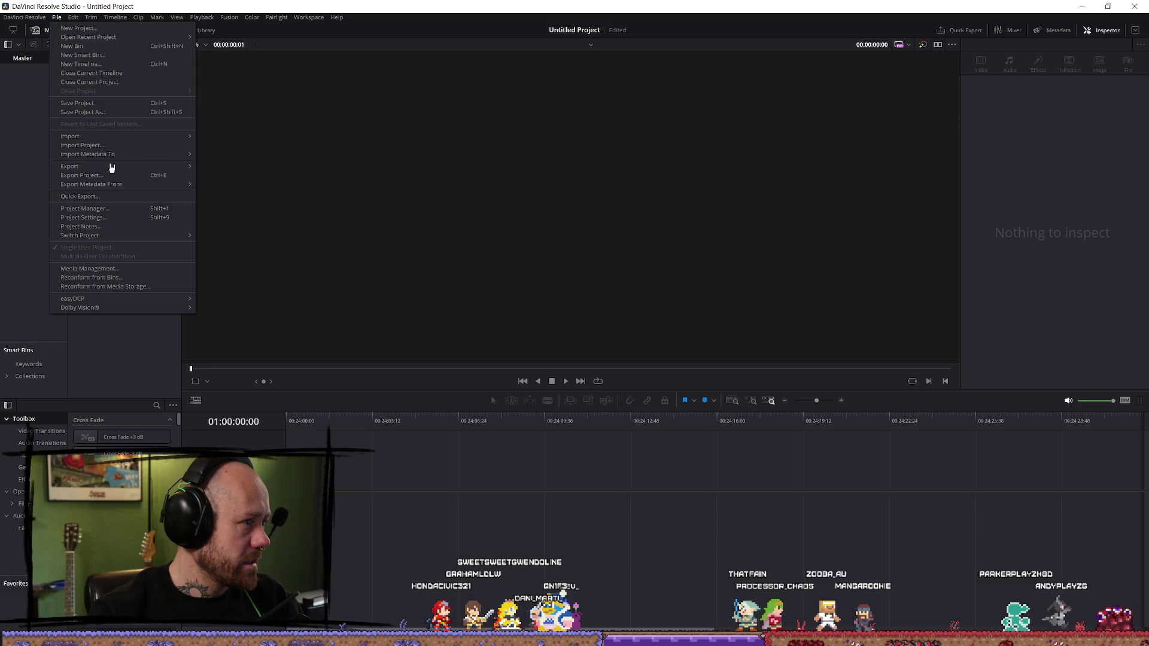
- Change the project's timeline frame rate to 59.94 in Project Settings
left_click(121, 219)
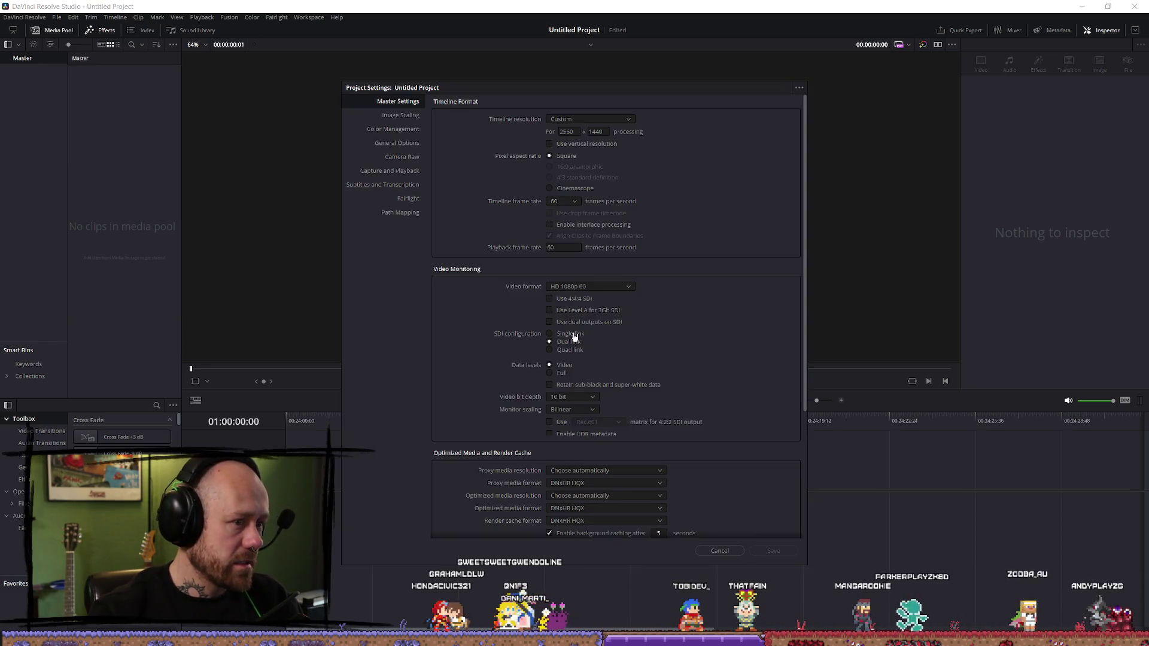
left_click(565, 202)
left_click(563, 223)
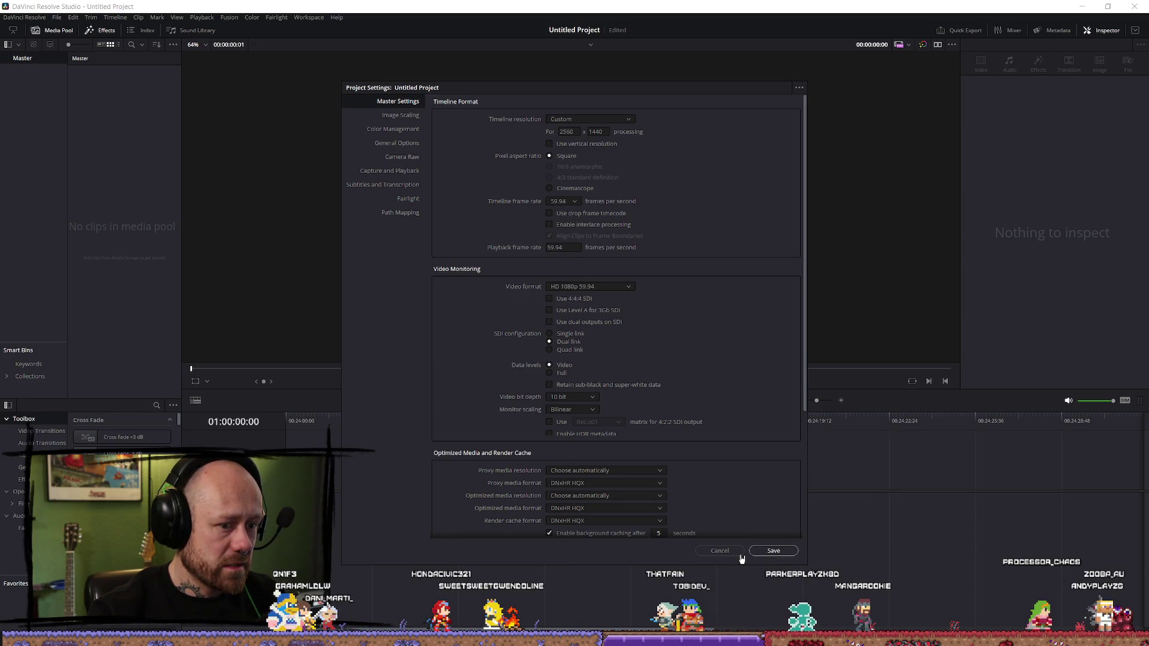
left_click(741, 553)
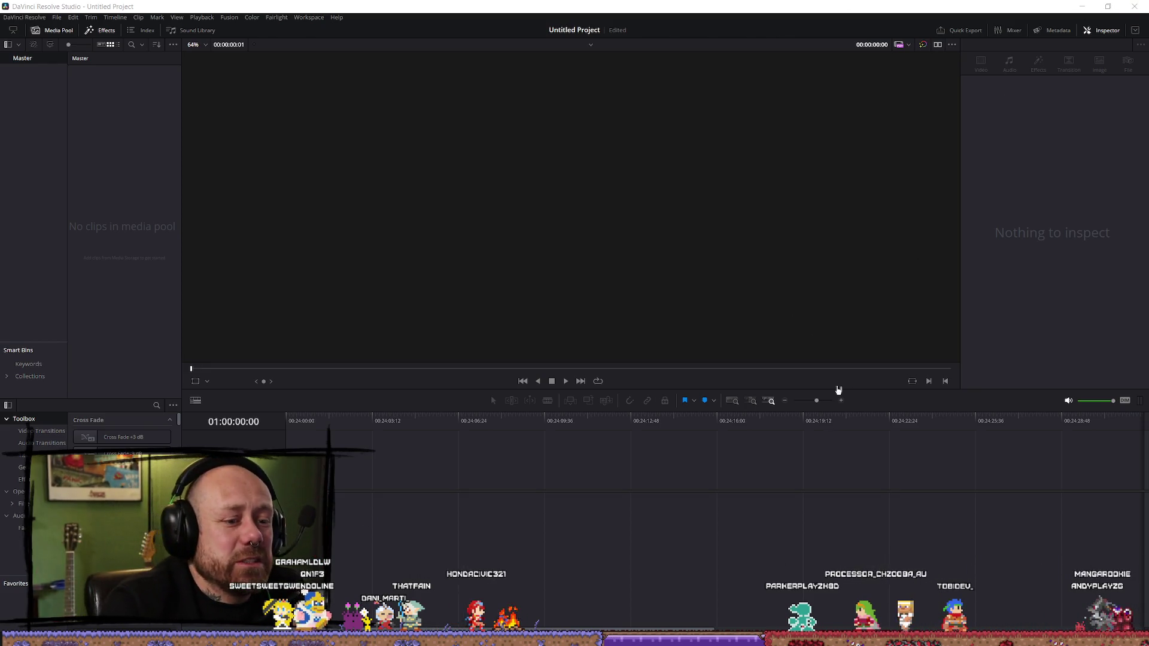
- Enlarge the viewer over the timeline, then quit DaVinci Resolve, saving the project
left_click_drag(852, 389, 852, 434)
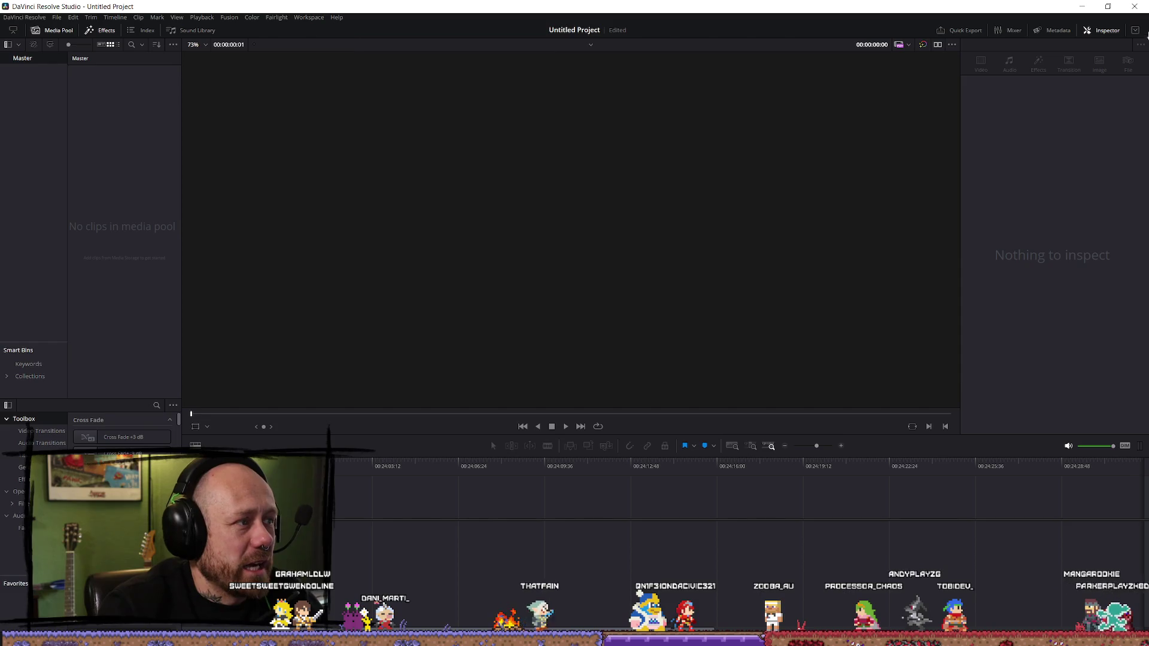
left_click(1134, 6)
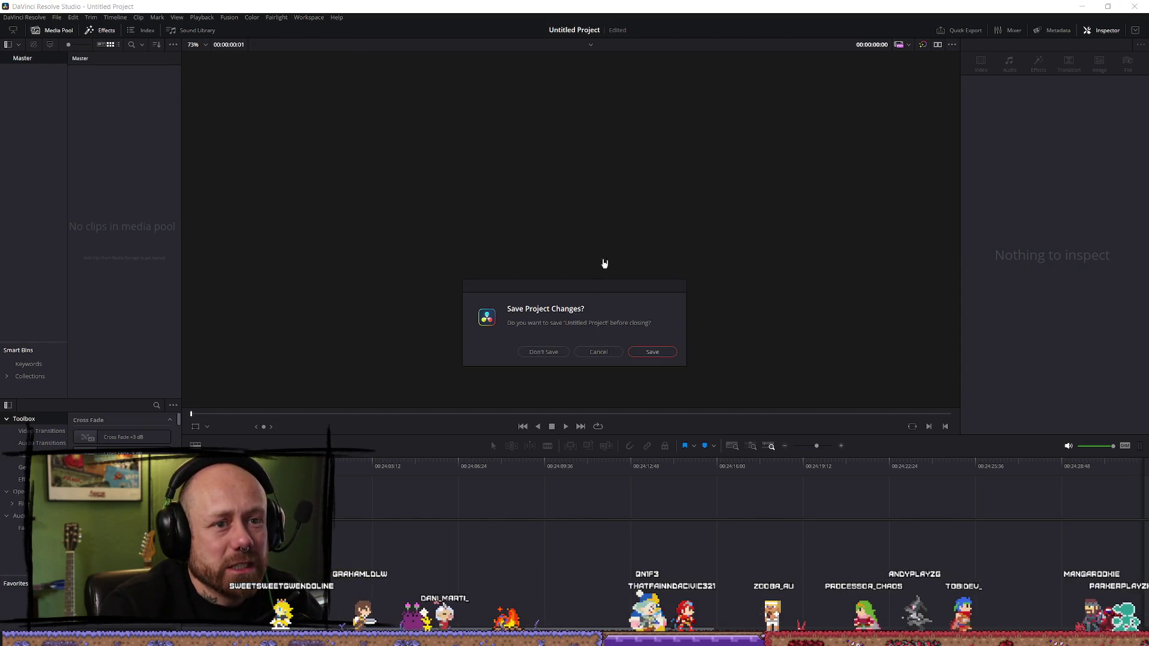
left_click(597, 353)
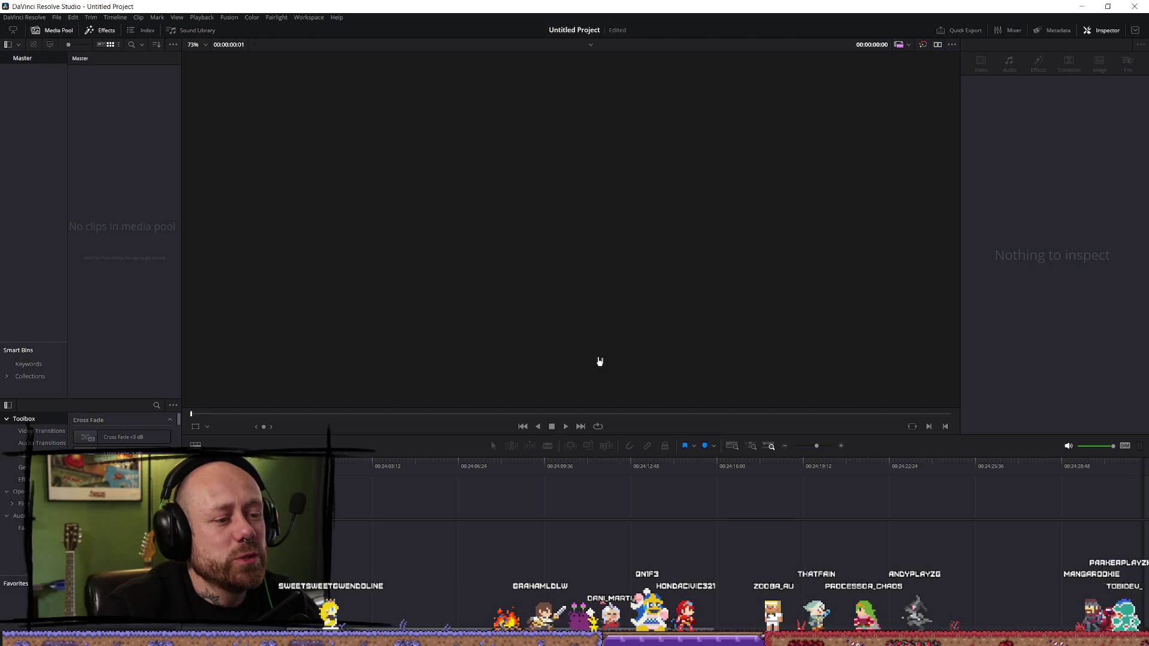
left_click(1134, 6)
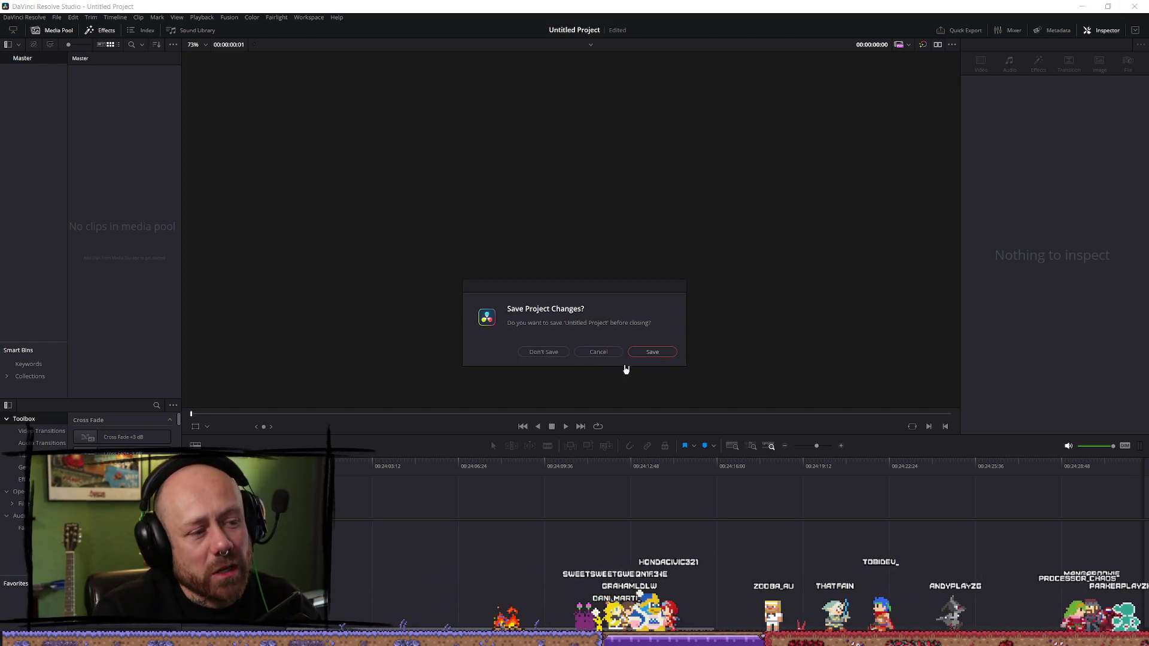
left_click(656, 353)
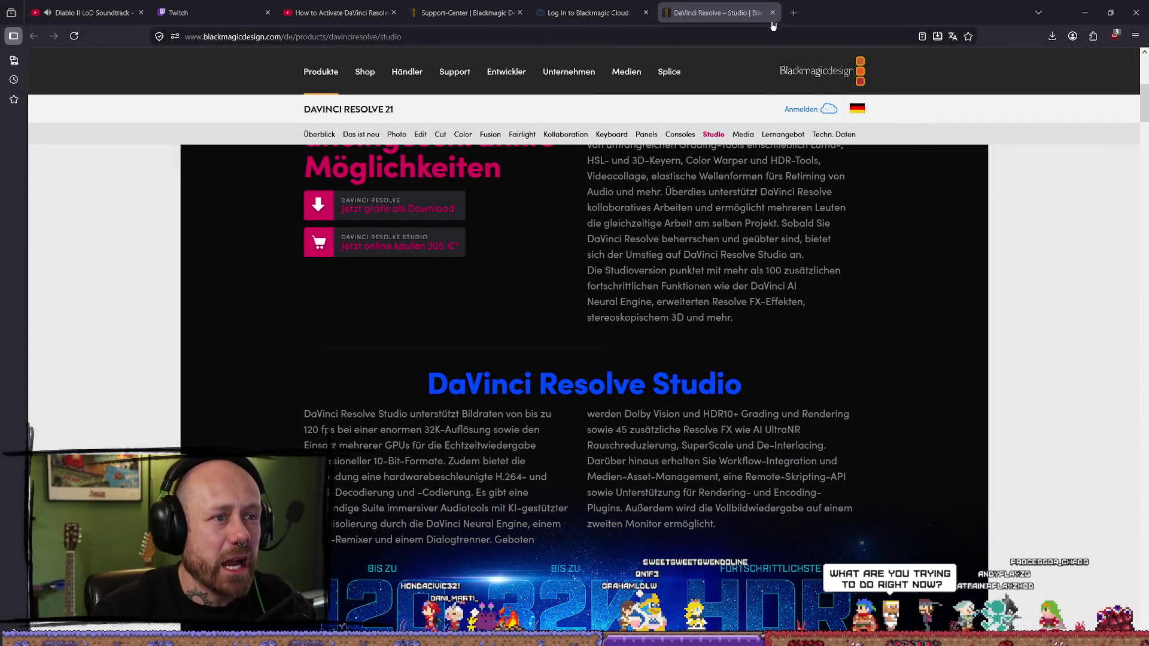
- Close the DaVinci Resolve, Blackmagic Cloud, Support-Center and YouTube browser tabs and move the browser aside
left_click(774, 14)
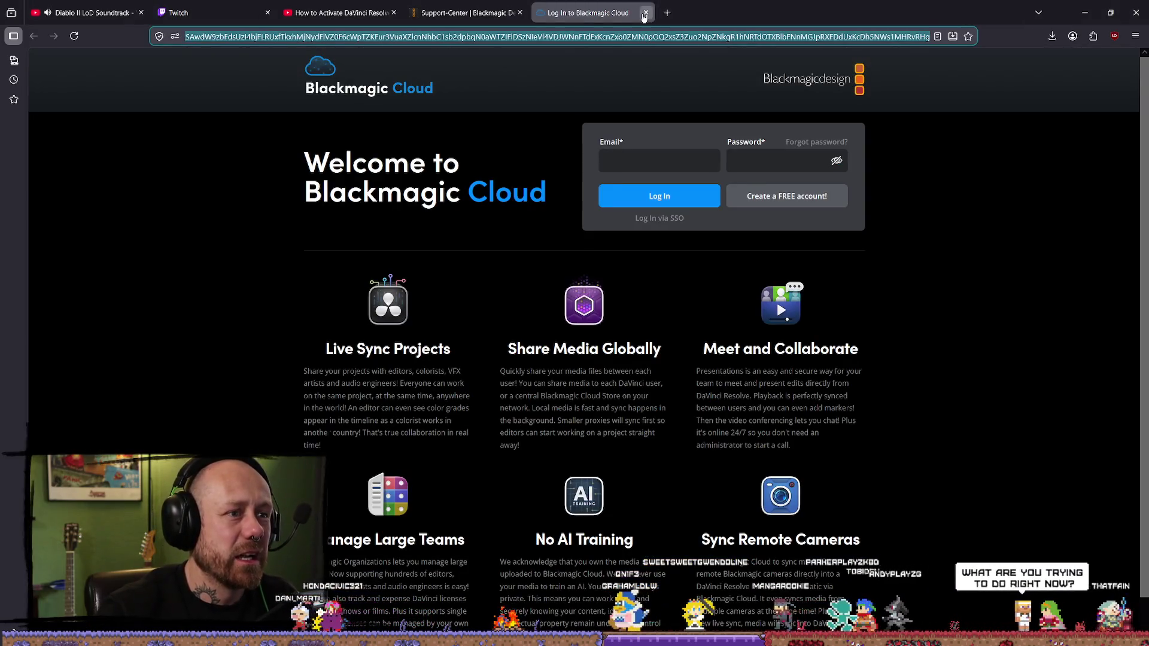
left_click(645, 13)
left_click(519, 12)
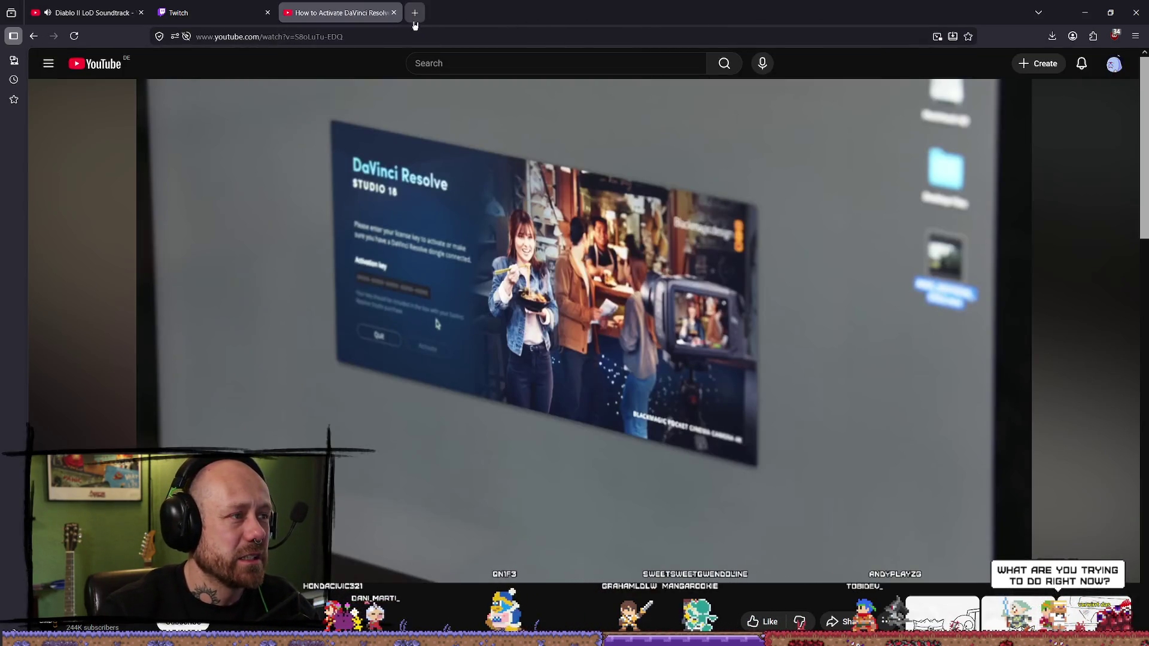
left_click(393, 13)
mouse_move(598, 12)
left_mouse_down()
mouse_move(107, 88)
mouse_move(0, 89)
left_mouse_up()
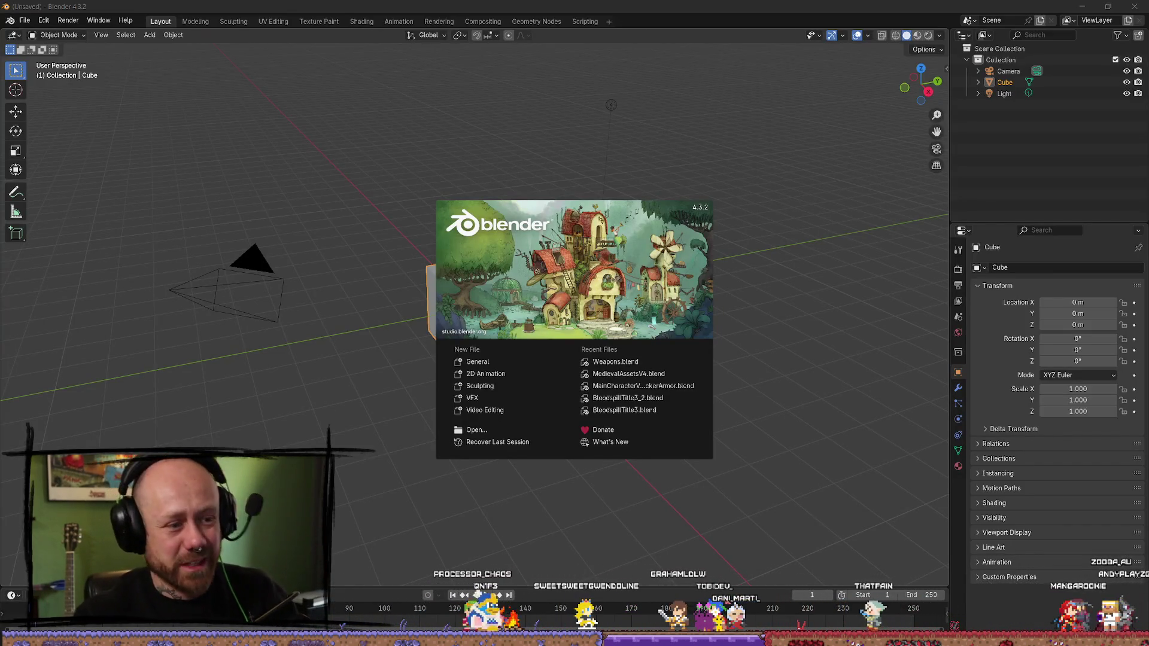
- Open the recent Weapons.blend file and select the Crossbow.001 object, viewing it from the side
left_click(615, 361)
mouse_move(535, 424)
middle_mouse_down()
mouse_move(585, 351)
mouse_move(405, 341)
middle_mouse_up()
left_click(477, 341)
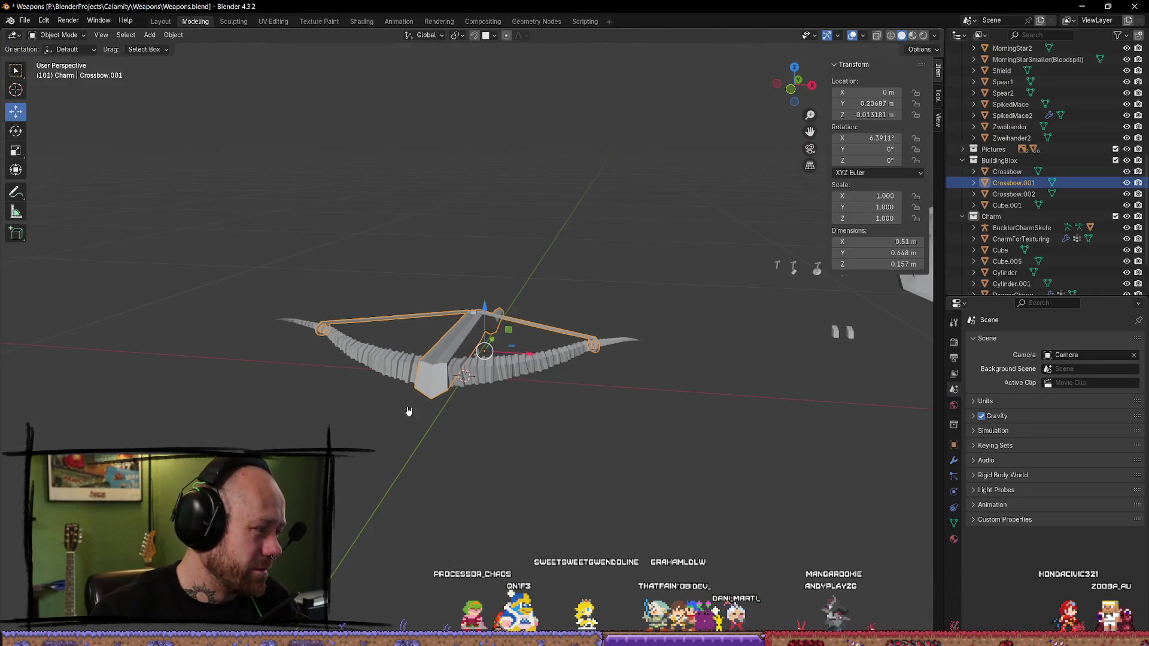
scroll(409, 411, "up", 2)
mouse_move(408, 411)
middle_mouse_down()
mouse_move(351, 377)
mouse_move(361, 380)
mouse_move(216, 356)
mouse_move(331, 267)
mouse_move(472, 364)
mouse_move(494, 356)
mouse_move(456, 415)
mouse_move(525, 397)
mouse_move(441, 318)
mouse_move(475, 377)
mouse_move(472, 323)
mouse_move(423, 249)
mouse_move(476, 382)
mouse_move(577, 340)
middle_mouse_up()
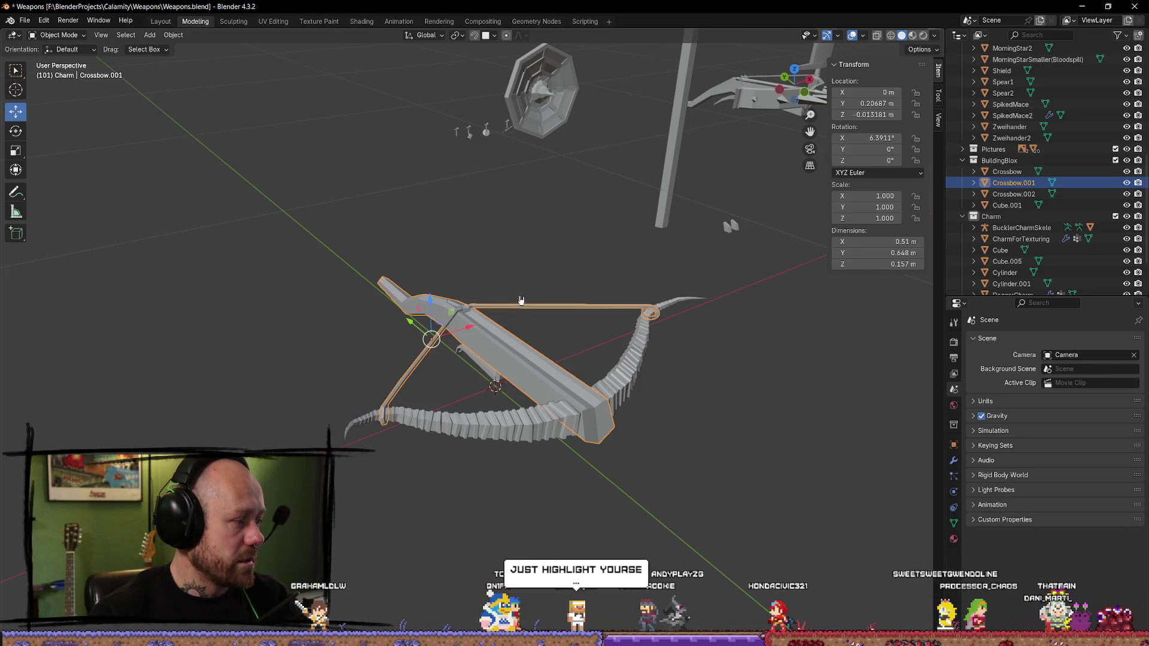
- Orbit around the crossbow and select its Cylinder.001 bow limb
mouse_move(436, 253)
middle_mouse_down()
mouse_move(437, 234)
mouse_move(342, 252)
middle_mouse_up()
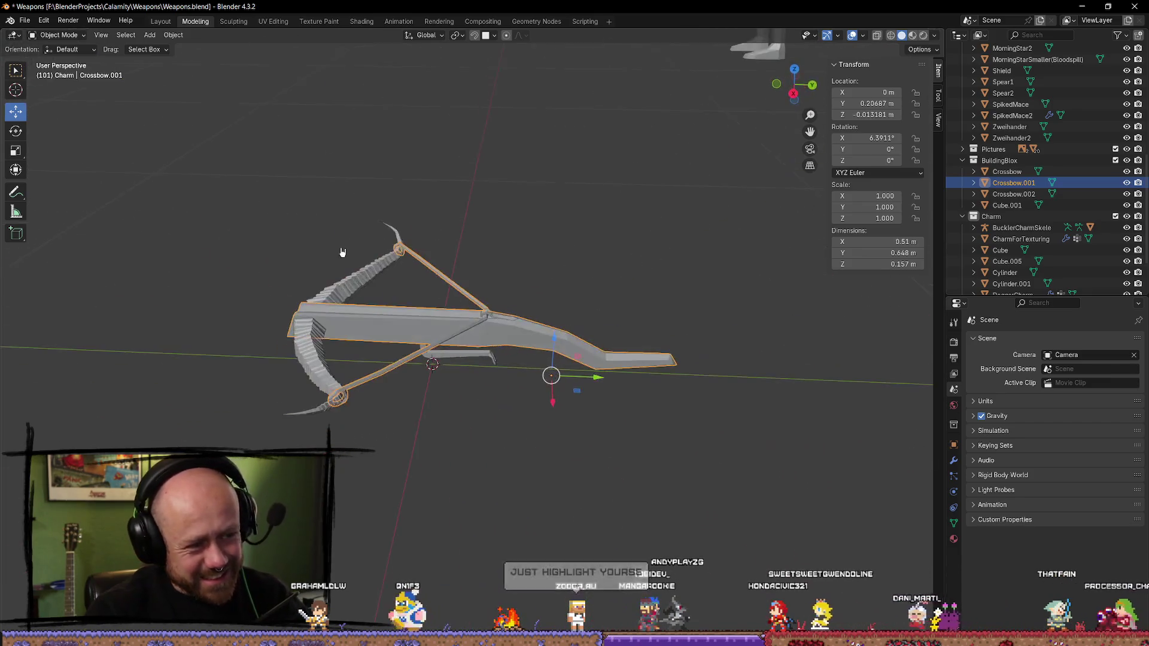
mouse_move(582, 279)
middle_mouse_down()
mouse_move(641, 210)
mouse_move(718, 294)
mouse_move(641, 425)
mouse_move(449, 415)
mouse_move(56, 312)
mouse_move(385, 375)
mouse_move(571, 375)
mouse_move(569, 395)
mouse_move(768, 394)
middle_mouse_up()
left_click(643, 412)
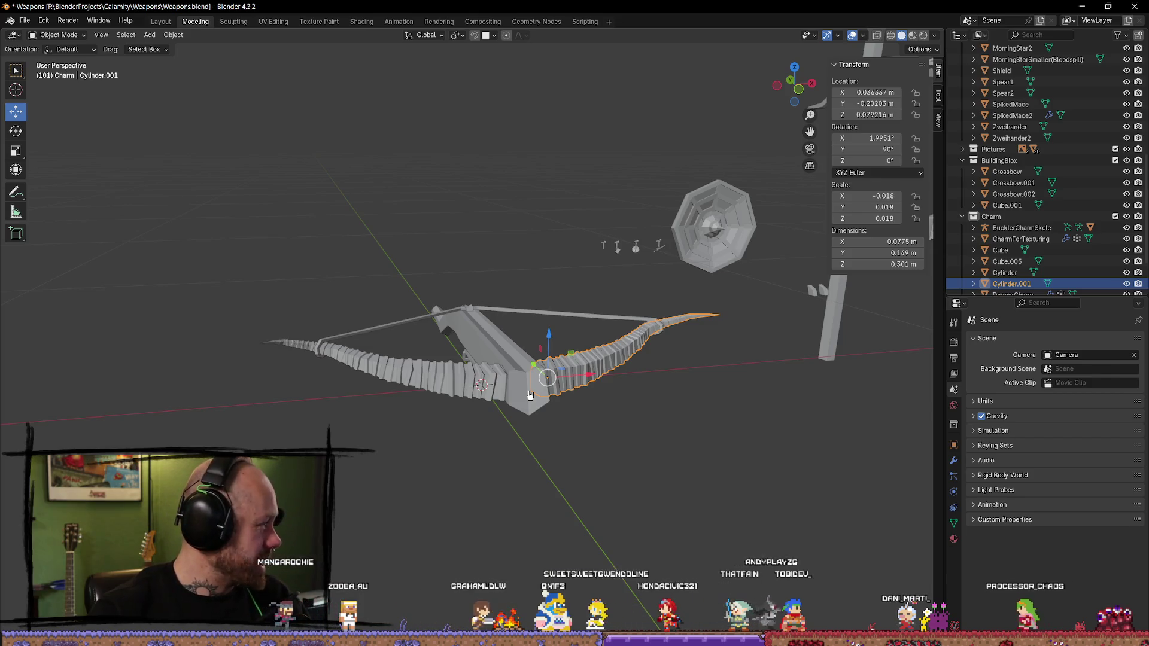
- Orbit to front and side views of the Cylinder.001 limb, then reveal other scene objects
mouse_move(555, 426)
middle_mouse_down()
mouse_move(558, 367)
mouse_move(539, 442)
mouse_move(640, 436)
middle_mouse_up()
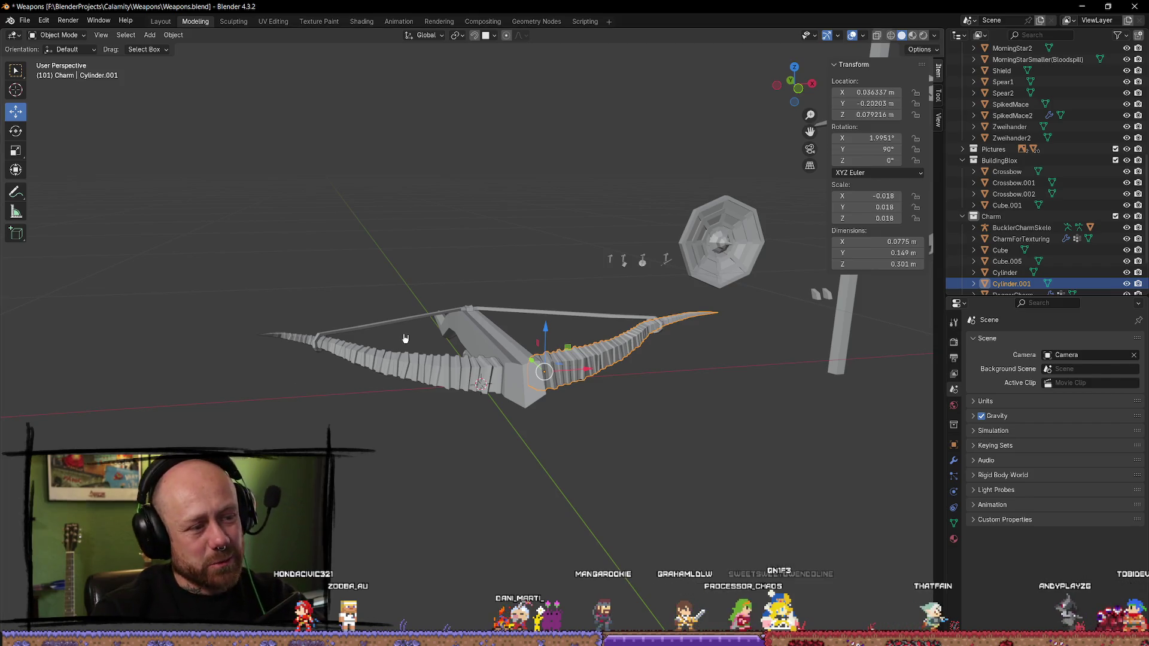
middle_click_drag(405, 339, 561, 352)
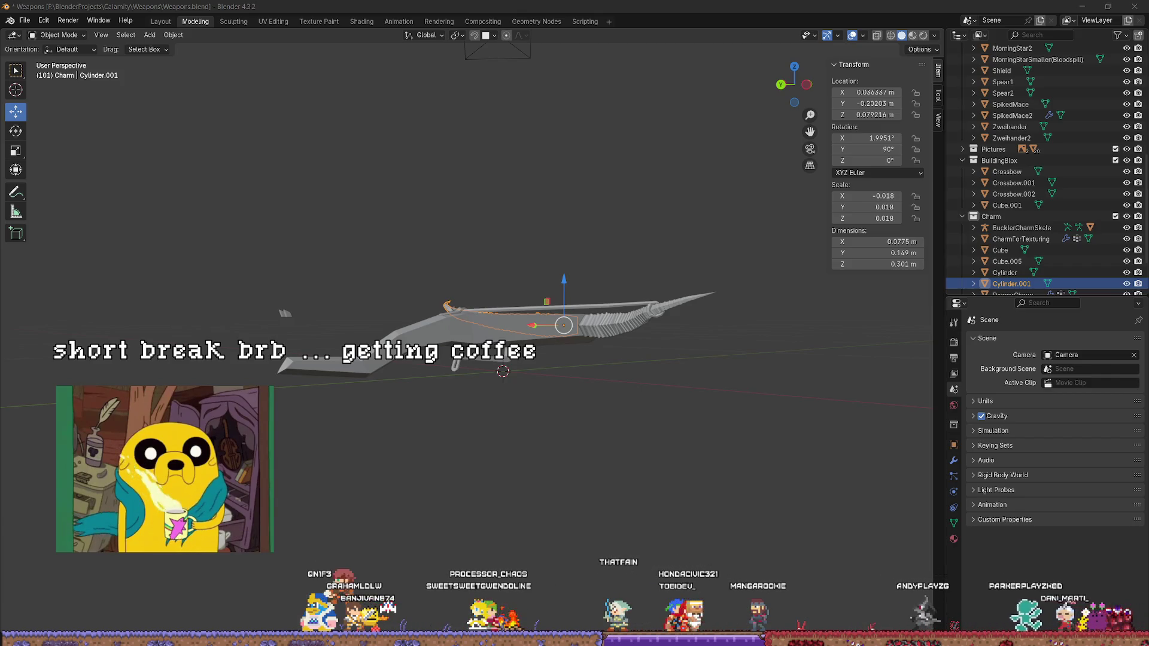
mouse_move(576, 448)
middle_mouse_down()
mouse_move(482, 446)
mouse_move(519, 452)
middle_mouse_up()
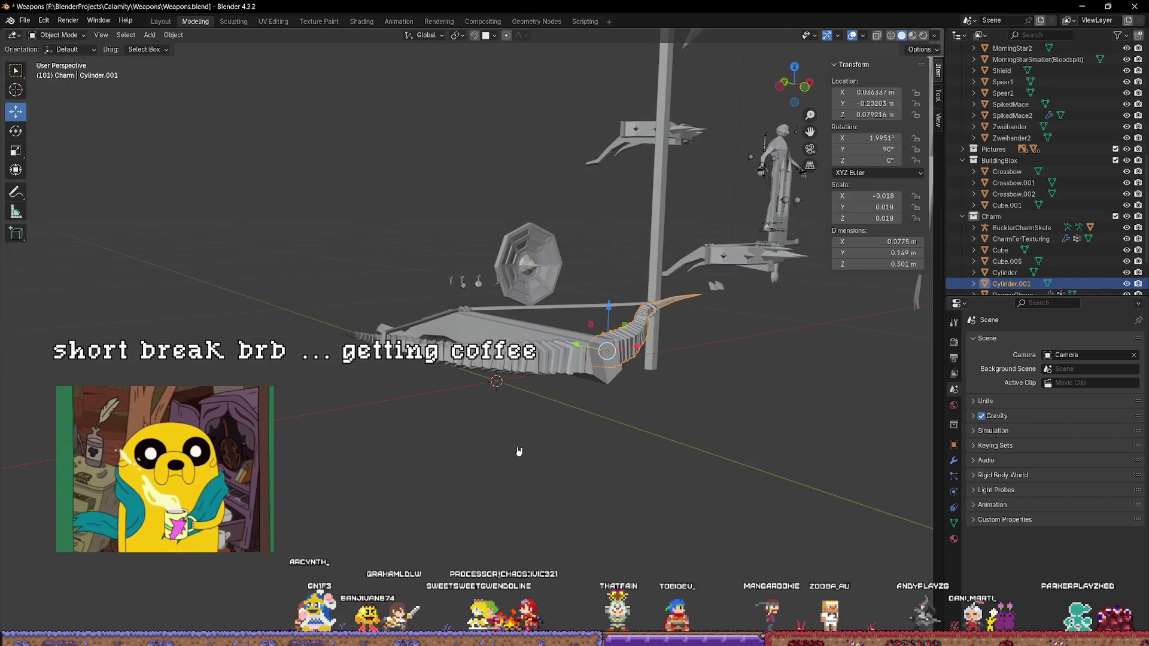
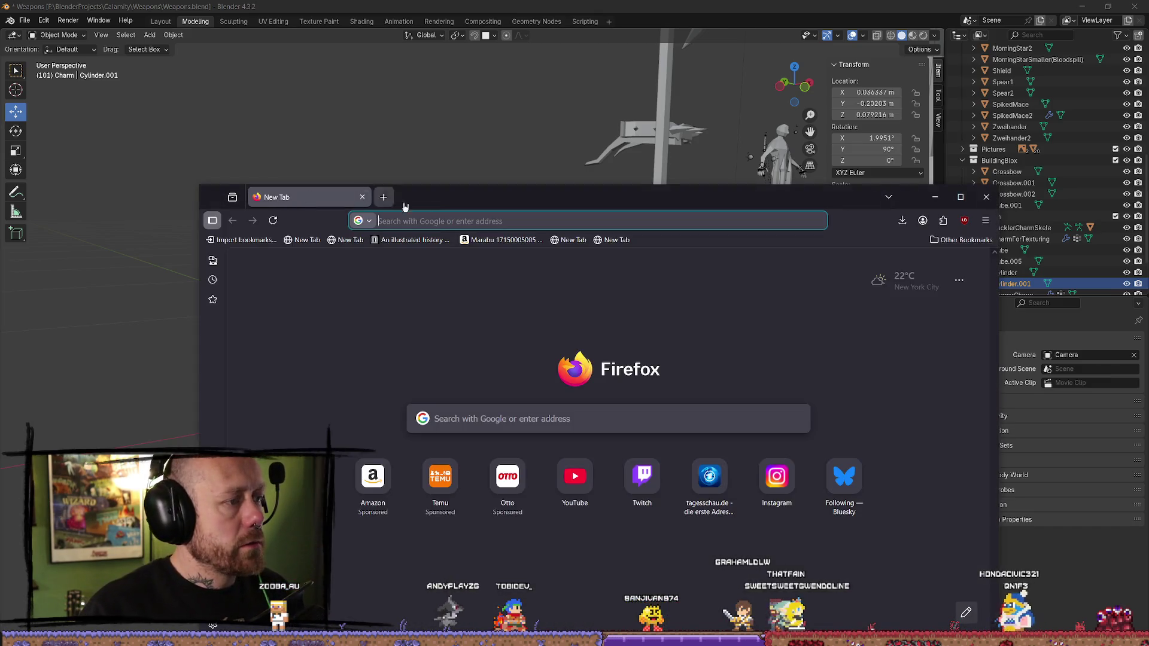
- Maximize the browser and search Google for 'metal inlays'
left_click_drag(505, 195, 509, 179)
double_click(509, 179)
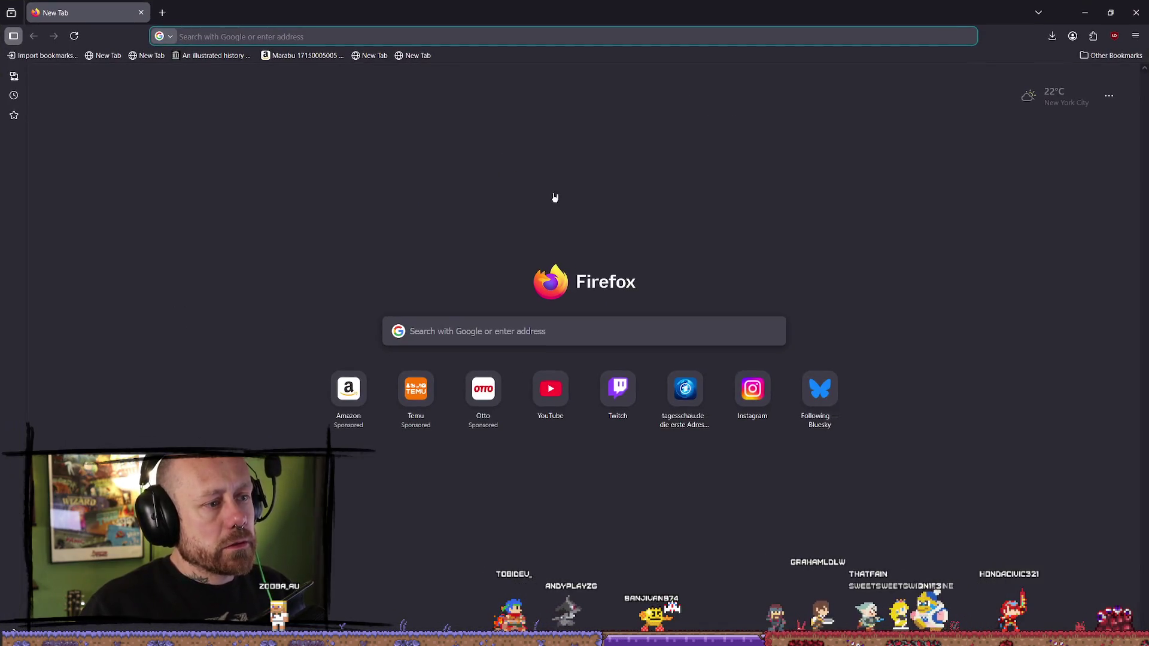
left_click(485, 327)
type("metal i")
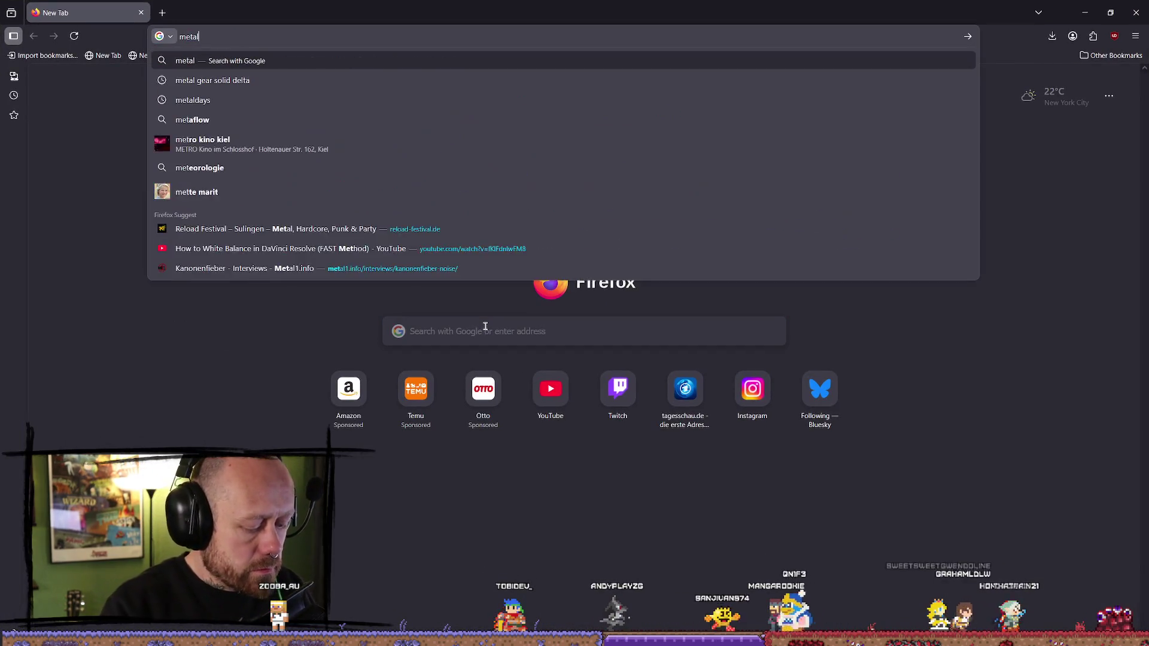
key("BackSpace")
type("inlays")
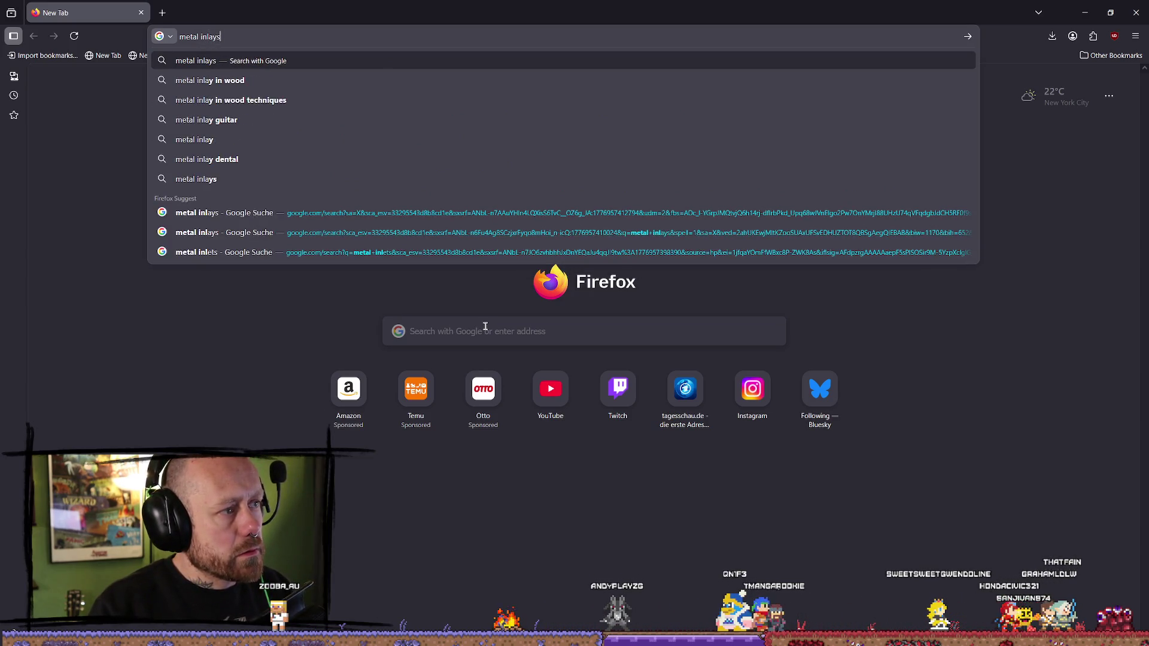
key("Return")
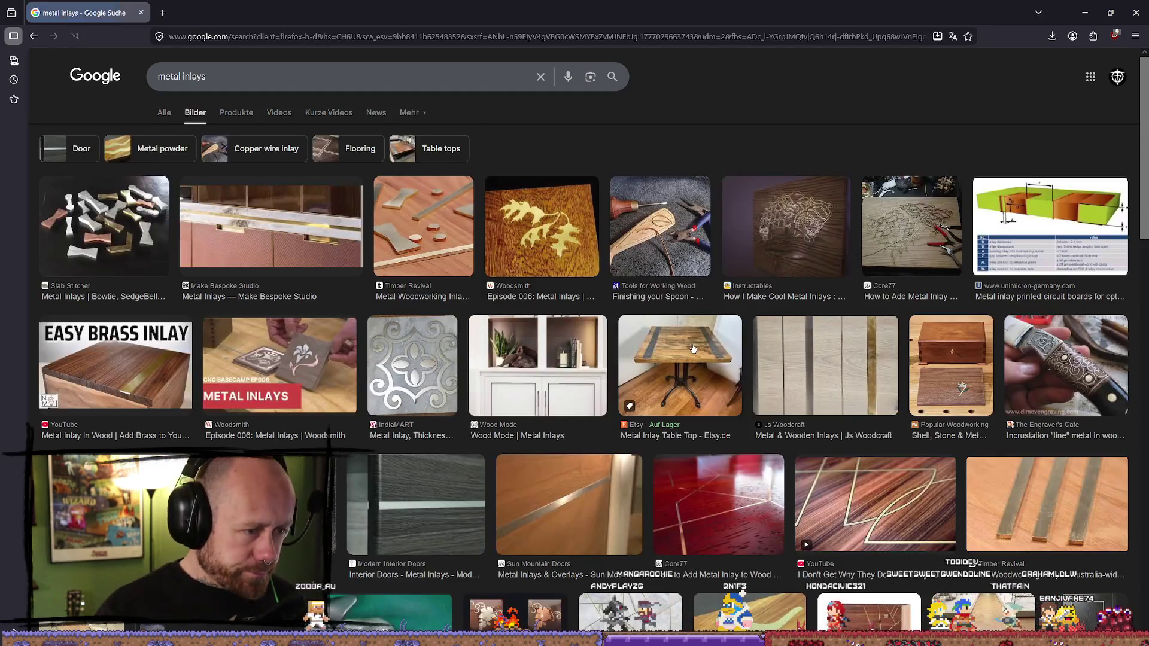
- Browse the image results and open the black marble and brass inlay table top preview
scroll(584, 357, "down", 5)
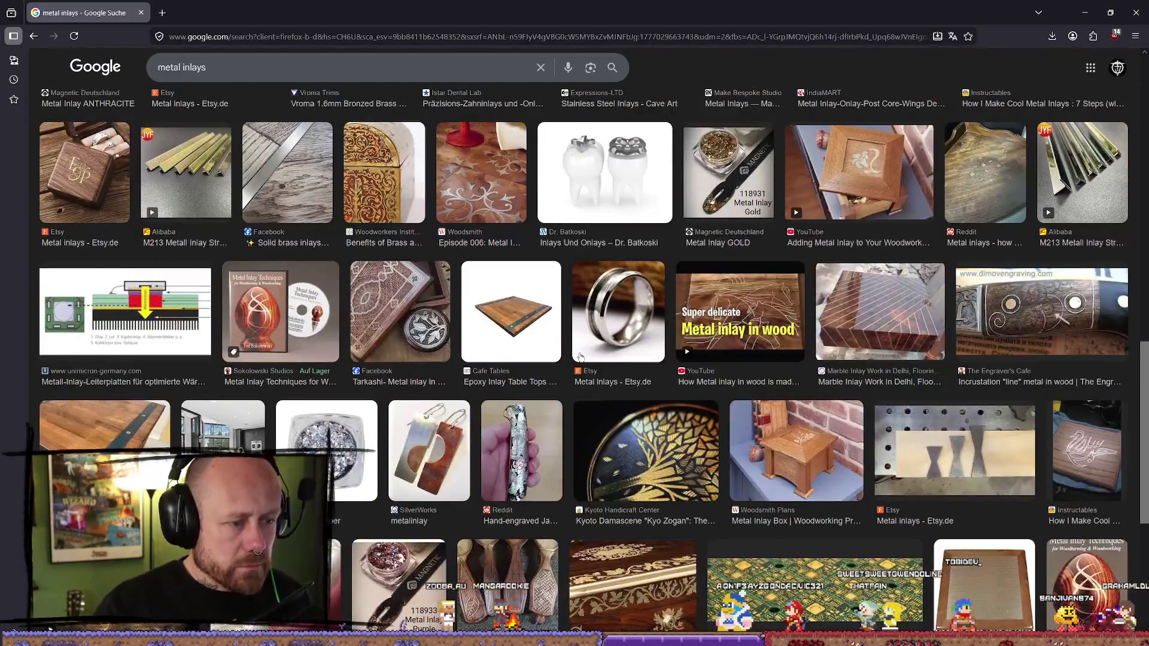
scroll(575, 376, "down", 2)
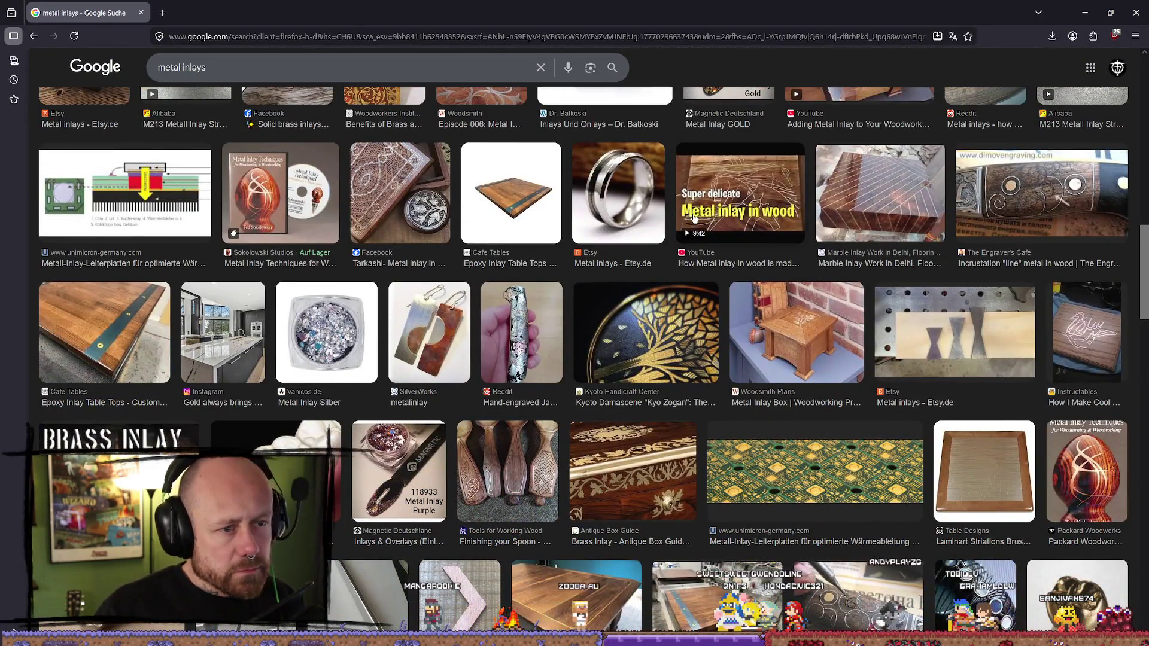
scroll(697, 221, "down", 2)
scroll(699, 453, "down", 4)
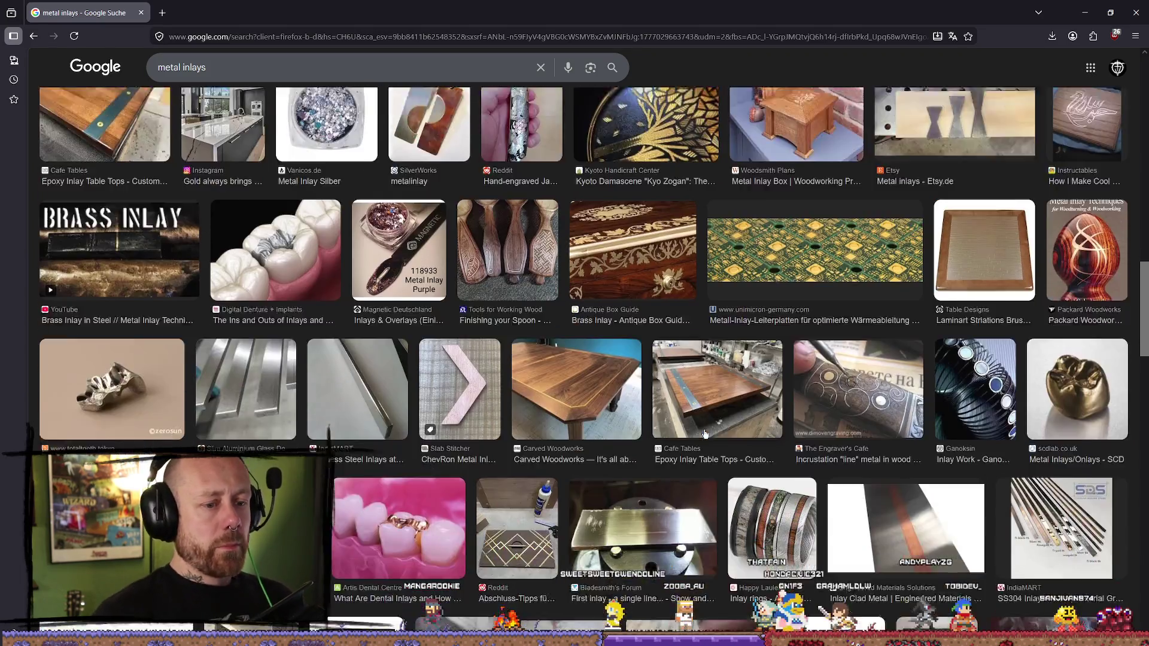
scroll(688, 423, "down", 2)
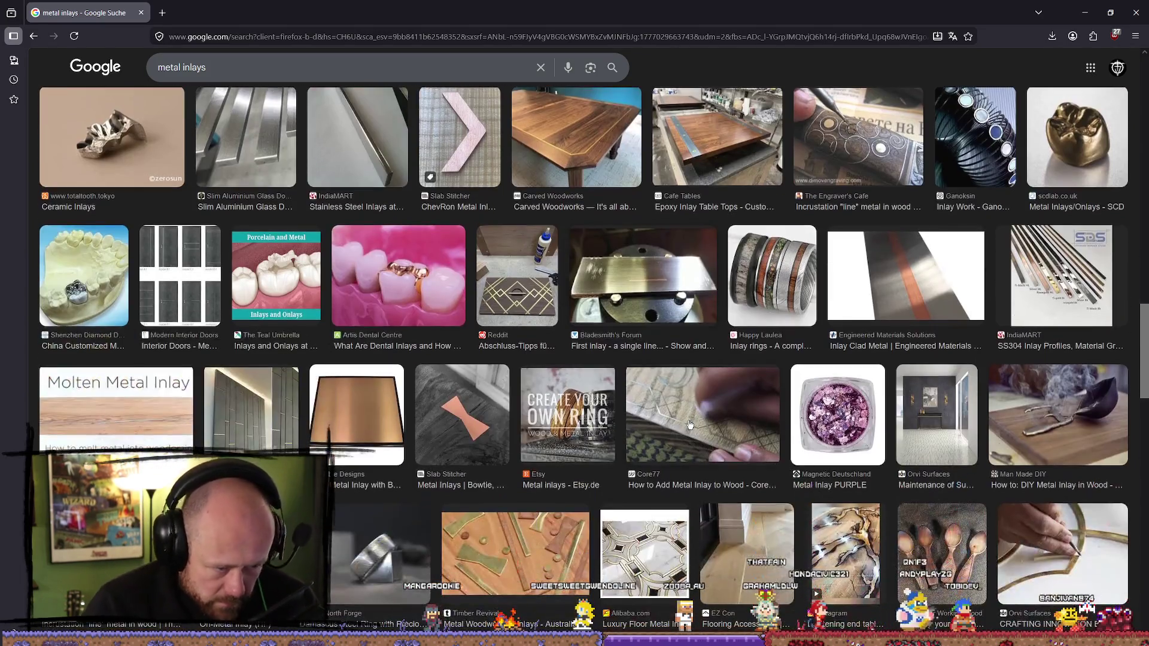
scroll(772, 403, "down", 5)
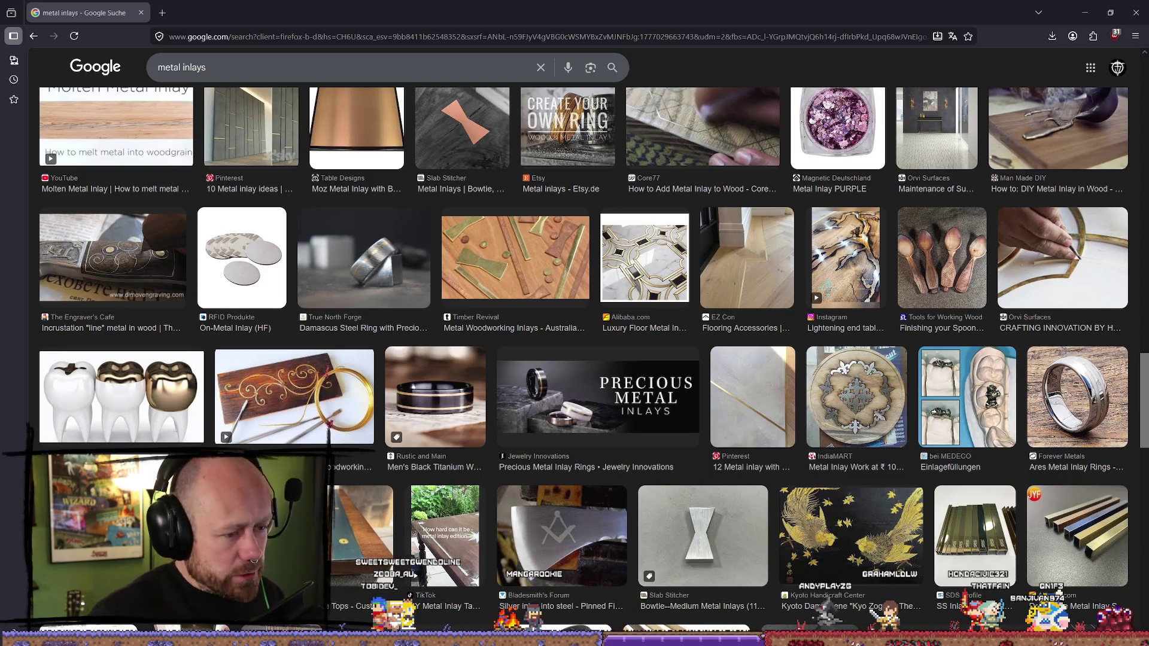
scroll(737, 381, "down", 15)
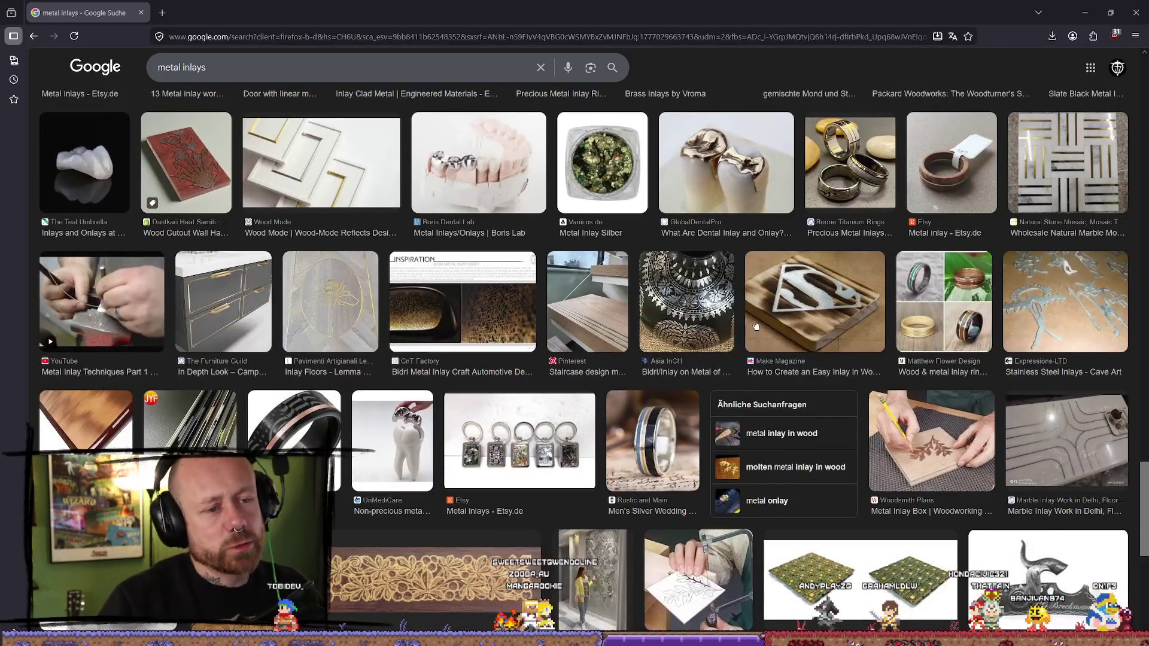
scroll(530, 351, "down", 6)
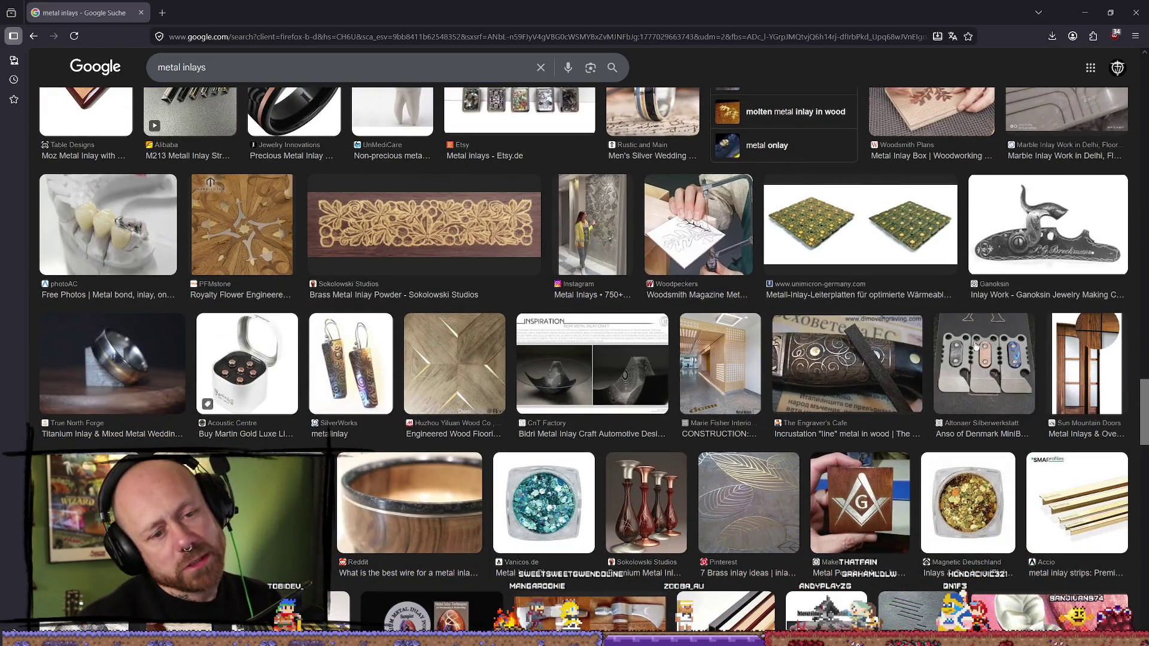
scroll(570, 268, "down", 9)
scroll(572, 267, "down", 4)
scroll(573, 267, "down", 5)
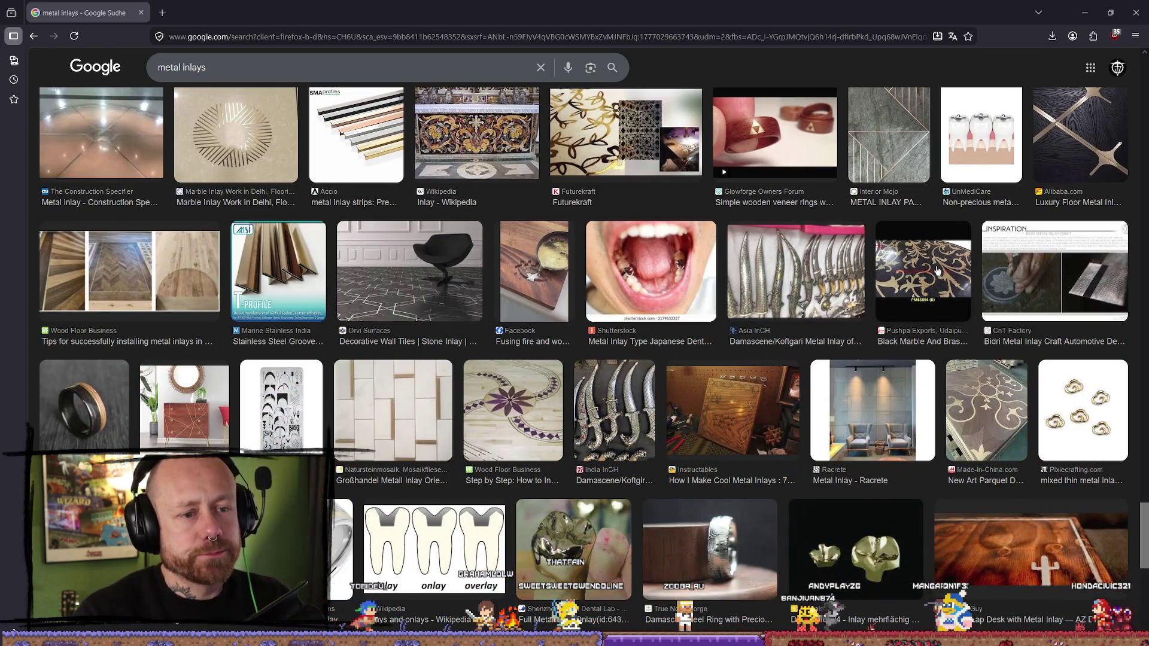
left_click(895, 281)
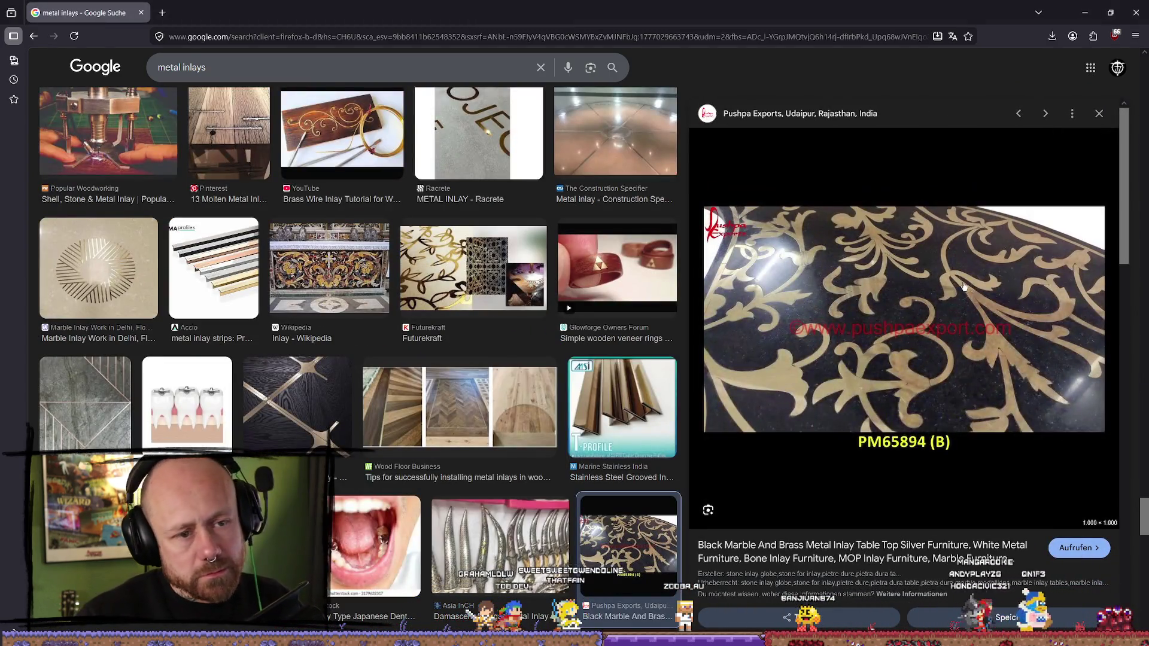
- Scroll further, then bring the Miro board with the crossbow photo over the results
scroll(838, 307, "down", 6)
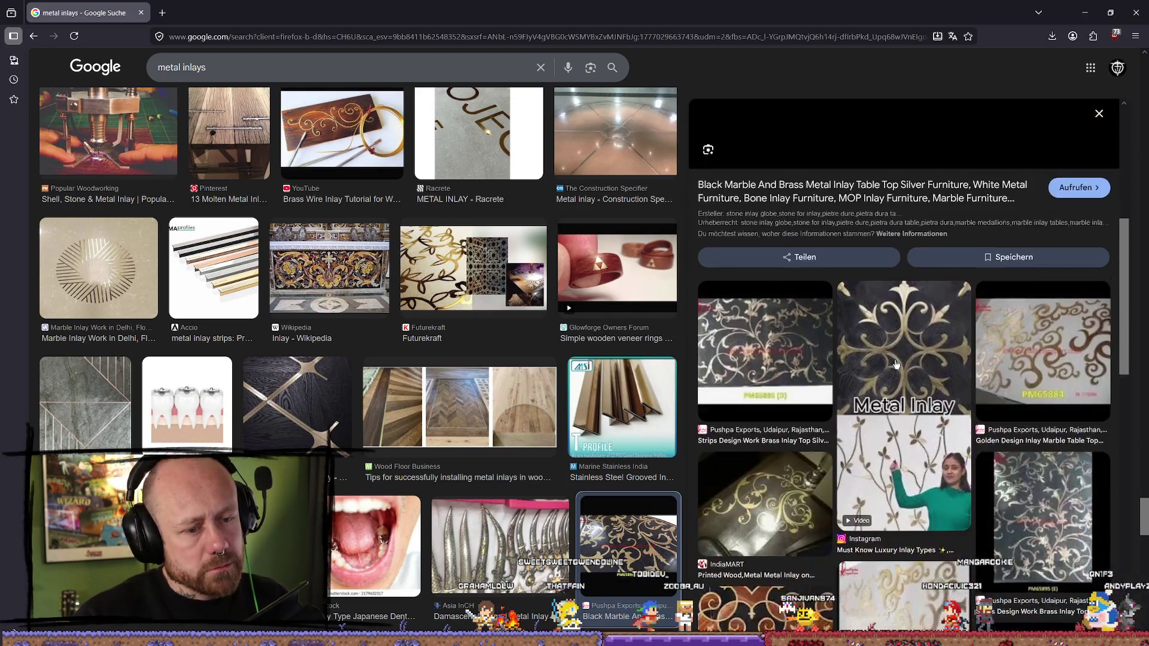
scroll(919, 395, "down", 3)
scroll(524, 391, "down", 5)
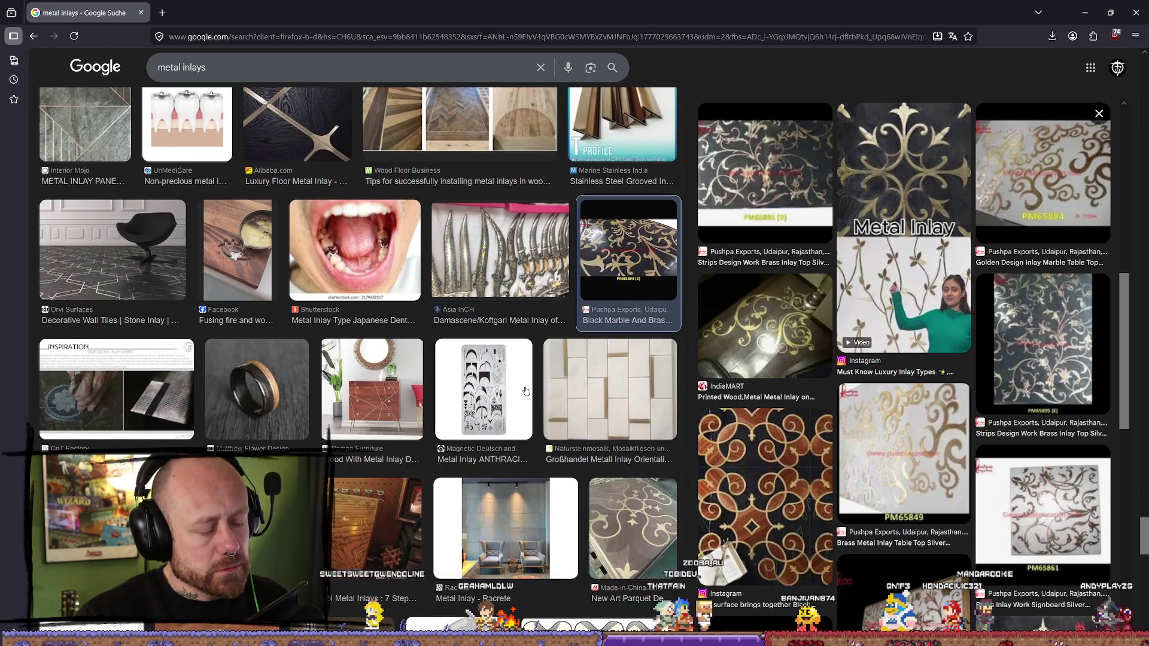
scroll(526, 392, "down", 10)
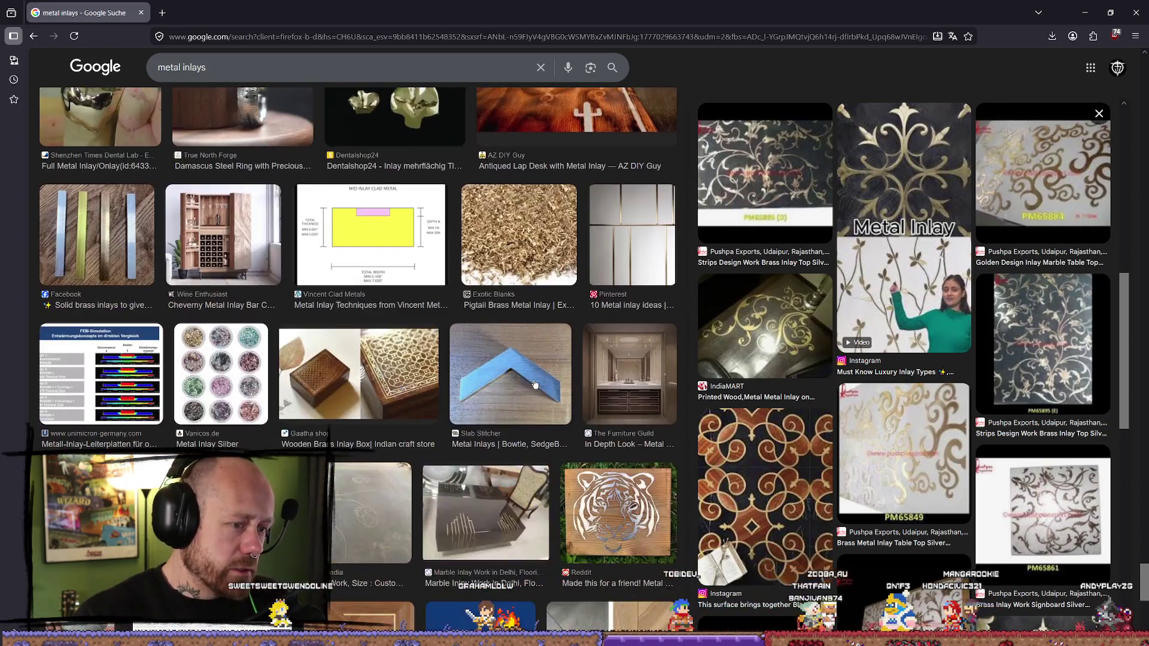
mouse_move(6, 7)
left_mouse_down()
mouse_move(688, 128)
mouse_move(963, 131)
left_mouse_up()
scroll(912, 302, "up", 5)
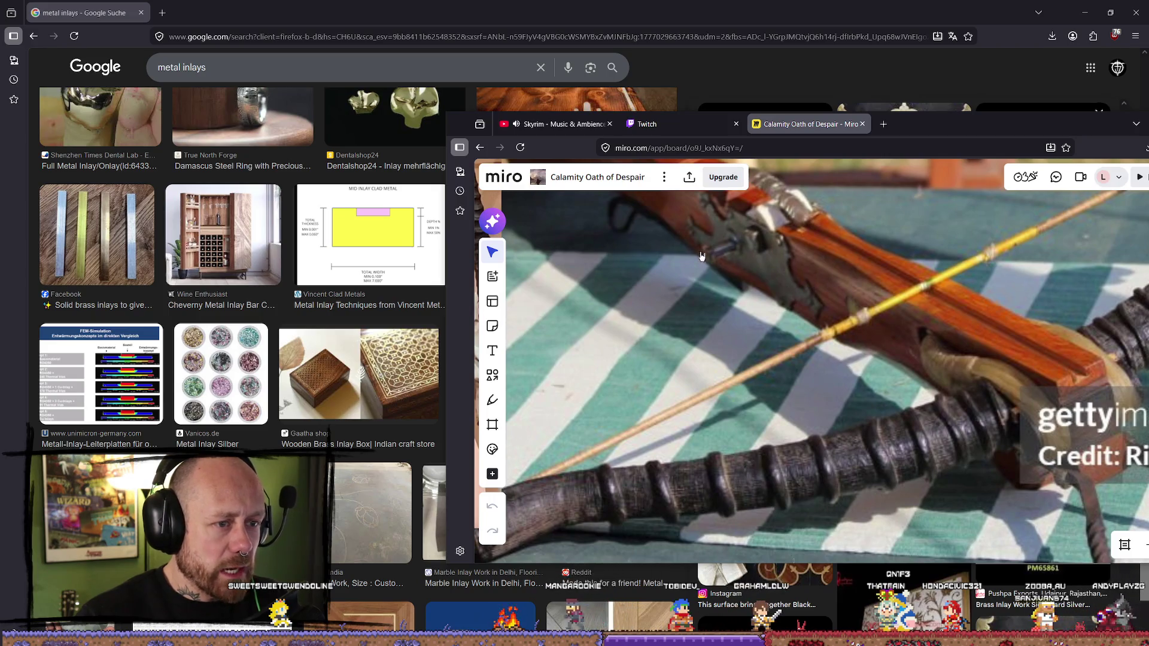
scroll(706, 296, "down", 5)
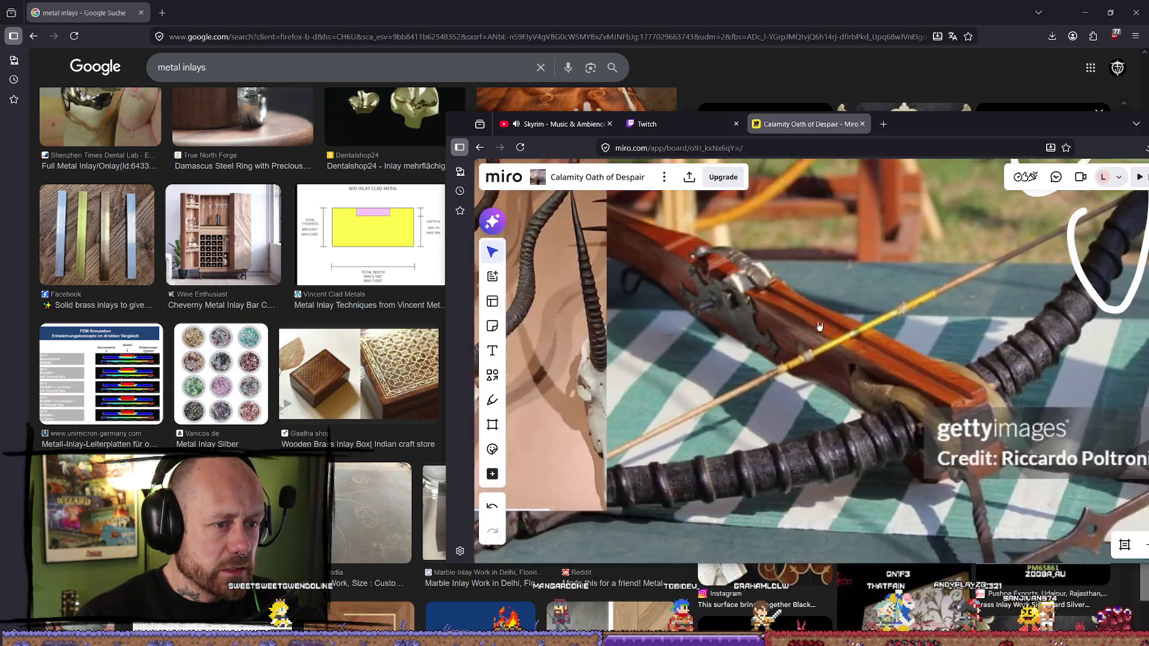
mouse_move(933, 124)
left_mouse_down()
mouse_move(590, 136)
mouse_move(750, 137)
left_mouse_up()
scroll(596, 351, "up", 1)
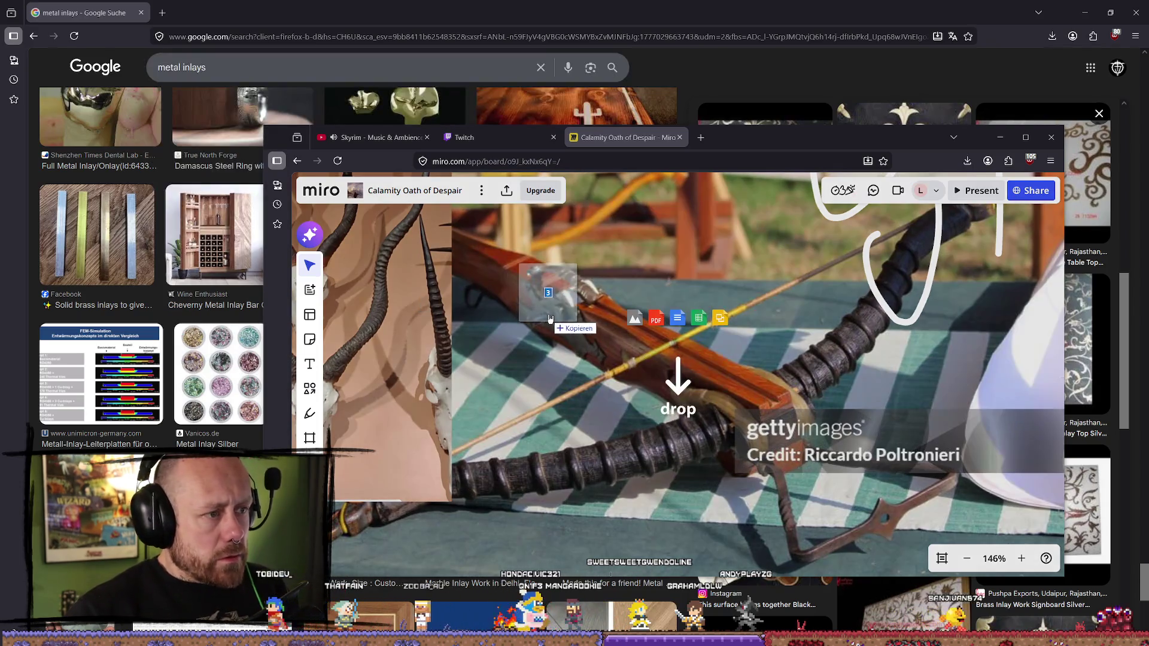
- Drop the studded door reference image onto the Miro board and maximize the board
mouse_move(552, 287)
left_mouse_down()
mouse_move(687, 377)
mouse_move(1031, 144)
left_mouse_up()
left_click(1031, 144)
scroll(720, 273, "down", 3)
scroll(466, 267, "up", 5)
scroll(466, 267, "down", 1)
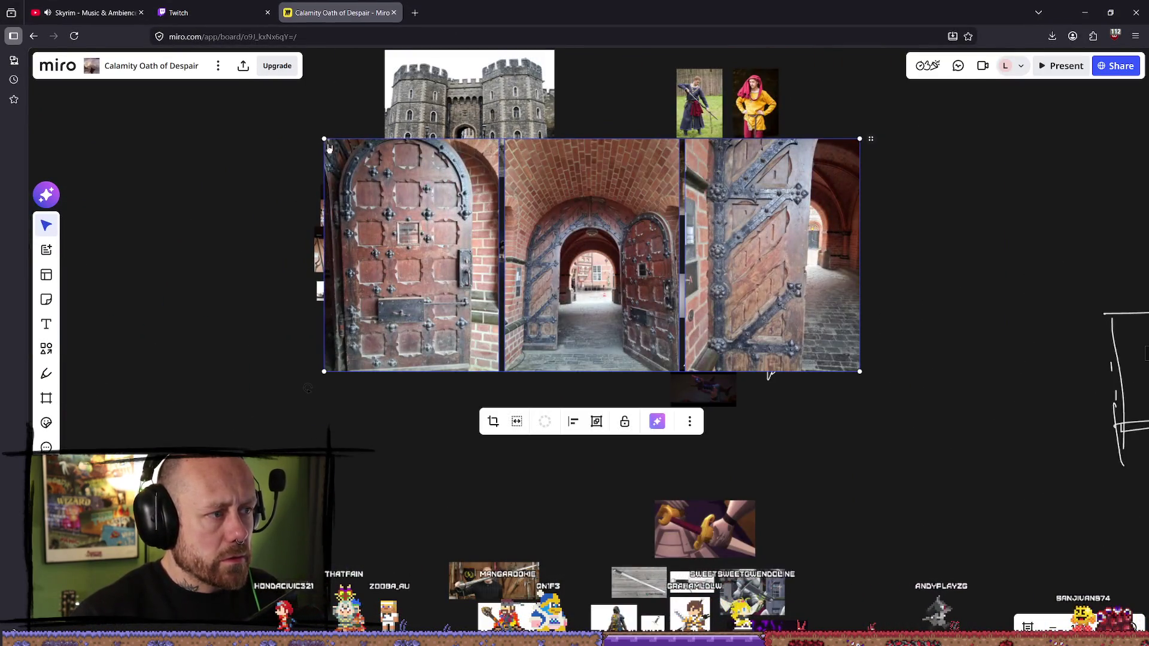
- Shrink the three door images and move the bow picture down beside them
mouse_move(325, 140)
left_mouse_down()
mouse_move(759, 326)
mouse_move(341, 346)
left_mouse_up()
scroll(311, 335, "up", 5)
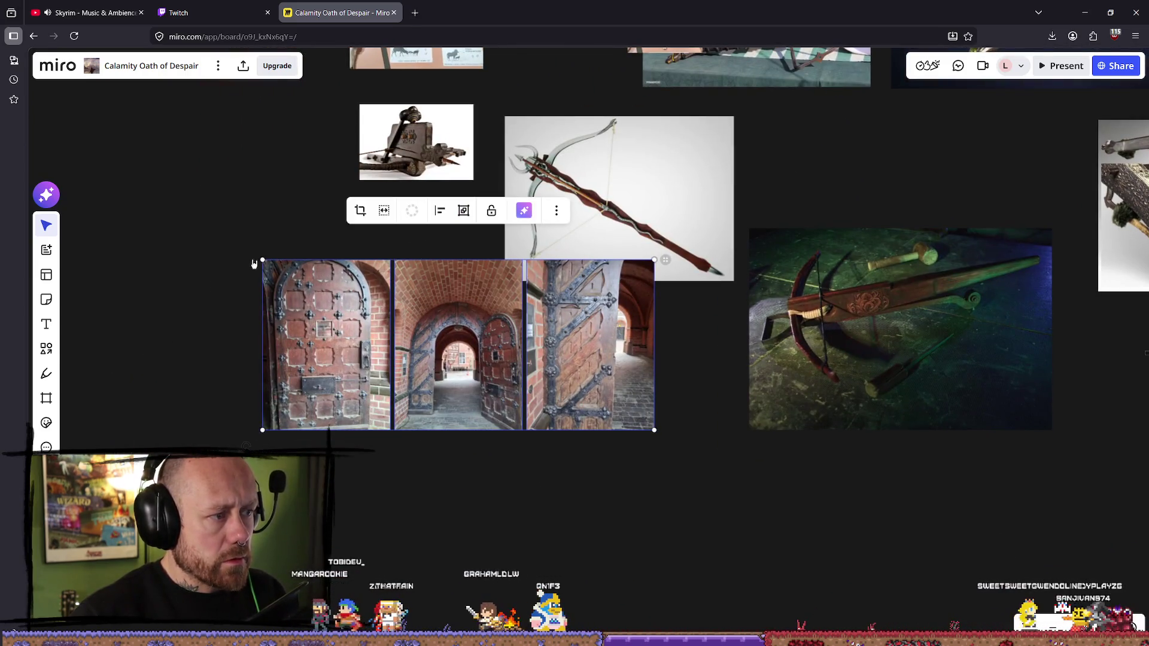
left_click_drag(263, 259, 433, 331)
mouse_move(670, 118)
left_mouse_down()
mouse_move(441, 239)
mouse_move(478, 325)
left_mouse_up()
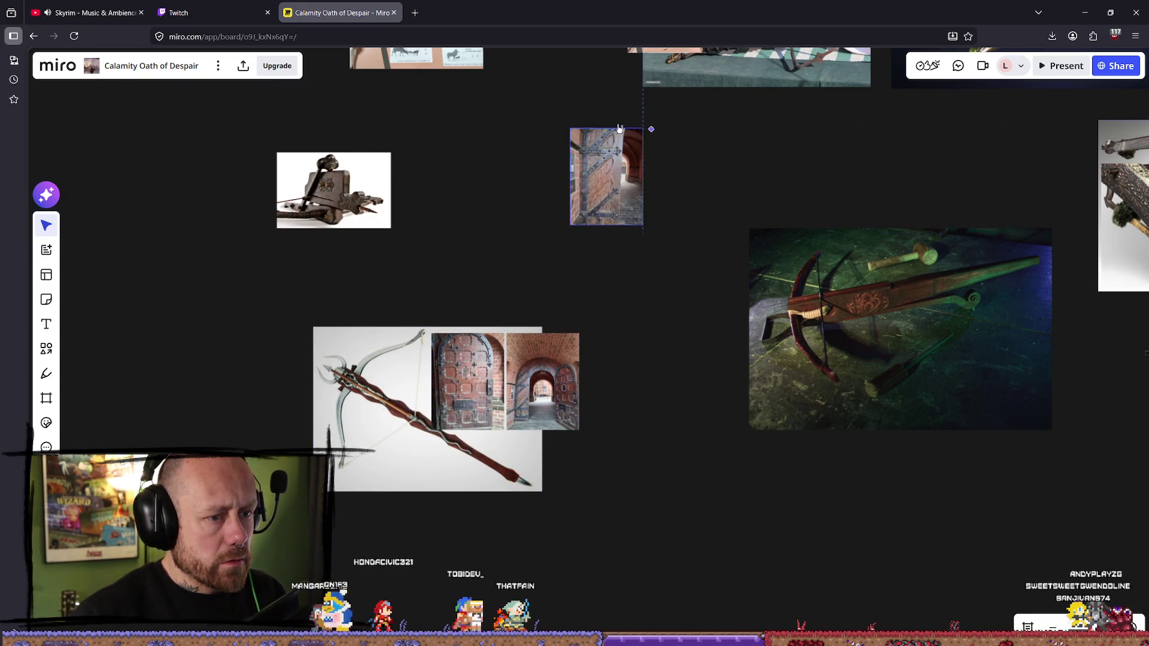
left_click_drag(546, 370, 537, 114)
left_click_drag(457, 374, 541, 120)
right_click_drag(541, 119, 459, 244)
scroll(473, 240, "up", 3)
- Stack the hinge-door image above the other doors beside the crossbow, then return to Blender
left_click_drag(458, 359, 465, 170)
right_click_drag(466, 170, 345, 255)
mouse_move(402, 425)
left_mouse_down()
mouse_move(478, 356)
mouse_move(496, 356)
left_mouse_up()
scroll(573, 421, "up", 3)
right_click_drag(573, 421, 657, 405)
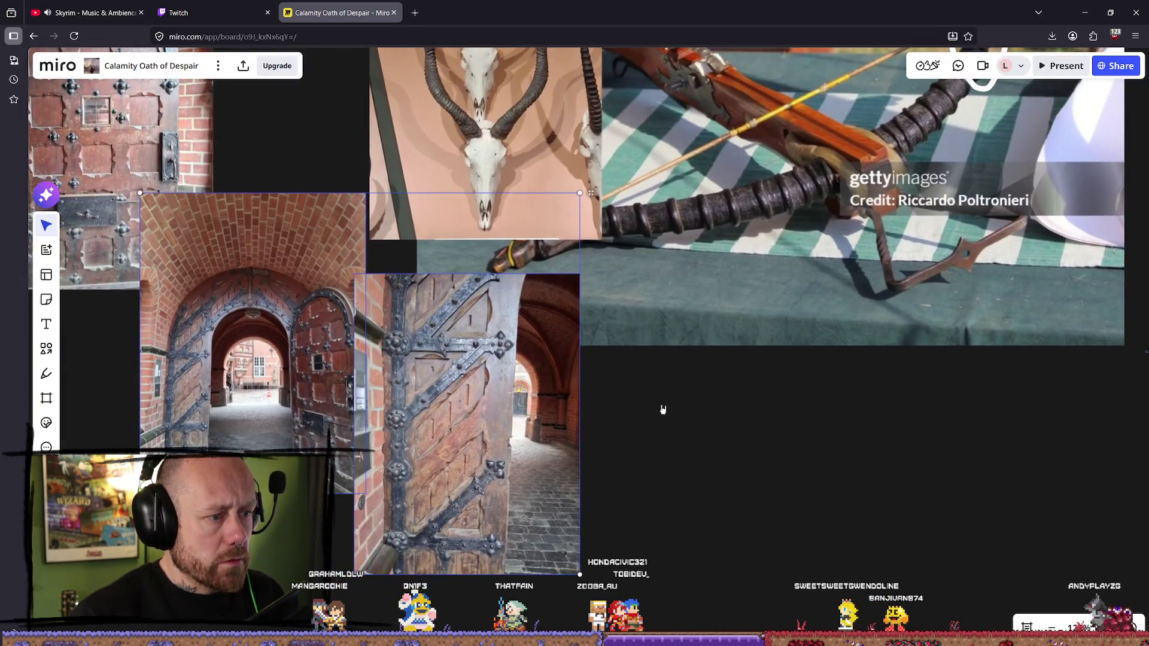
scroll(661, 415, "down", 2)
scroll(661, 396, "up", 4)
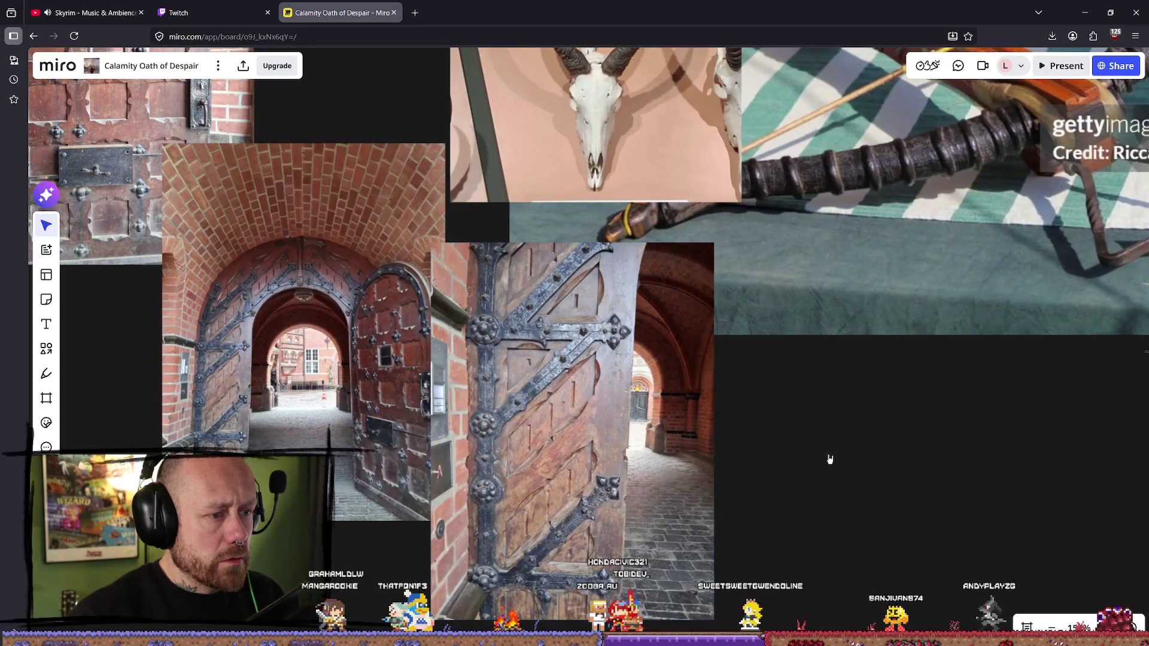
scroll(818, 392, "up", 3)
scroll(536, 298, "up", 2)
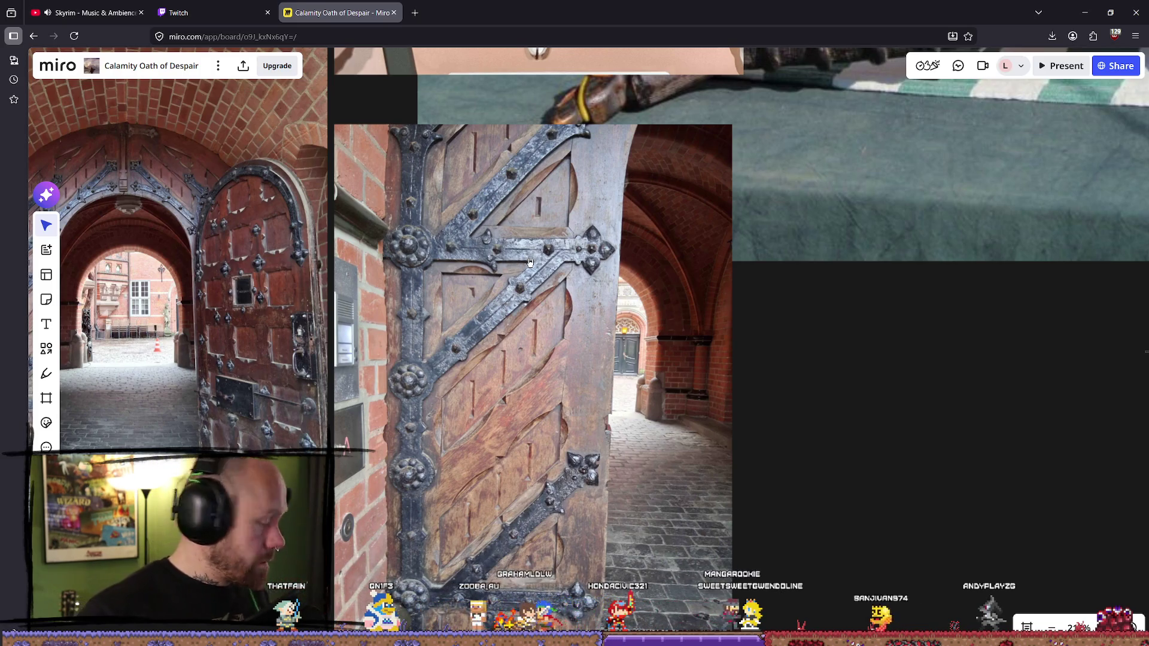
key("alt+Tab")
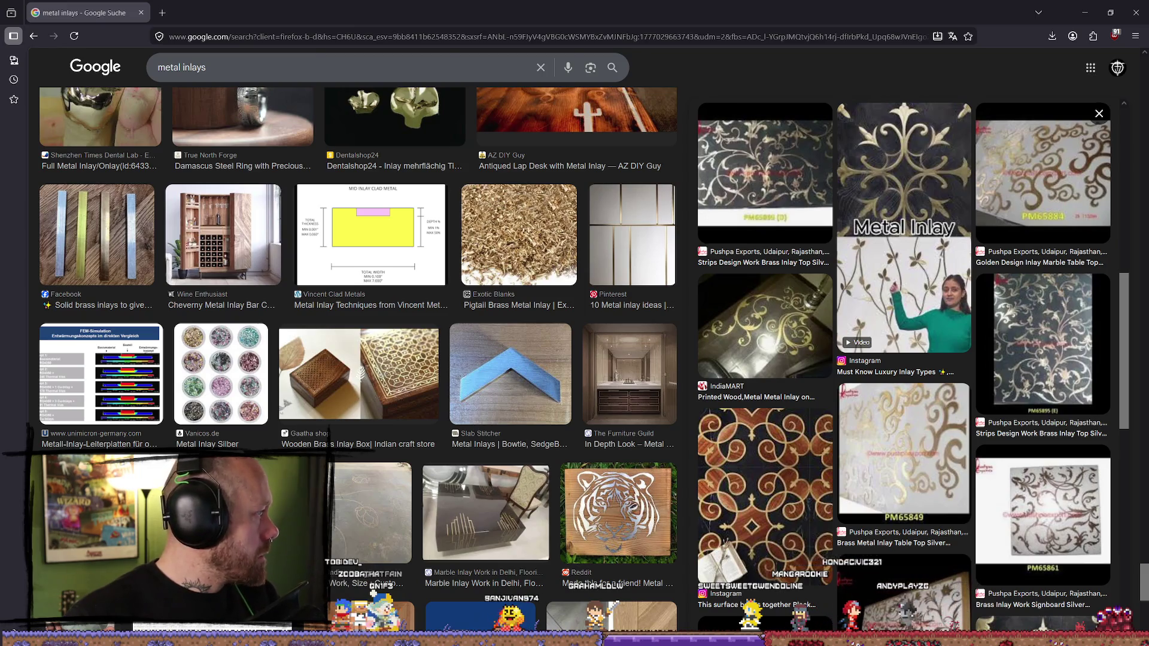
left_click(143, 14)
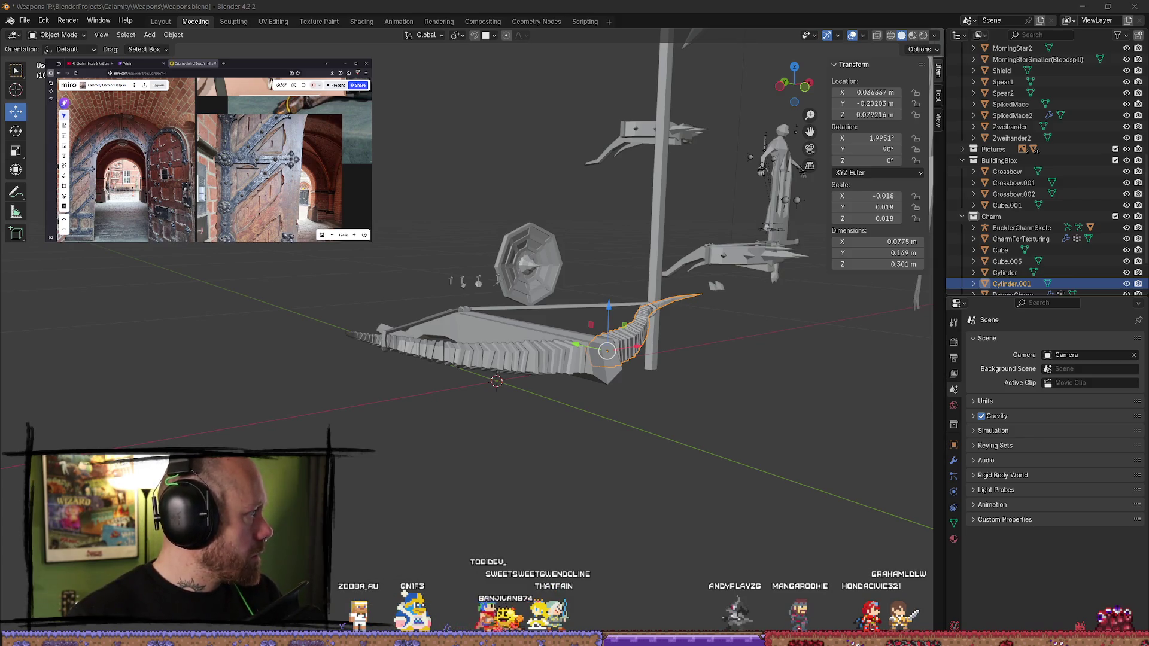
- Frame the Crossbow.001 mesh, then add a new cube at the 3D cursor
left_click(533, 346)
key("KP_Decimal")
mouse_move(533, 346)
middle_mouse_down()
mouse_move(524, 376)
mouse_move(384, 338)
mouse_move(469, 360)
mouse_move(478, 383)
middle_mouse_up()
key("alt+a")
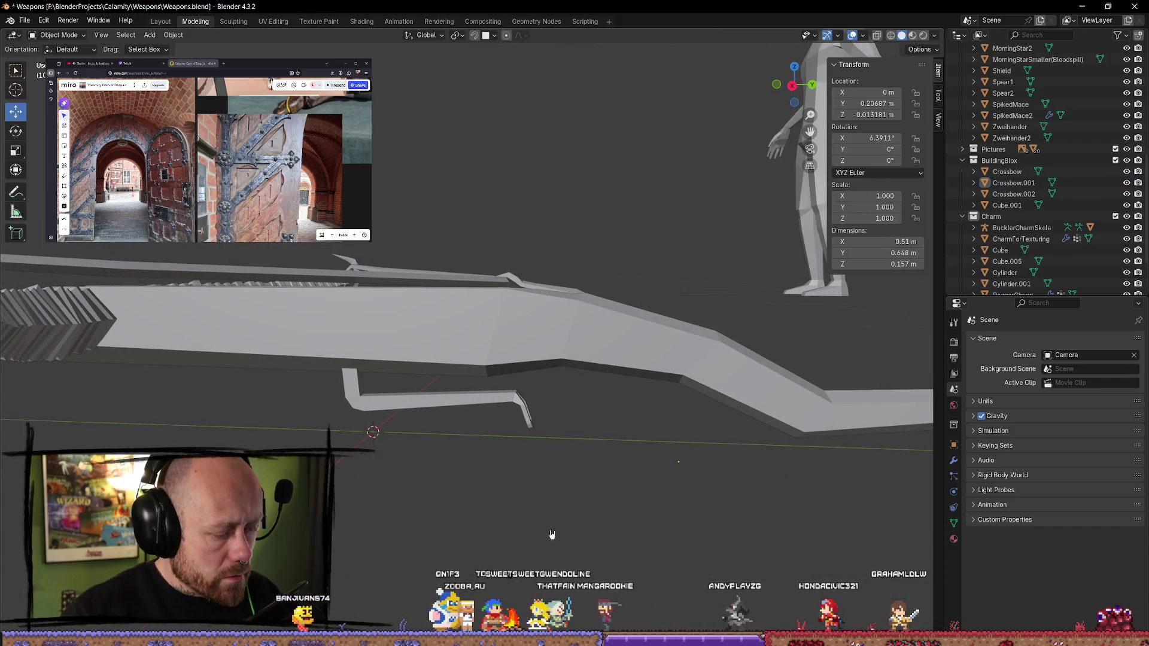
key("shift+a")
mouse_move(551, 534)
mouse_move(526, 418)
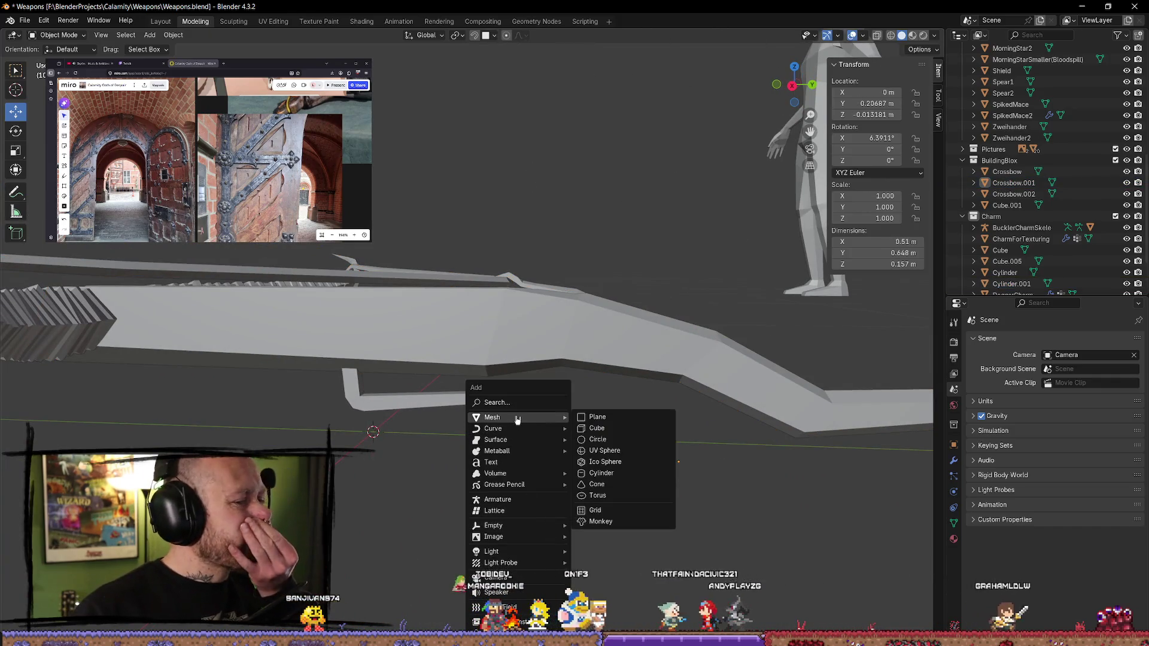
left_click(595, 429)
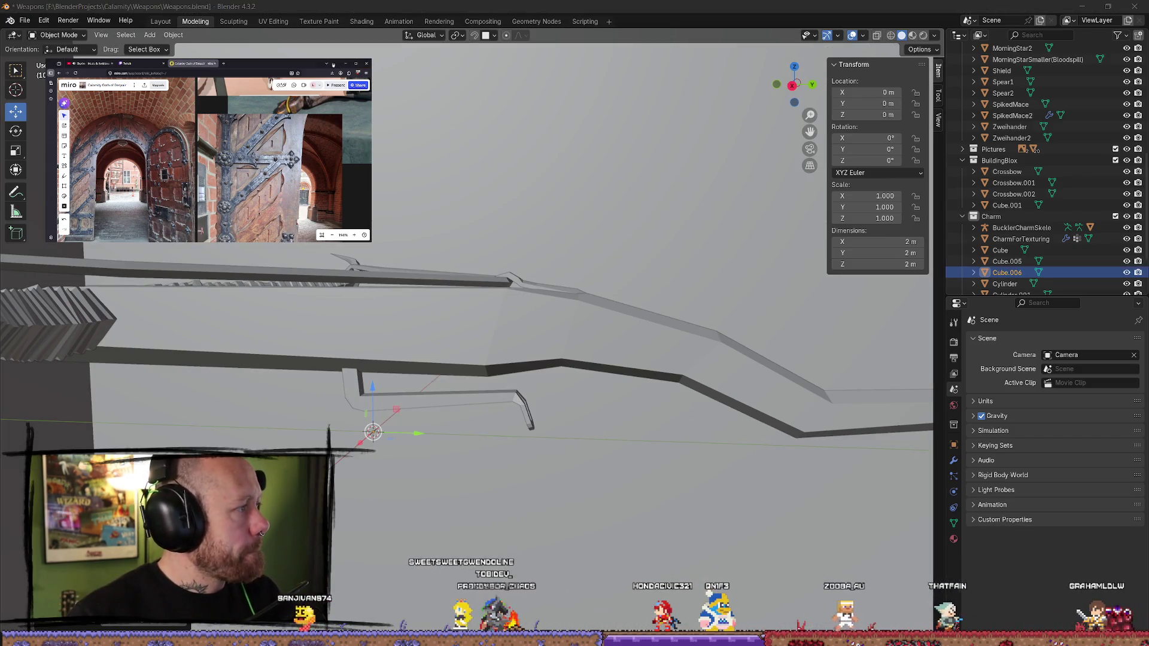
- Scale the cube down several times and raise it alongside the crossbow stock
key("KP_Decimal")
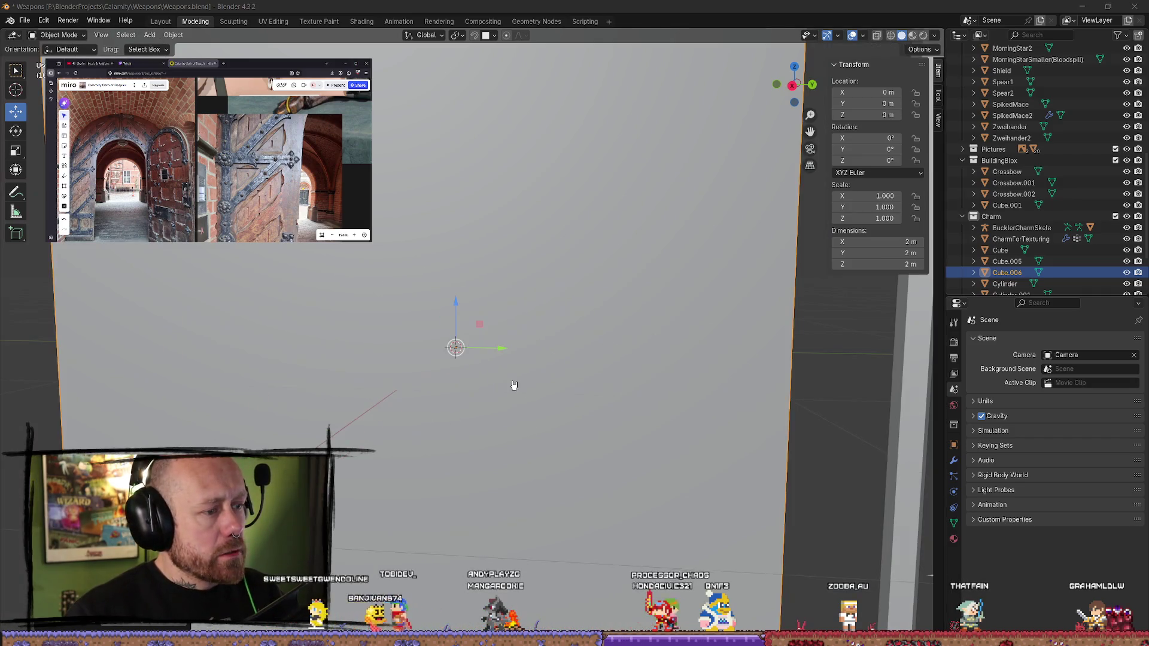
scroll(693, 481, "down", 4)
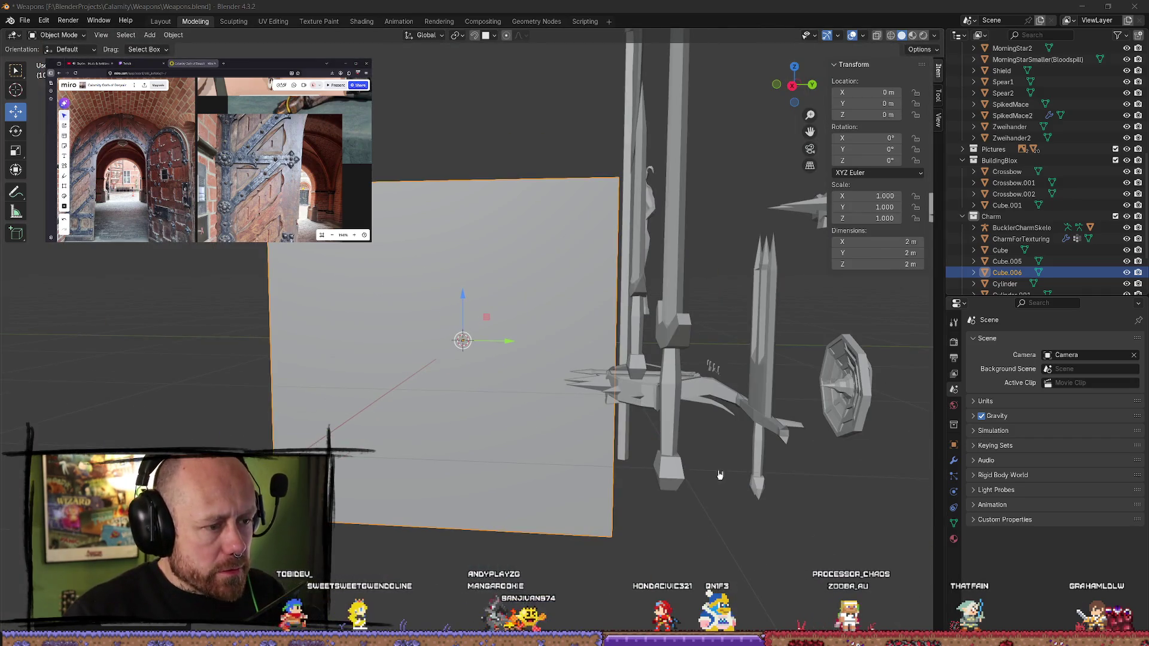
key("s")
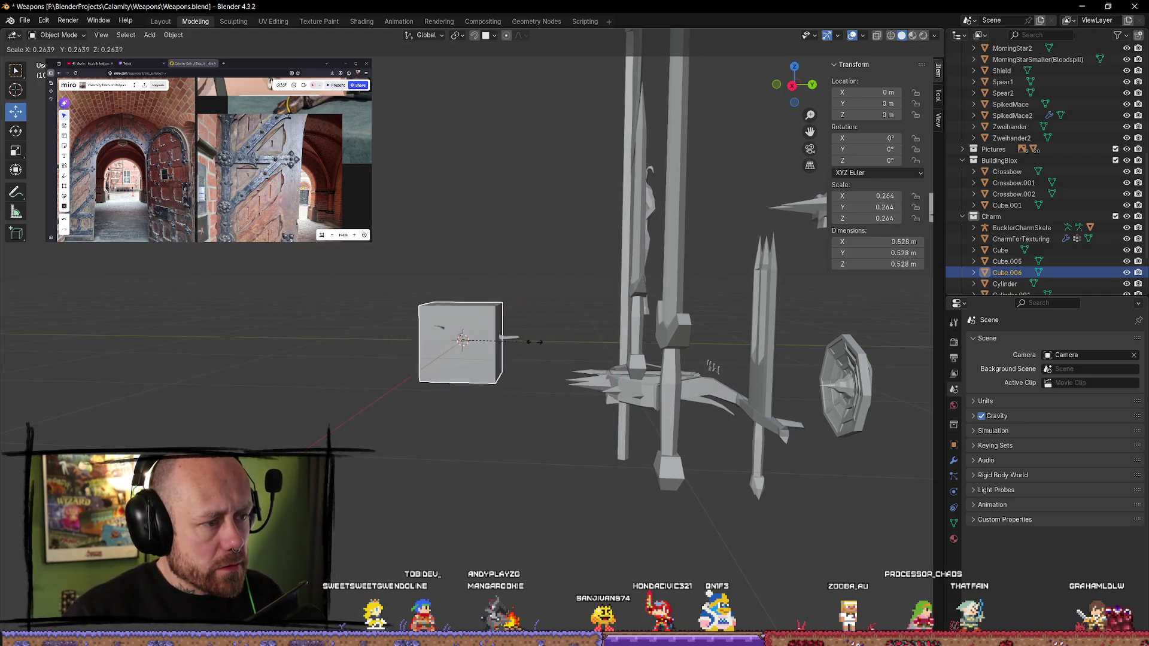
left_click(477, 340)
scroll(520, 428, "up", 10)
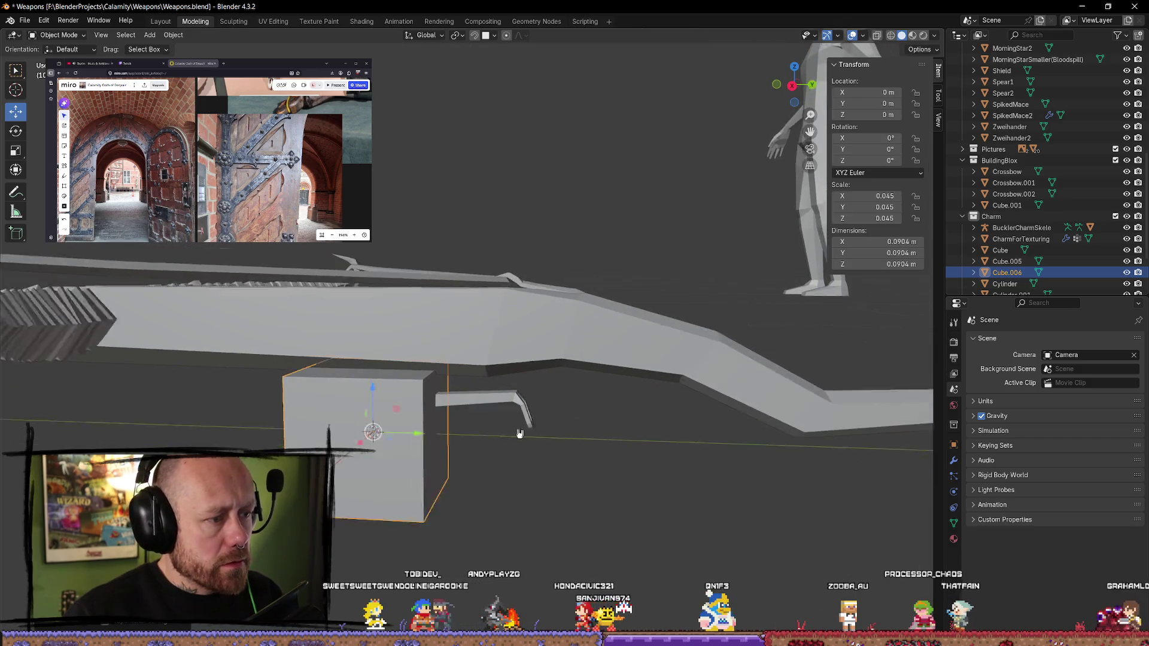
middle_click_drag(511, 448, 559, 443)
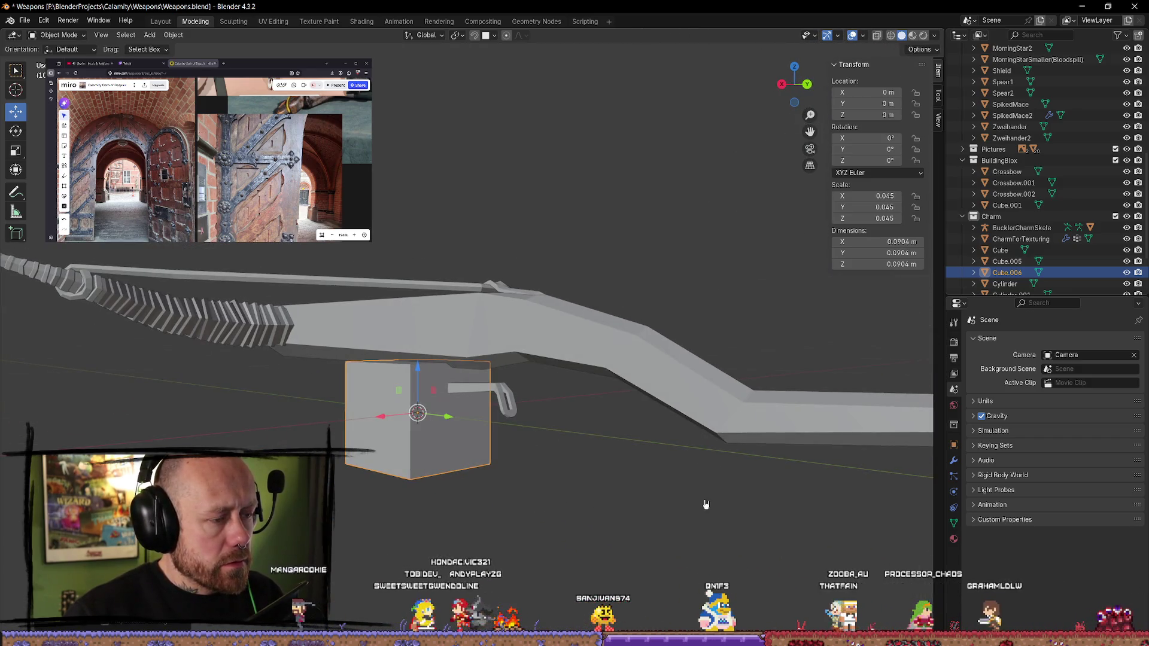
key("s")
left_click(635, 469)
left_click_drag(413, 383, 414, 283)
key("s")
left_click(626, 391)
mouse_move(618, 393)
middle_mouse_down()
mouse_move(482, 364)
mouse_move(404, 310)
mouse_move(334, 389)
mouse_move(410, 457)
mouse_move(546, 357)
mouse_move(688, 364)
mouse_move(688, 395)
mouse_move(618, 375)
mouse_move(549, 387)
mouse_move(494, 357)
mouse_move(520, 361)
mouse_move(515, 374)
middle_mouse_up()
- Flatten the cube along X to 0.0133 m against the stock and select its back face in Edit Mode
key("s")
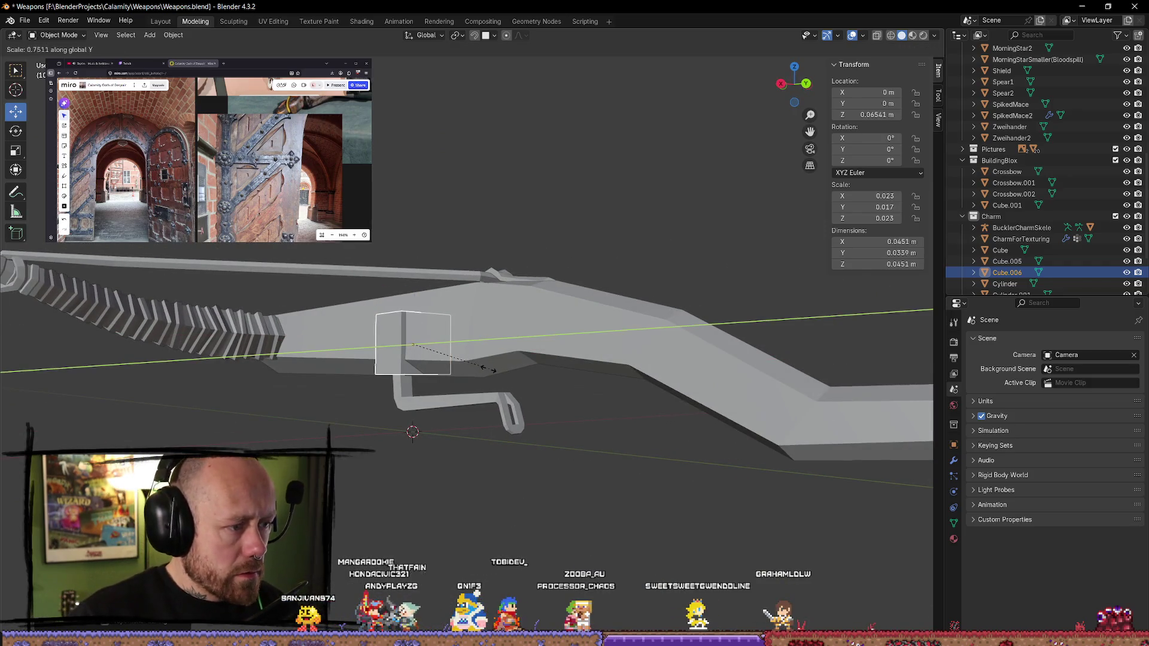
key("Escape")
key("s")
key("x")
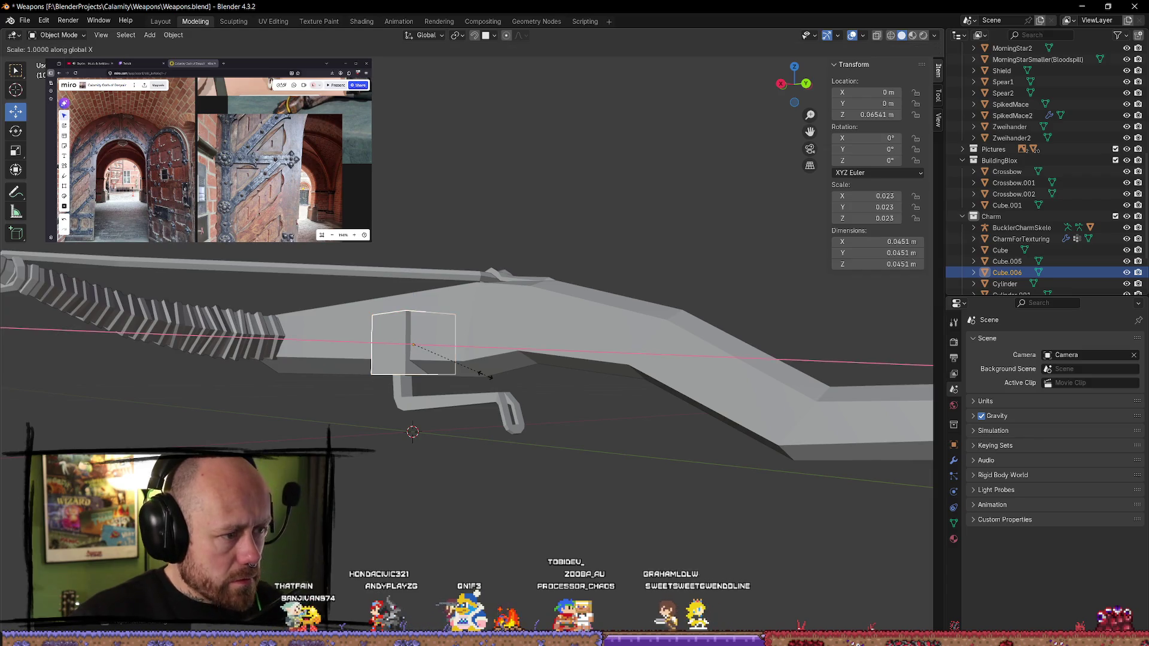
left_click(427, 366)
left_click_drag(378, 349, 356, 336)
mouse_move(356, 336)
middle_mouse_down()
mouse_move(405, 364)
mouse_move(400, 408)
mouse_move(620, 418)
mouse_move(539, 382)
mouse_move(344, 364)
mouse_move(461, 456)
middle_mouse_up()
key("Tab")
left_click(585, 506)
middle_click_drag(585, 505, 642, 490)
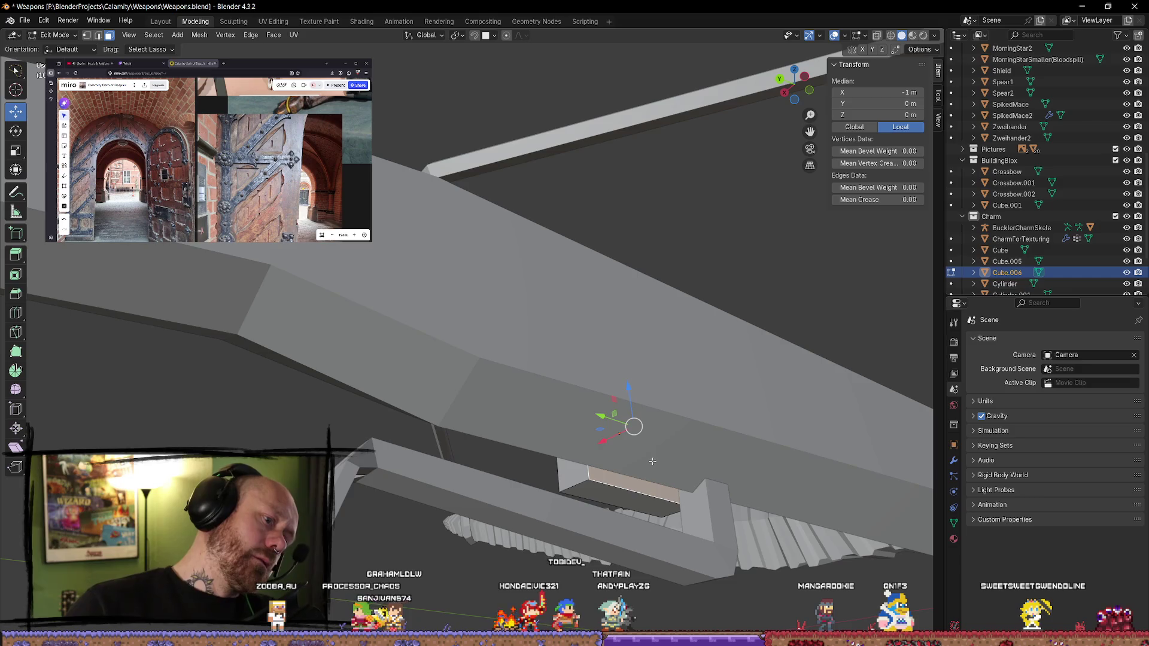
- Delete the plate's hidden back face
key("x")
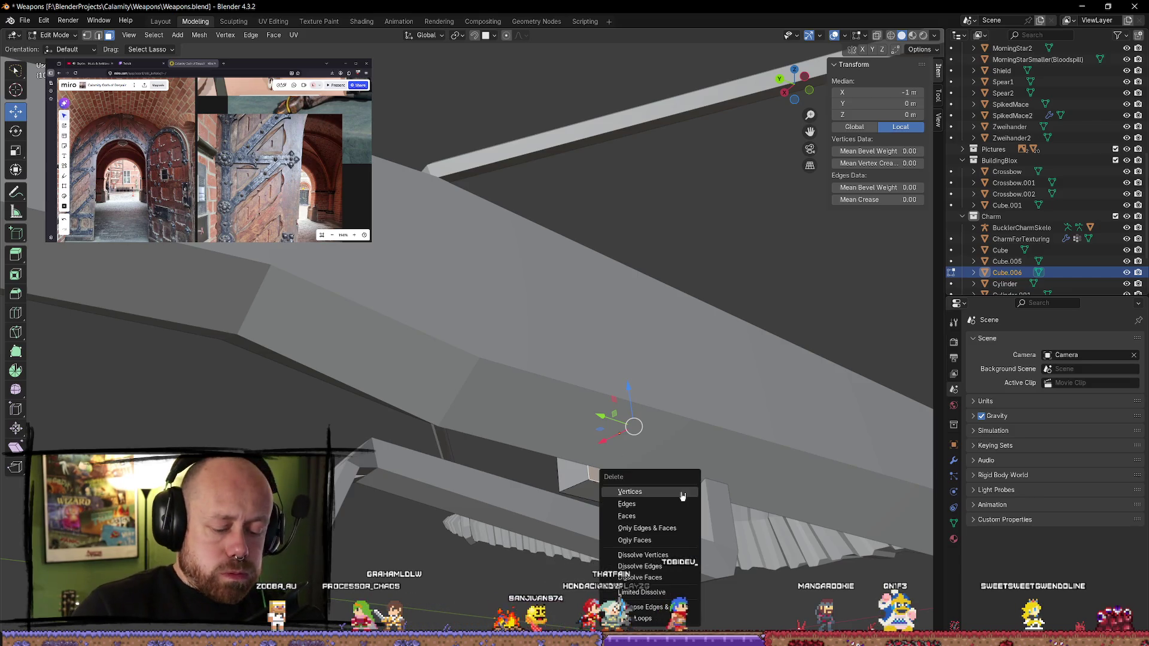
left_click(664, 514)
middle_click_drag(664, 515, 411, 456)
scroll(505, 478, "up", 3)
middle_click_drag(462, 498, 520, 501)
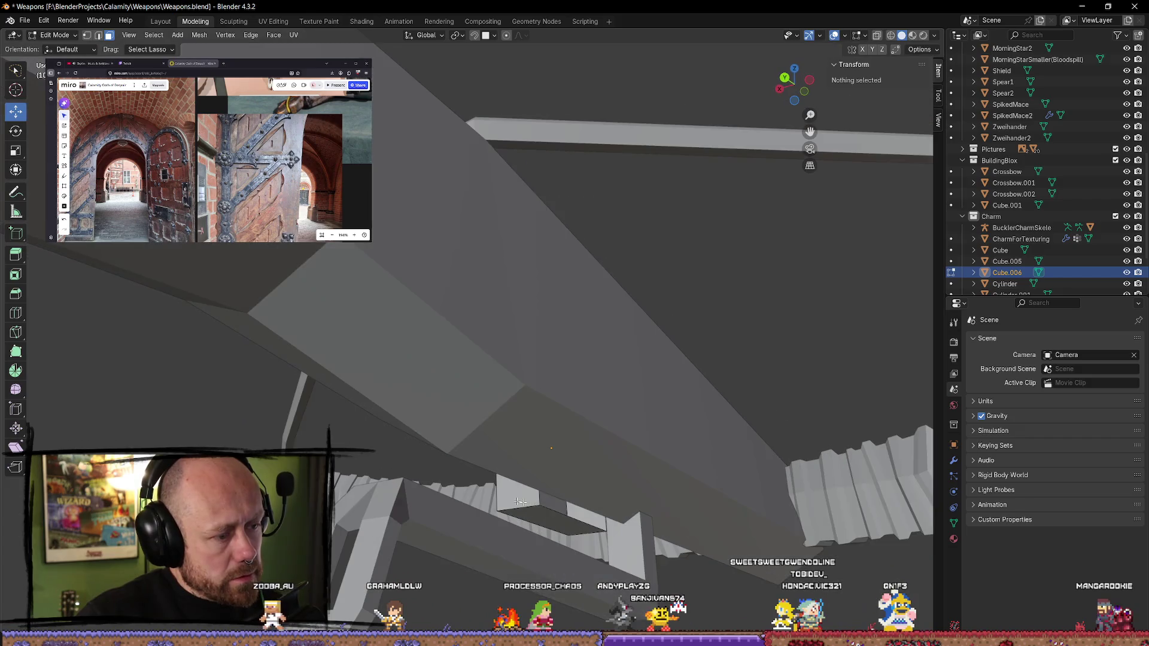
- Move the plate's edges along X to thin it to about 0.0048 m
key("2")
left_click(570, 519)
mouse_move(584, 518)
middle_mouse_down()
mouse_move(469, 474)
mouse_move(382, 326)
mouse_move(367, 340)
mouse_move(263, 338)
mouse_move(251, 359)
middle_mouse_up()
key("g")
key("x")
left_click(372, 321)
key("g")
key("x")
left_click(241, 345)
- In Object Mode, raise the plate slightly and scale it shorter along Z
key("Tab")
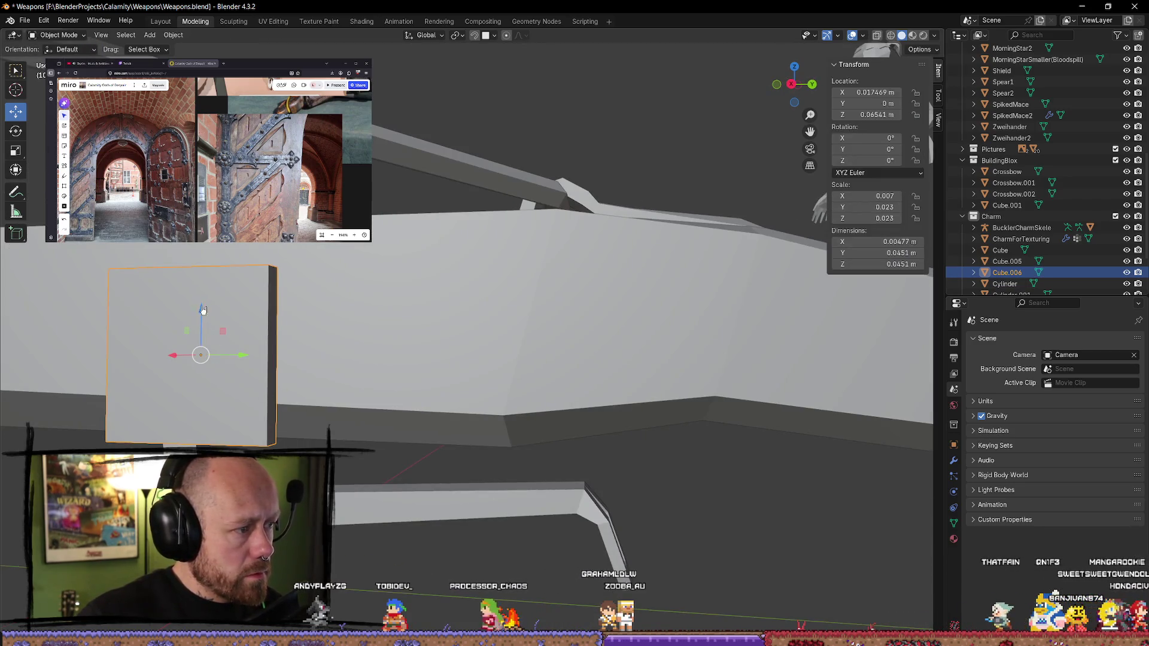
left_click_drag(202, 309, 204, 250)
middle_click_drag(304, 254, 476, 340)
left_click_drag(461, 333, 469, 330)
mouse_move(469, 330)
middle_mouse_down()
mouse_move(540, 364)
mouse_move(494, 309)
middle_mouse_up()
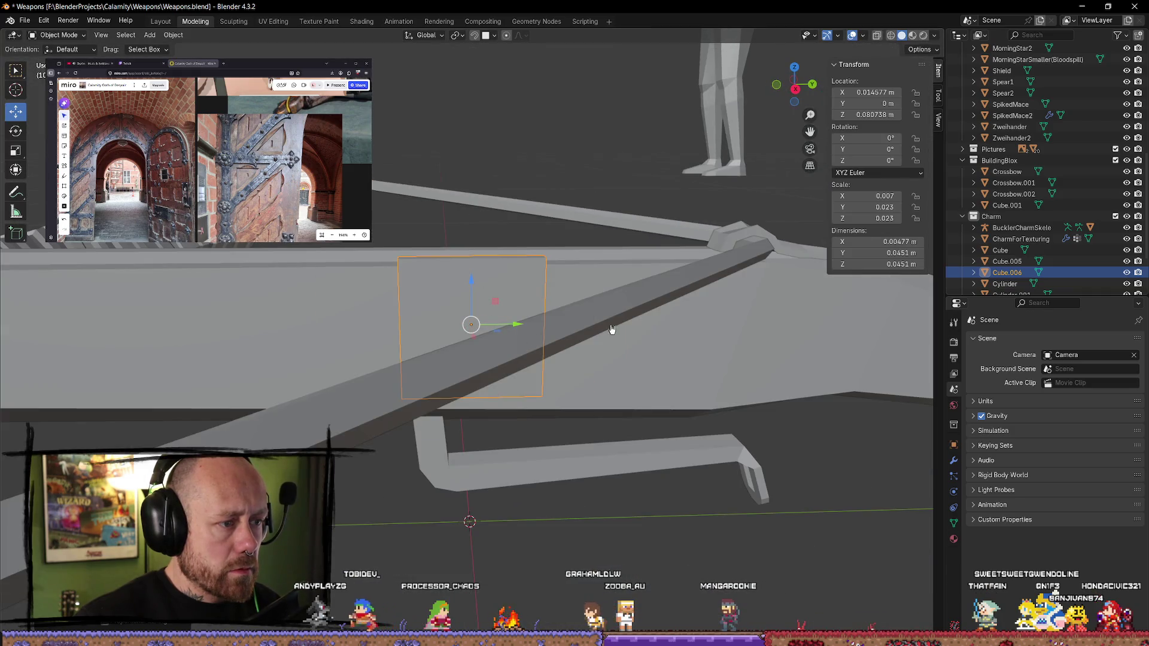
key("s")
key("y")
key("z")
left_click(557, 315)
- Move the plate further along the stock on Y and fine-tune it against the surface
mouse_move(557, 316)
middle_mouse_down()
mouse_move(610, 356)
mouse_move(609, 323)
mouse_move(692, 351)
middle_mouse_up()
key("g")
key("y")
left_click(670, 341)
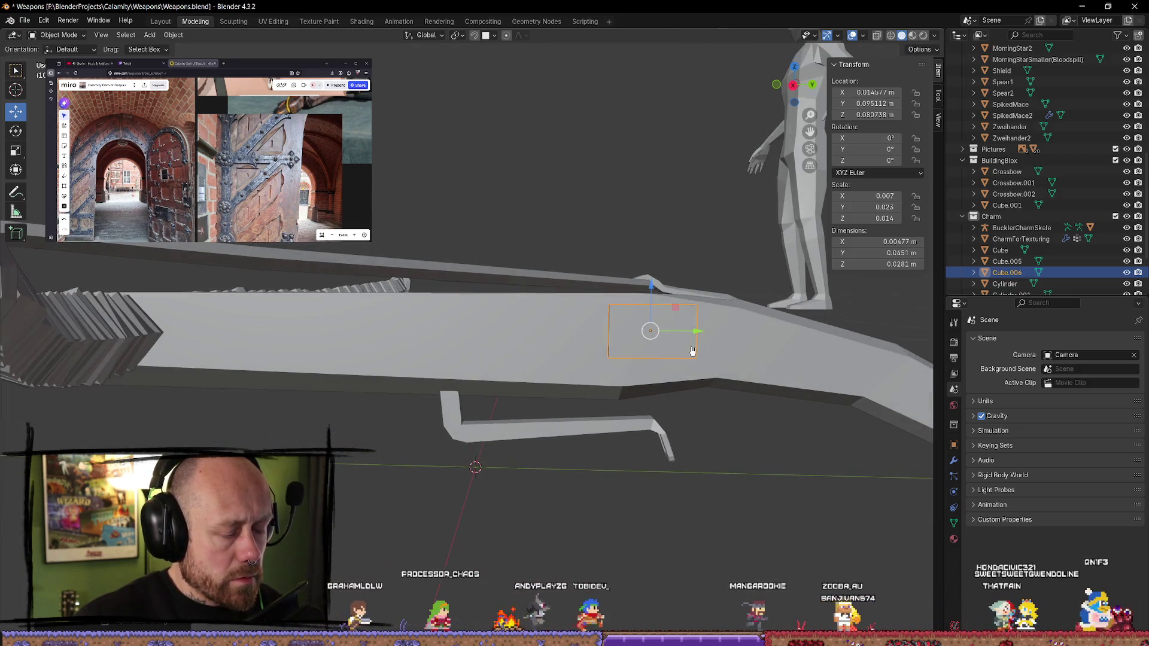
key("KP_Decimal")
left_click_drag(440, 300, 440, 296)
left_click_drag(484, 342, 547, 346)
mouse_move(546, 346)
middle_mouse_down()
mouse_move(543, 367)
mouse_move(487, 347)
middle_mouse_up()
left_click_drag(421, 342, 451, 341)
mouse_move(451, 341)
middle_mouse_down()
mouse_move(514, 335)
mouse_move(612, 354)
mouse_move(647, 379)
mouse_move(649, 428)
mouse_move(507, 310)
middle_mouse_up()
left_click_drag(501, 297, 501, 306)
mouse_move(501, 305)
middle_mouse_down()
mouse_move(569, 328)
mouse_move(507, 323)
mouse_move(466, 346)
middle_mouse_up()
- Select the crossbow body and orbit around it to study the stock
left_click(432, 352)
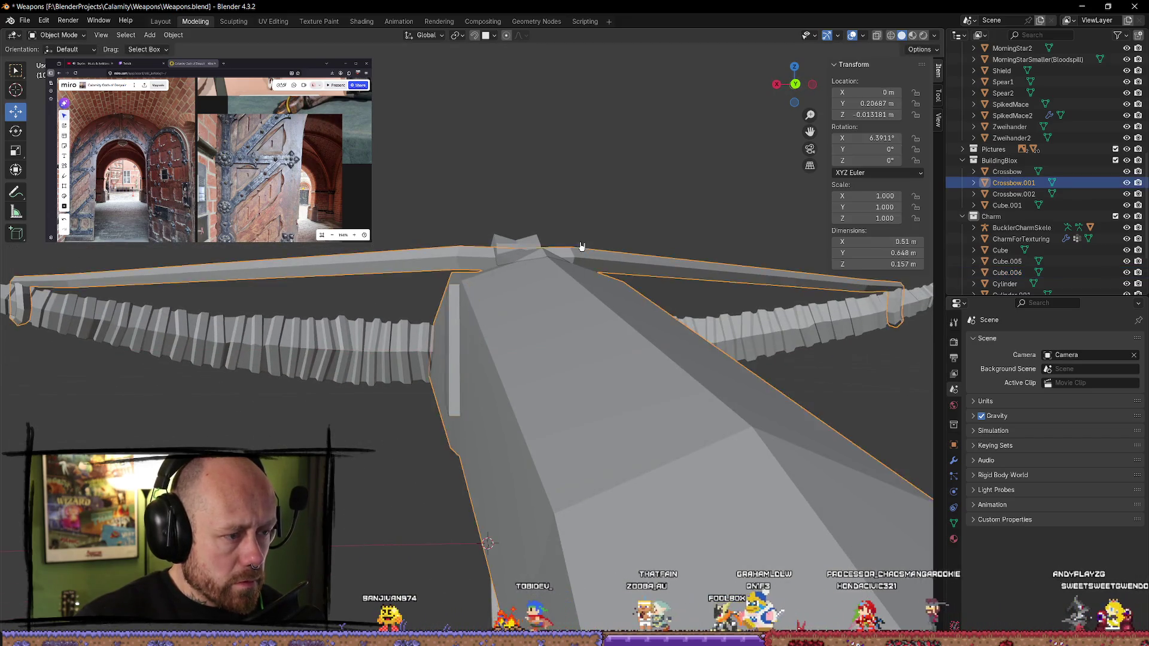
scroll(496, 359, "down", 4)
scroll(560, 364, "up", 2)
mouse_move(560, 364)
middle_mouse_down()
mouse_move(598, 333)
mouse_move(585, 359)
mouse_move(630, 436)
mouse_move(607, 440)
mouse_move(569, 415)
mouse_move(564, 431)
mouse_move(629, 363)
mouse_move(507, 329)
mouse_move(568, 324)
middle_mouse_up()
scroll(635, 362, "up", 3)
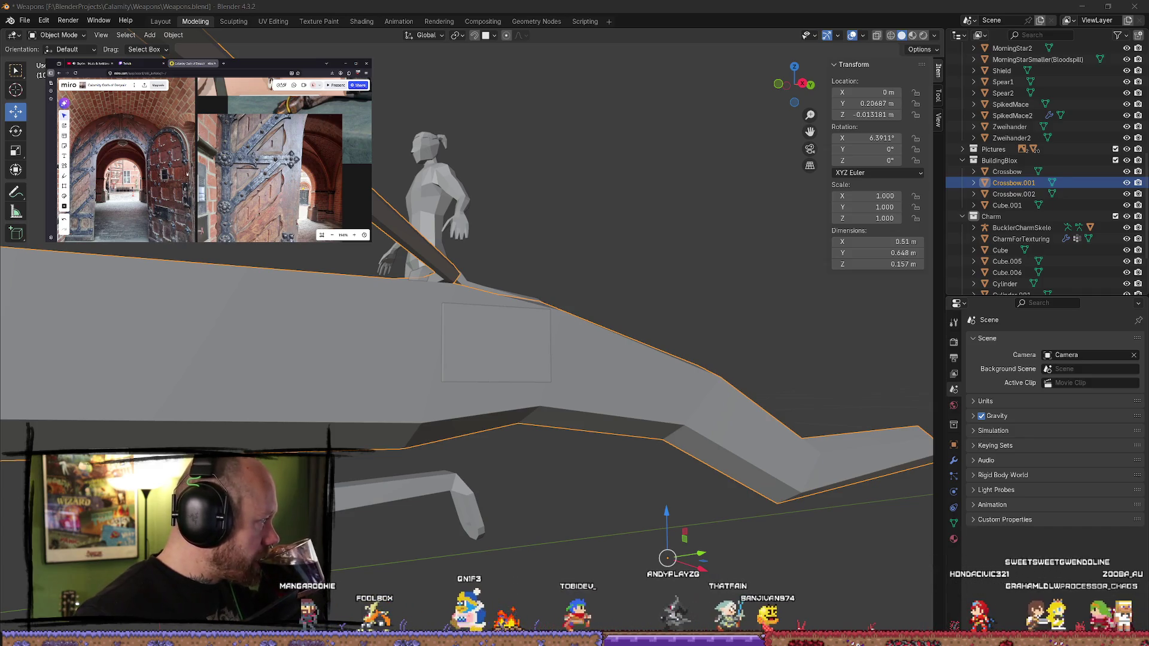
scroll(137, 162, "up", 5)
scroll(161, 156, "up", 4)
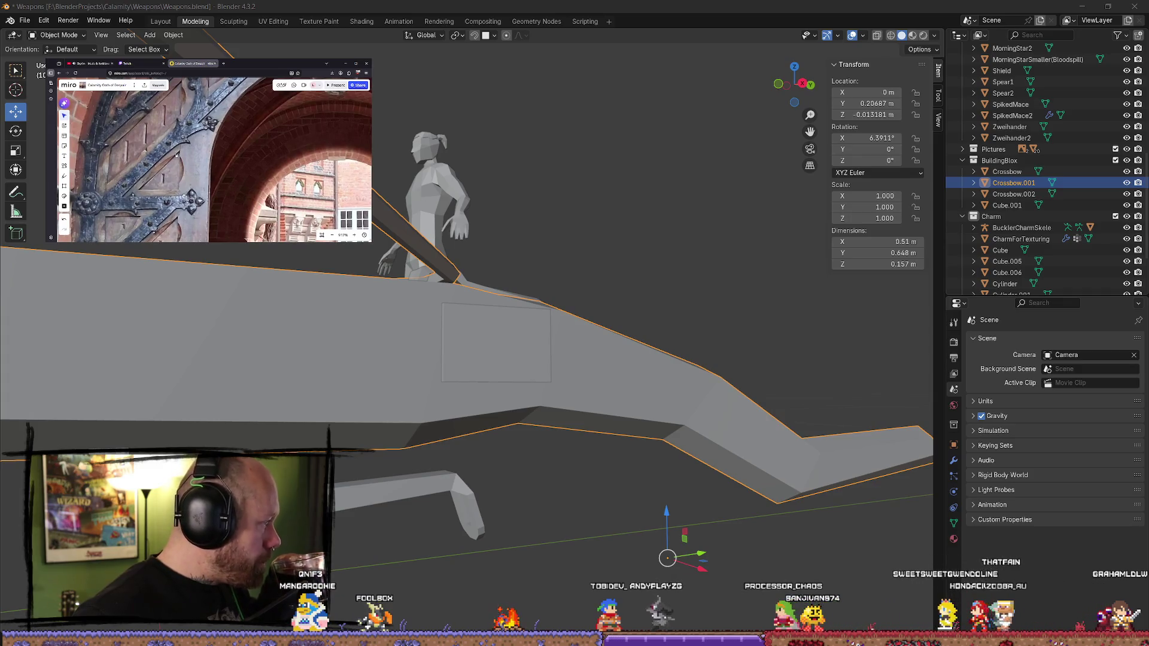
scroll(205, 154, "down", 2)
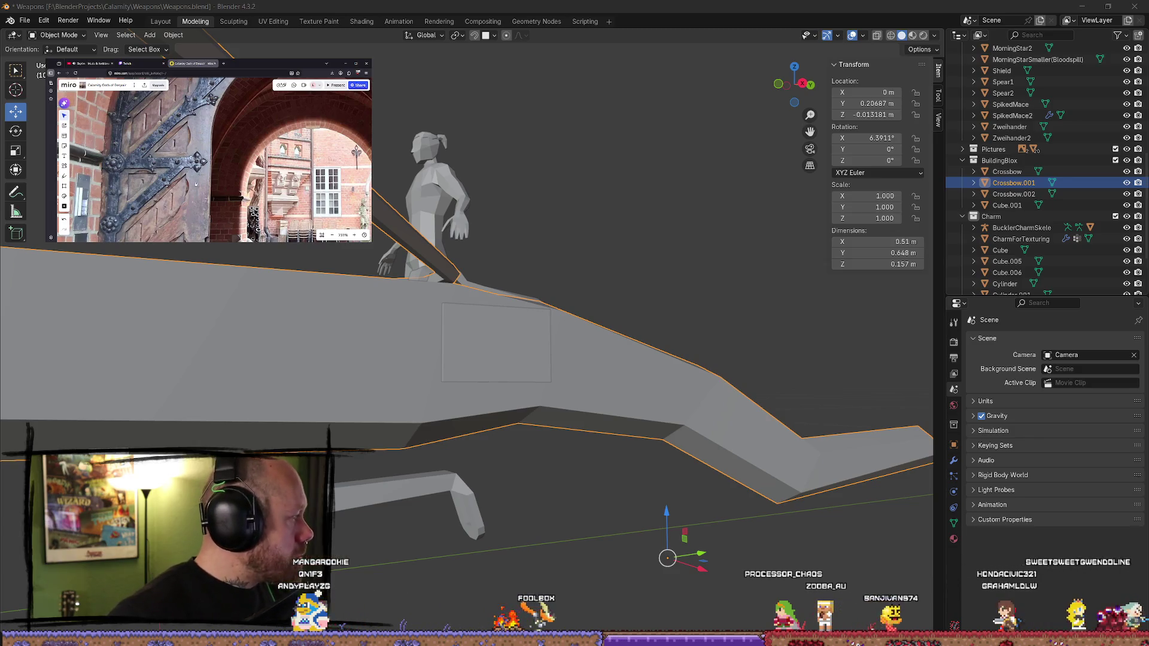
middle_click_drag(469, 376, 430, 399)
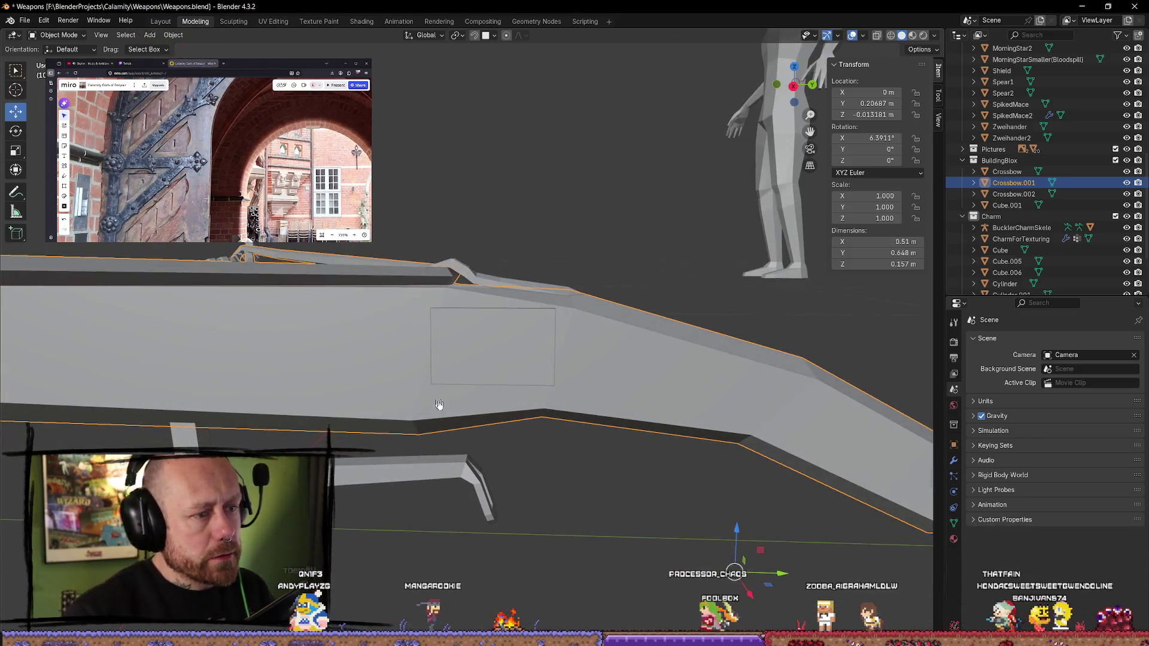
- Reselect the plate and scale its height down to 0.0184 m
left_click(463, 378)
scroll(466, 375, "up", 2)
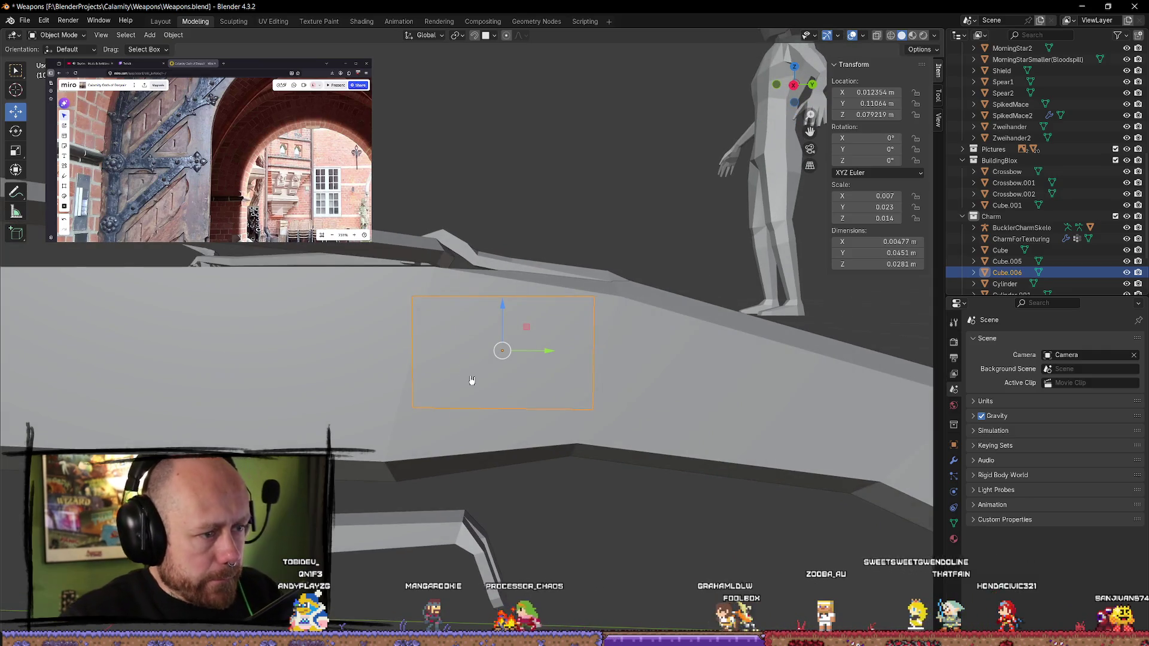
key("s")
key("y")
key("x")
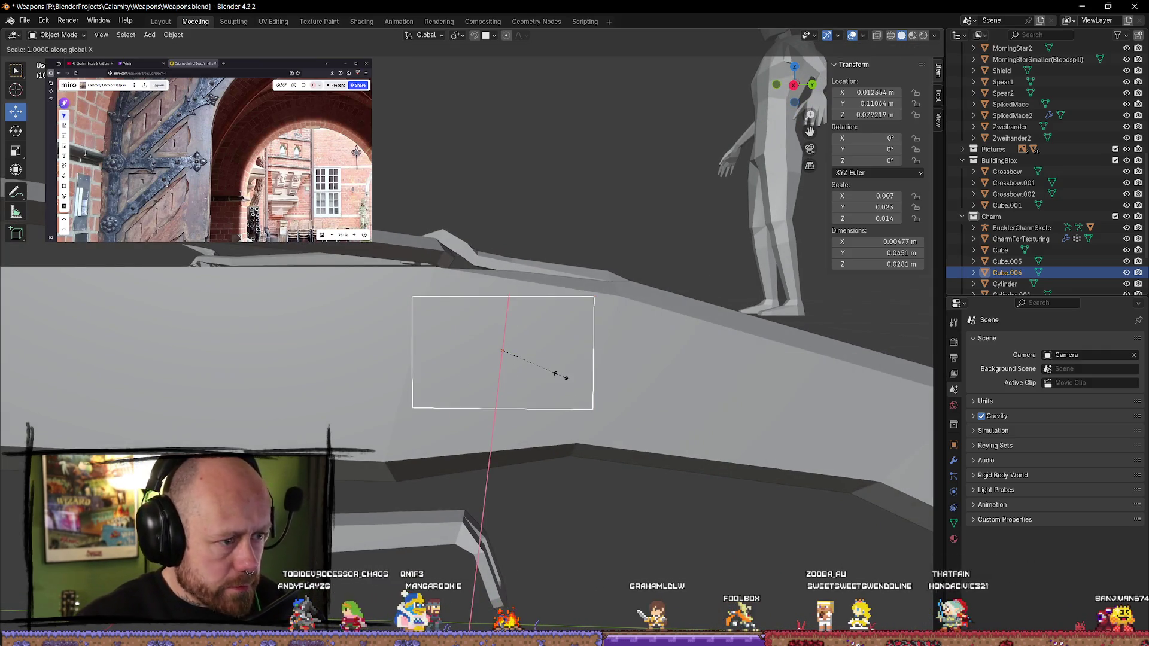
left_click(540, 366)
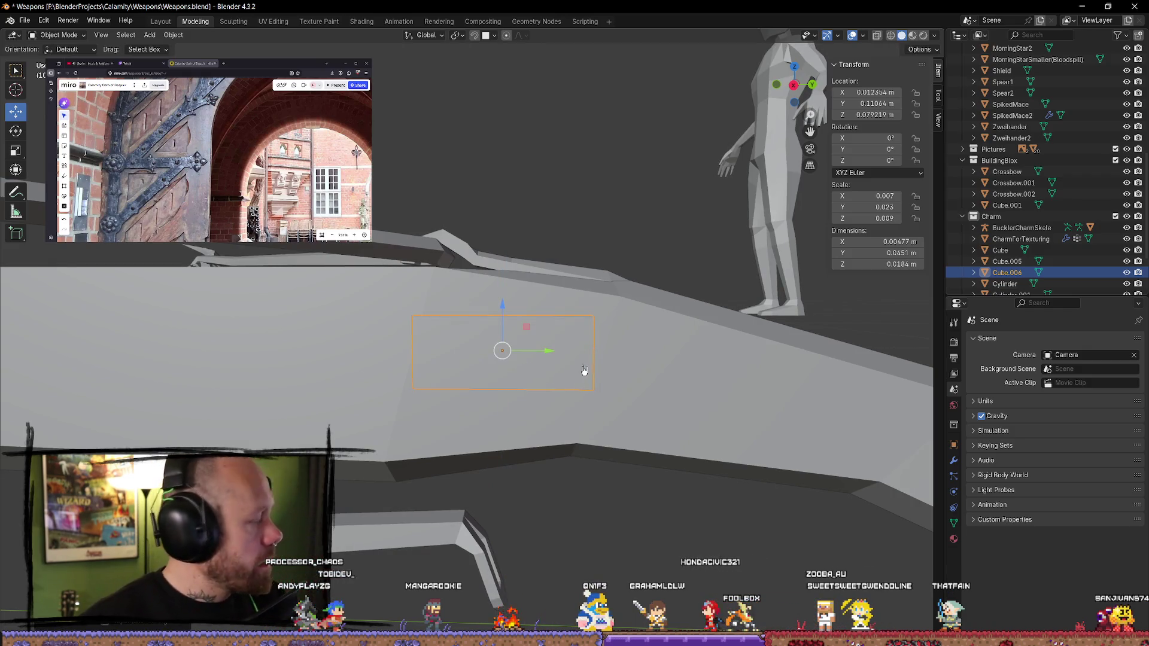
mouse_move(585, 371)
middle_mouse_down()
mouse_move(571, 377)
mouse_move(636, 411)
middle_mouse_up()
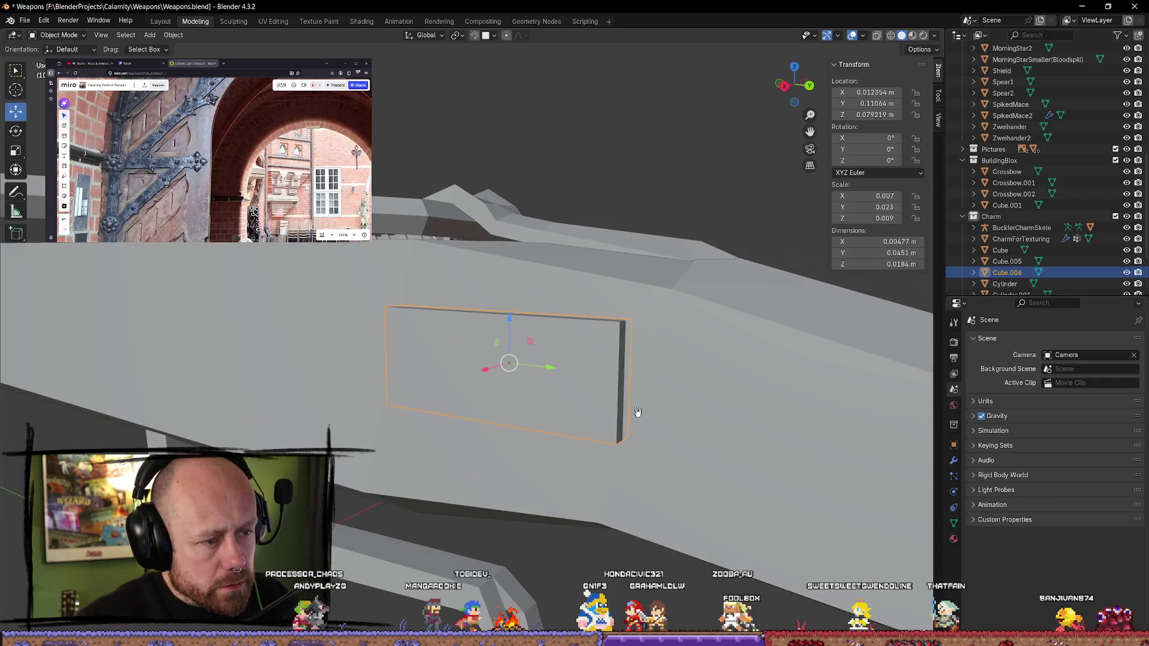
key("Tab")
- Extrude the plate's right edge to add a new section on the right
left_click(618, 383)
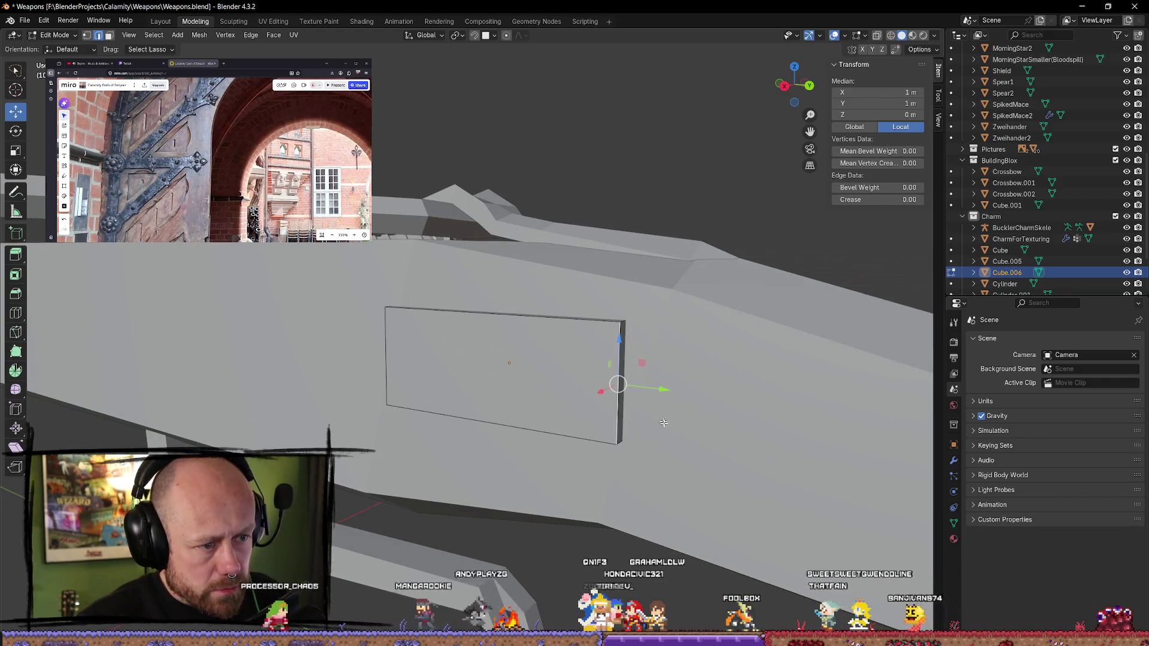
left_click(644, 416, "shift")
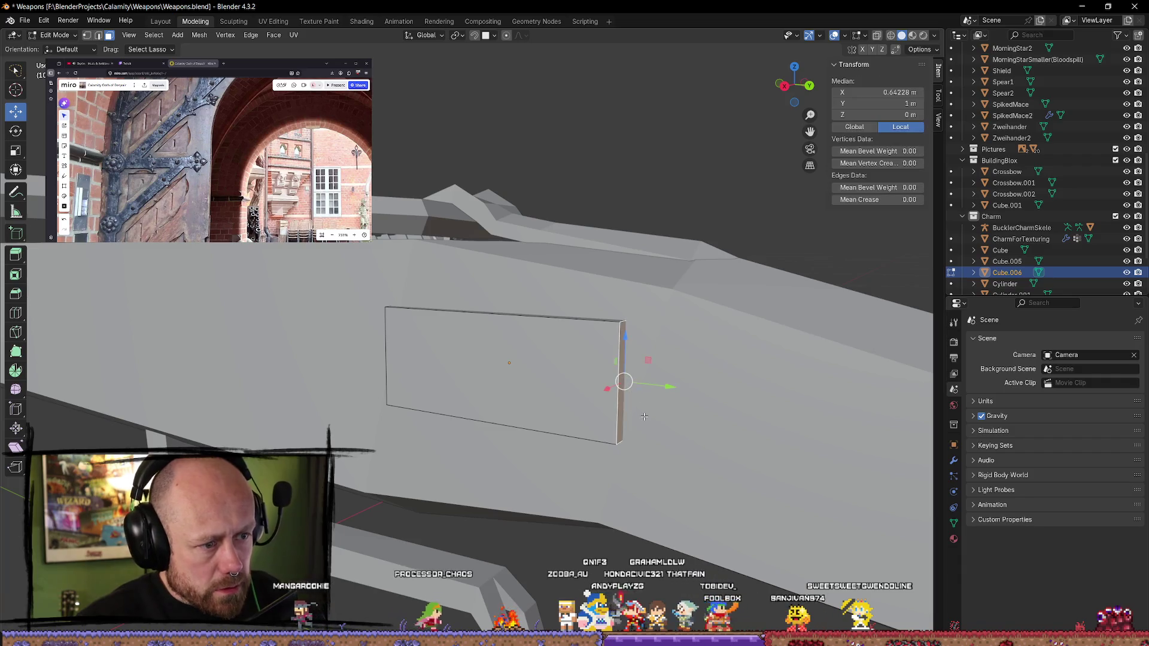
key("e")
left_click(686, 429)
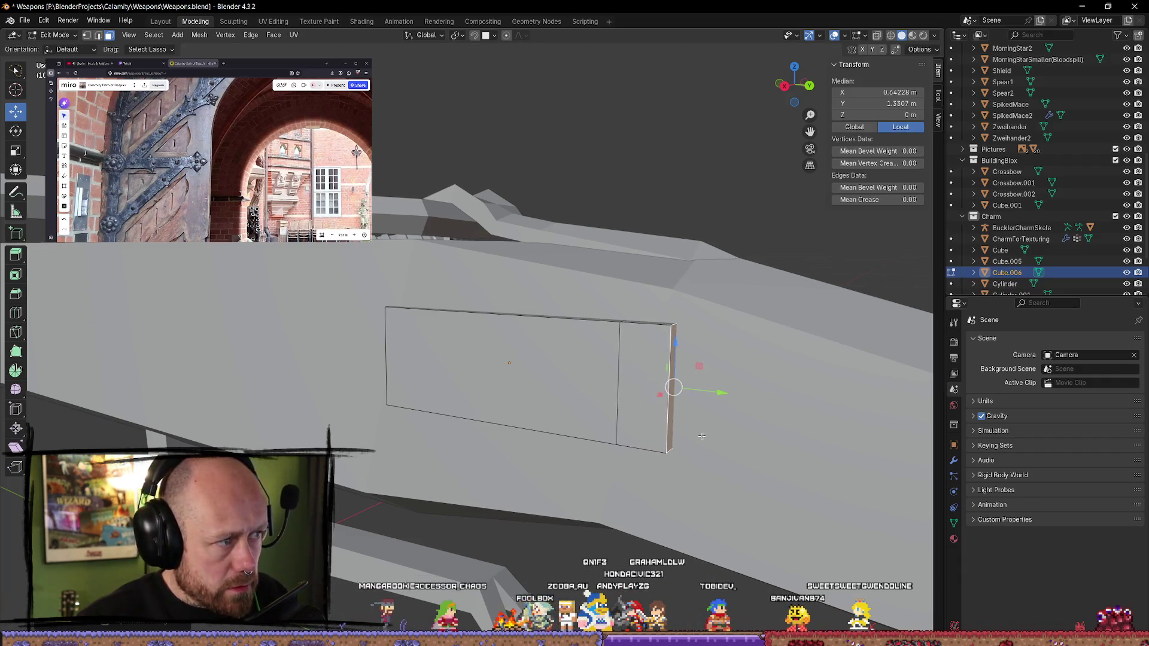
middle_click_drag(704, 445, 735, 433)
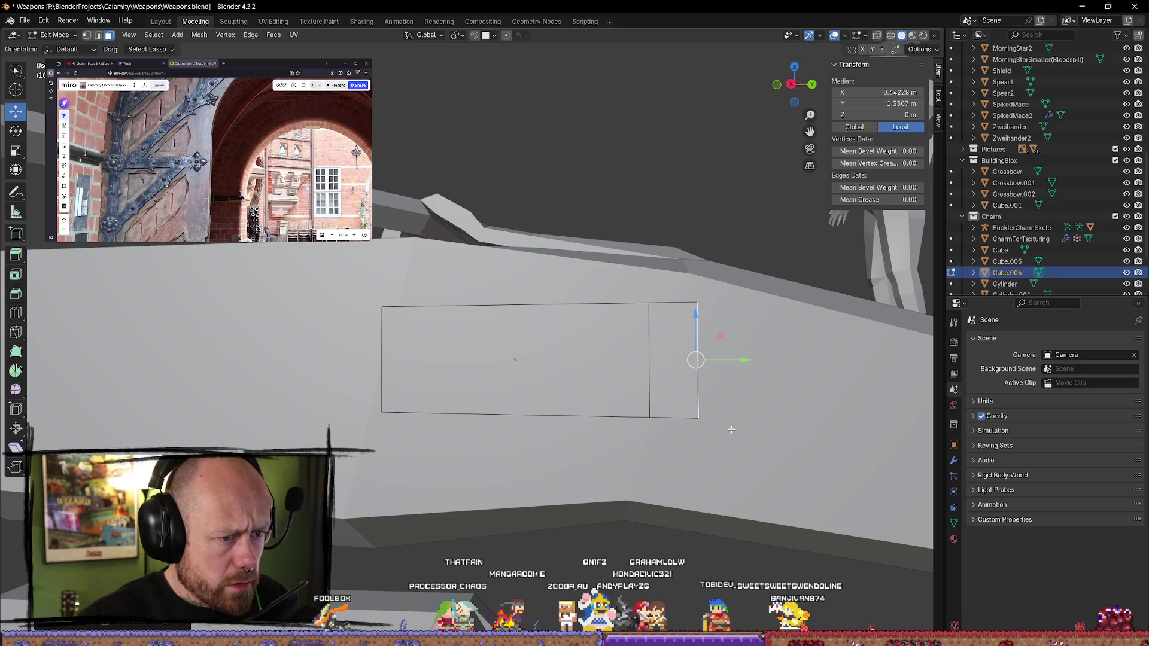
- Select the extension's narrow side face and bring up its face operations
left_click(682, 375)
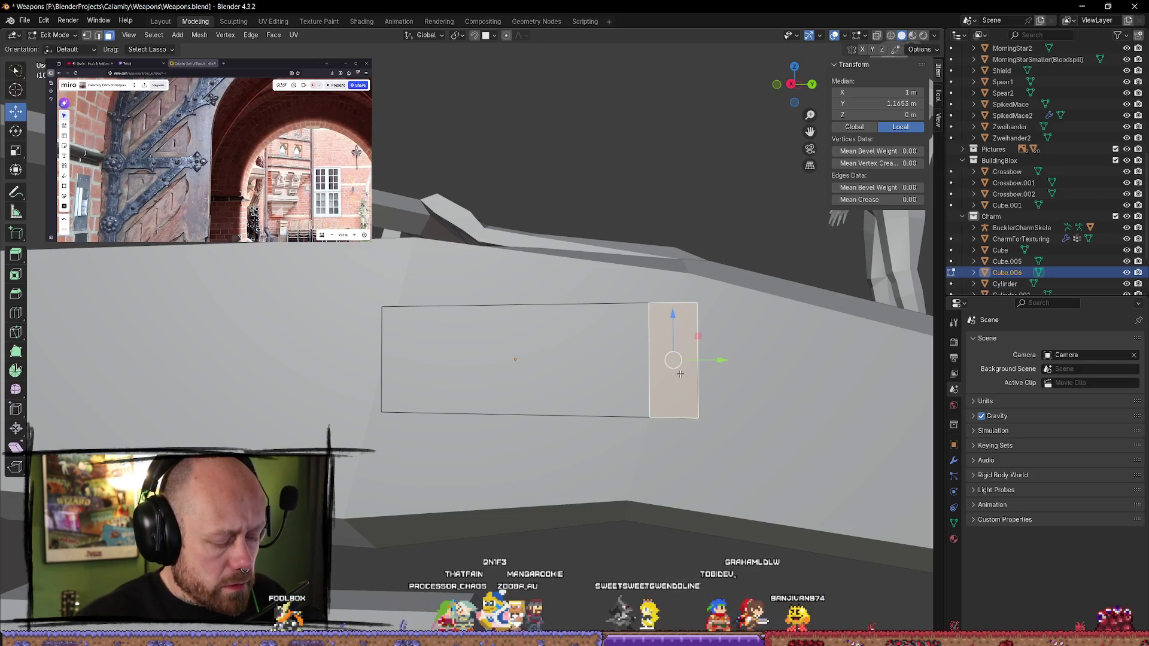
middle_click_drag(680, 374, 591, 363)
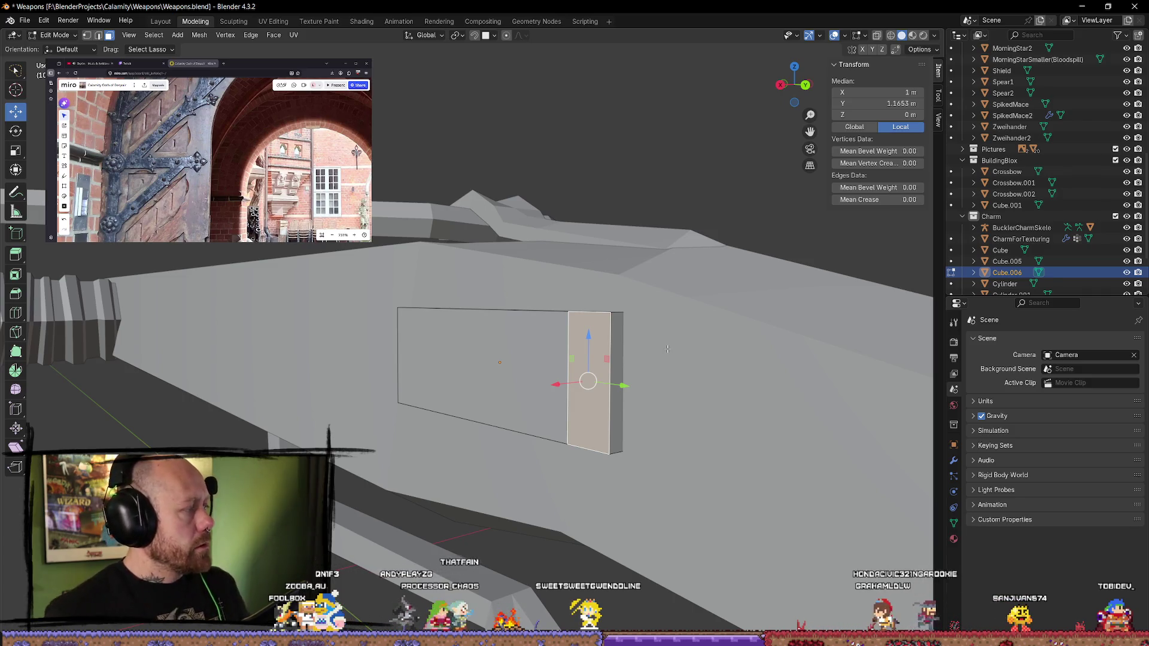
left_click(616, 353)
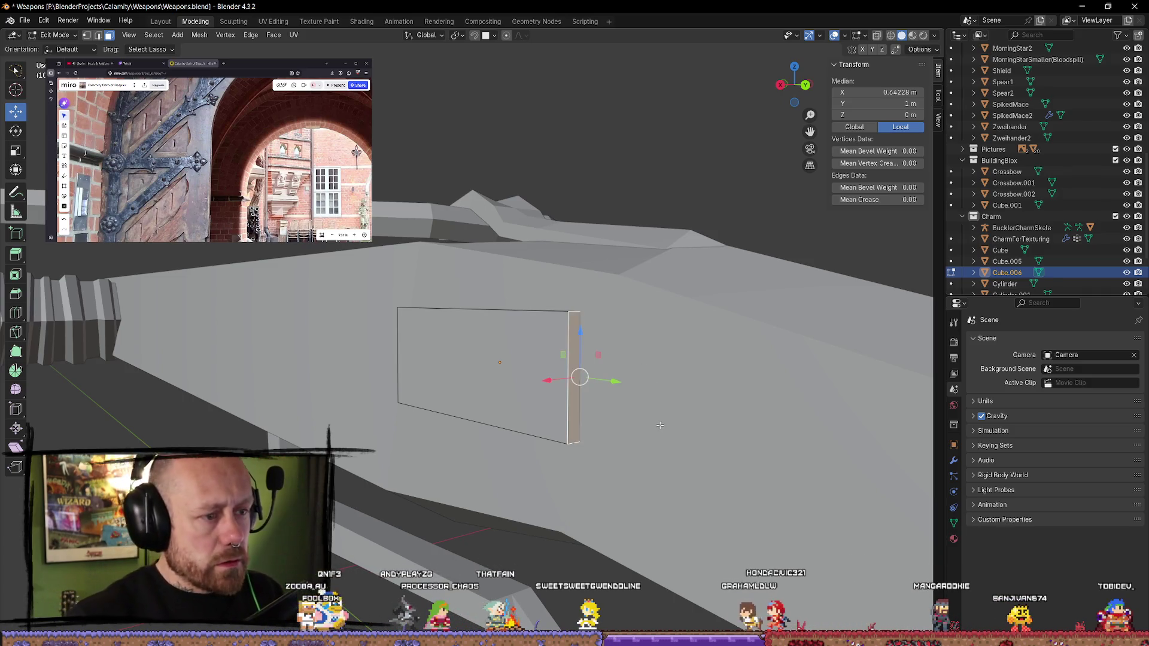
right_click(572, 343)
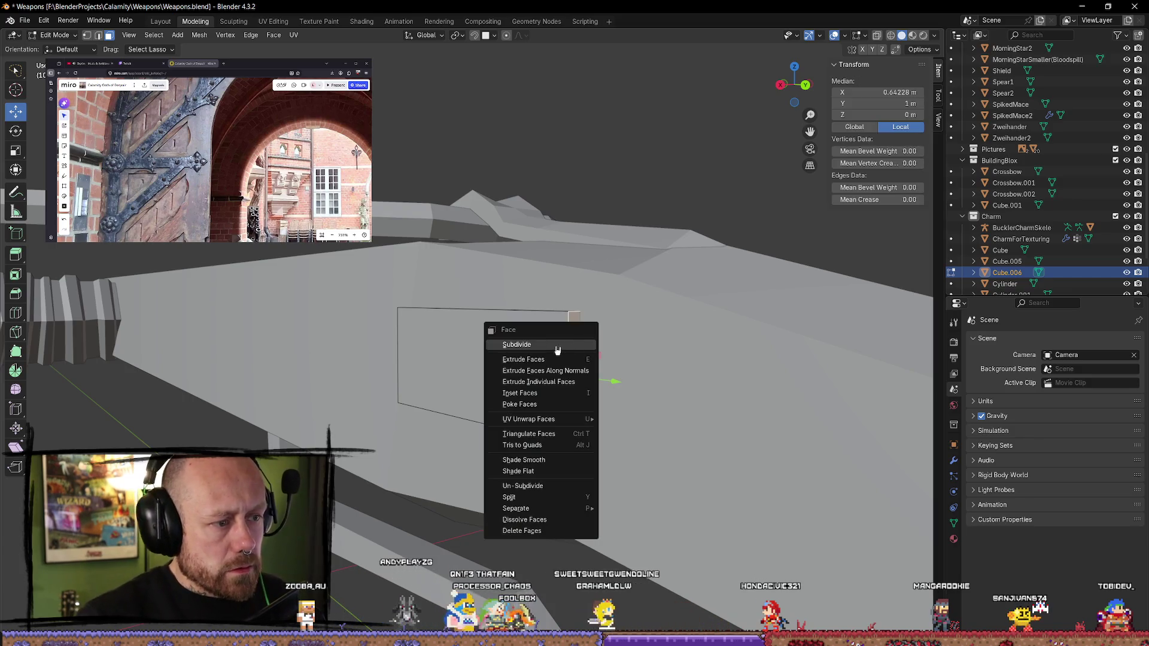
- Select and deselect the plate's narrow side face while cycling through selection tools
left_click(561, 346)
key("alt+a")
mouse_move(605, 423)
middle_mouse_down()
mouse_move(514, 395)
mouse_move(521, 372)
middle_mouse_up()
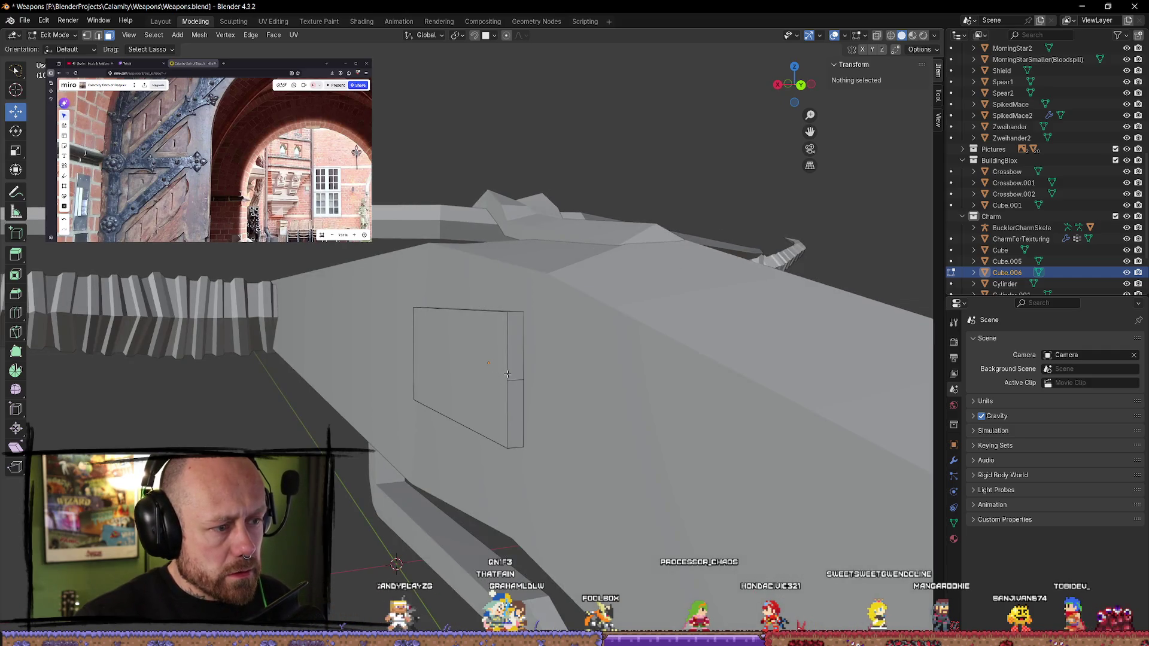
left_click(522, 371)
key("alt+a")
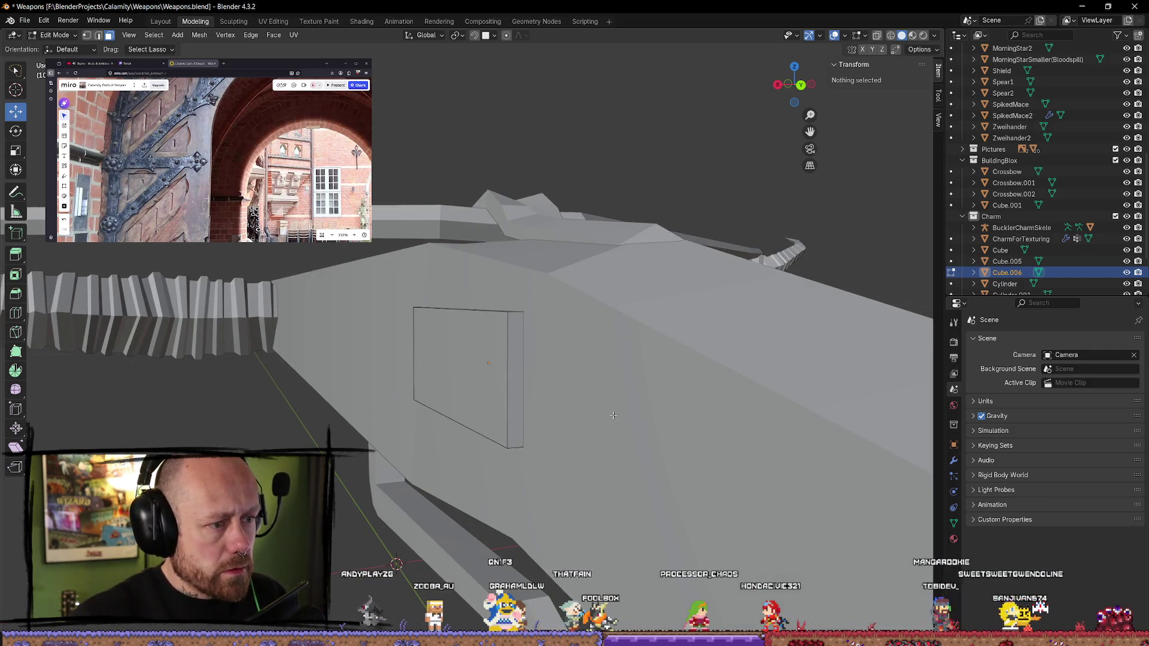
key("c")
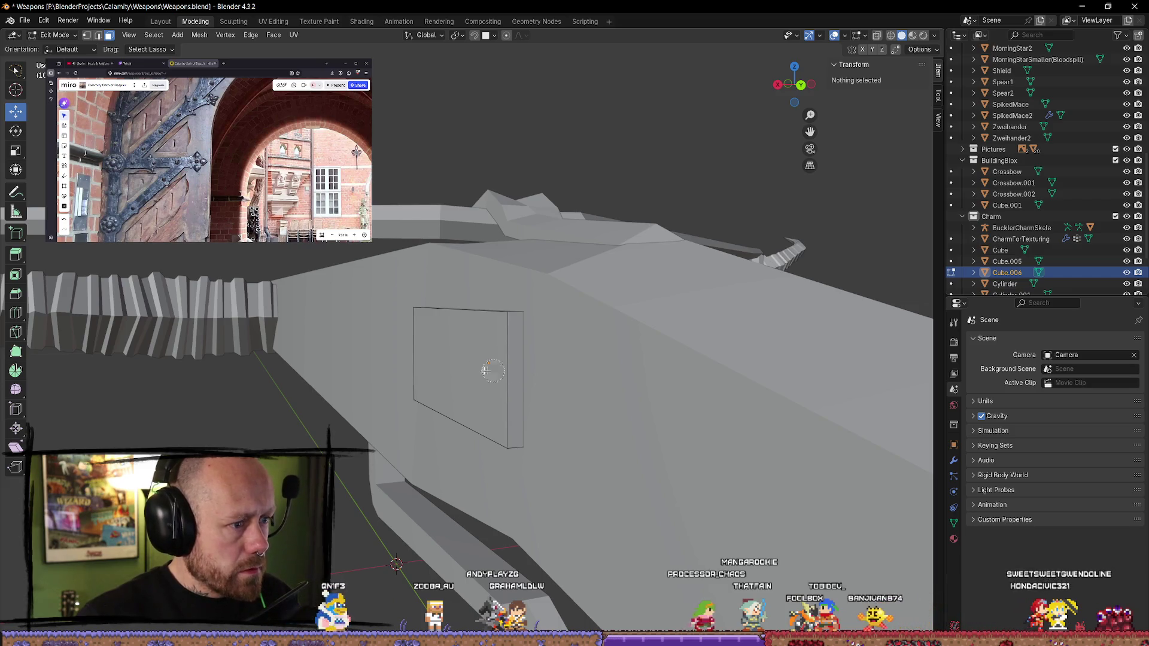
key("Escape")
key("w")
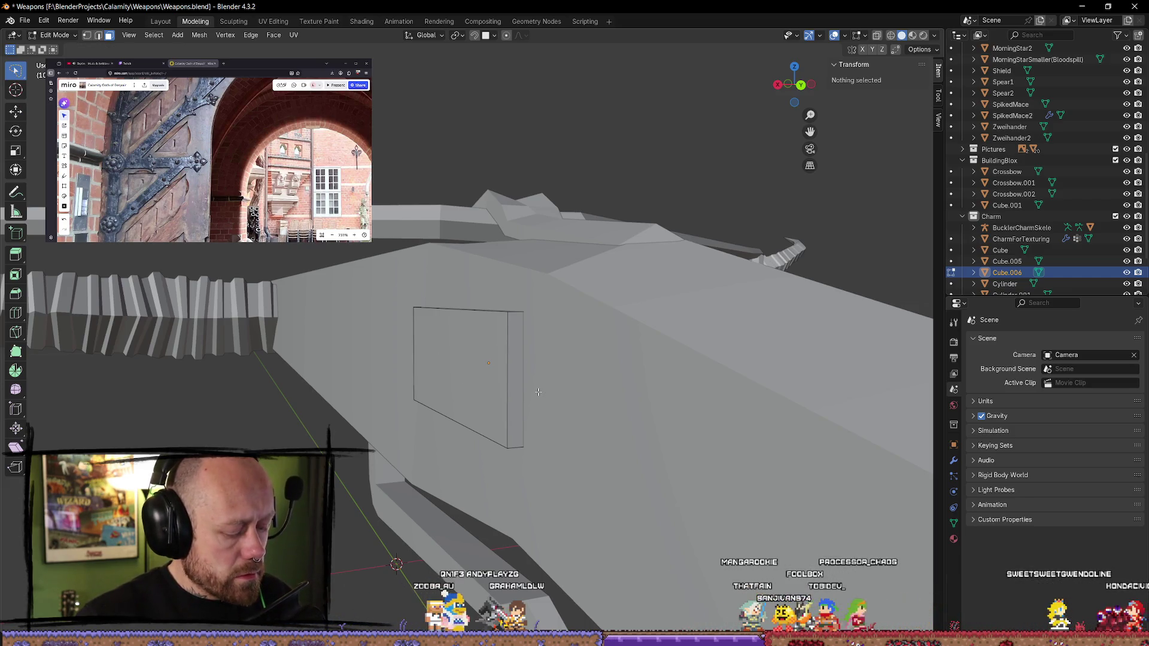
key("k")
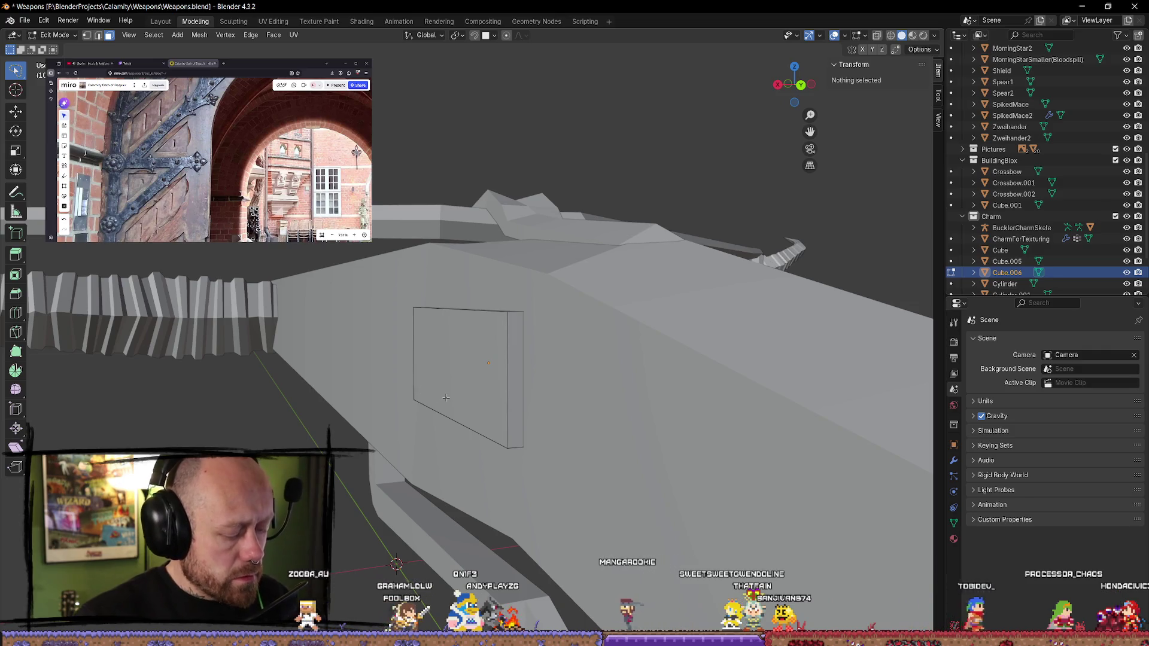
- Loop-cut the plate with 2 cuts, leaving the loops evenly centered
key("ctrl+r")
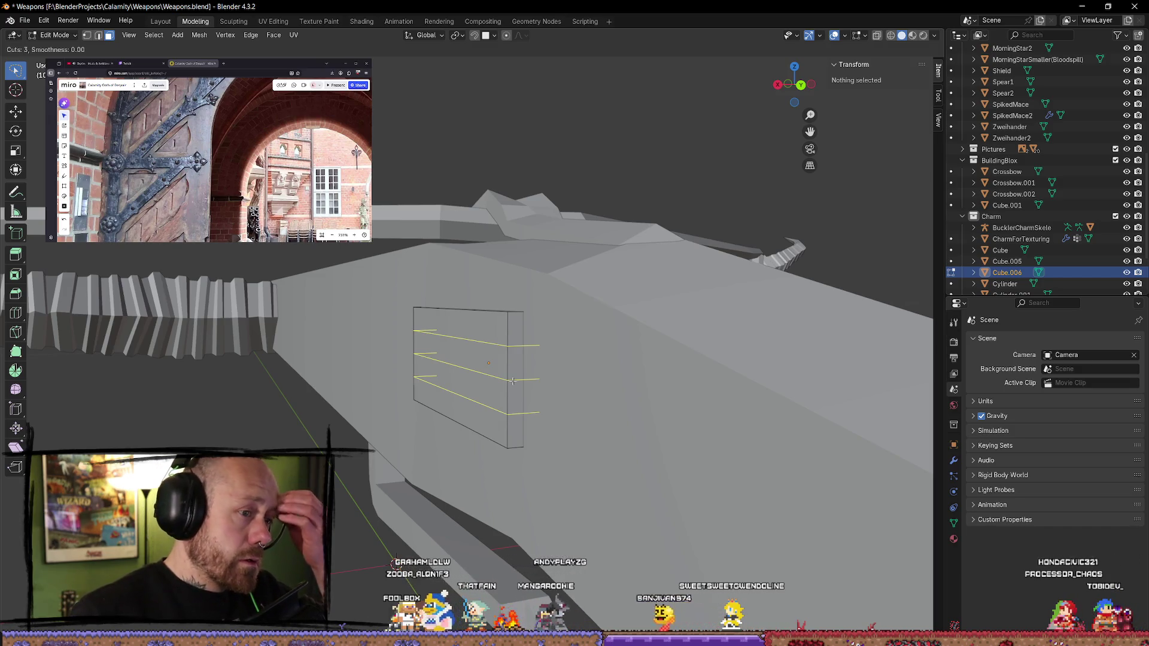
scroll(513, 381, "down", 1)
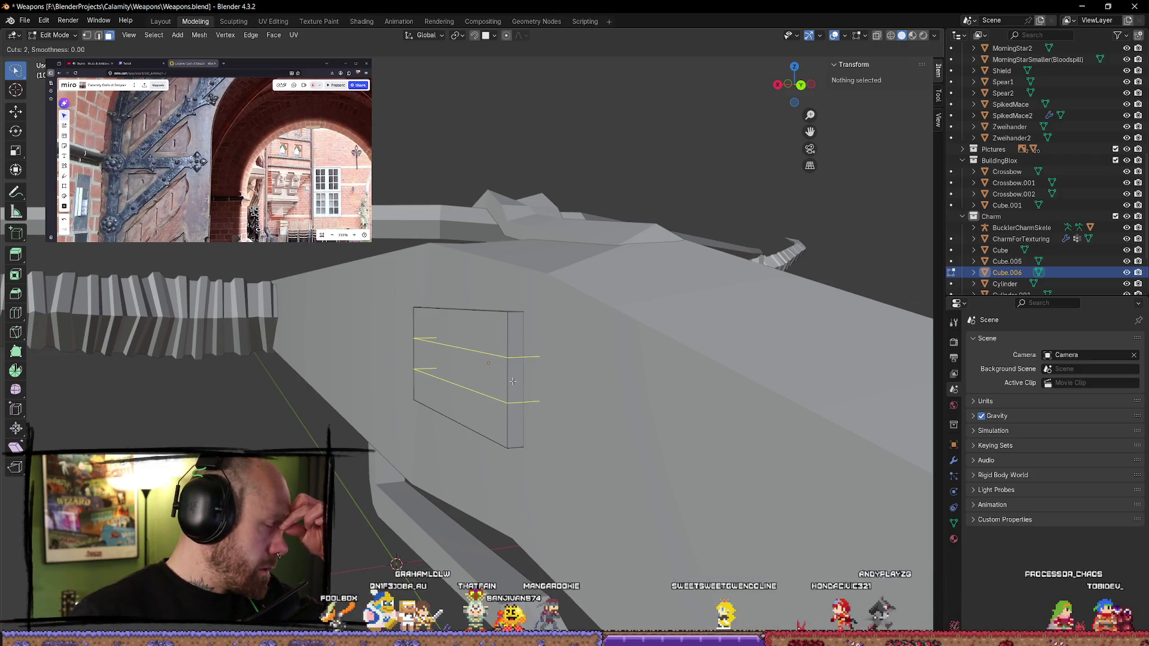
left_click(513, 381)
right_click(539, 399)
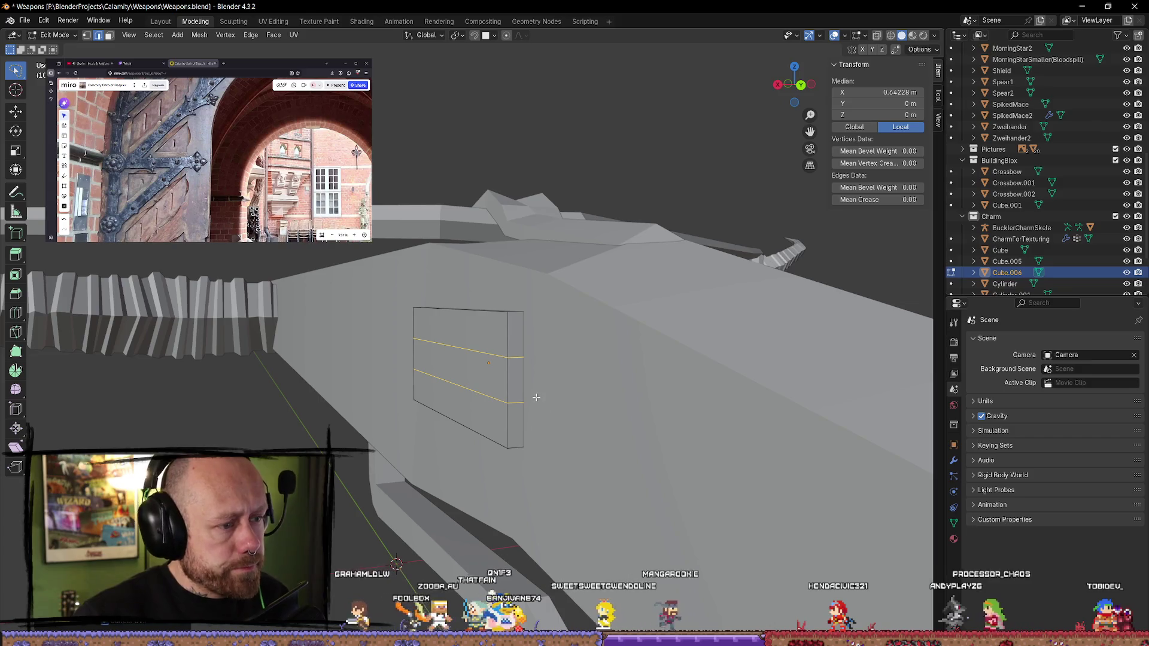
- Extrude the plate's right end face and raise the top prong upward
key("3")
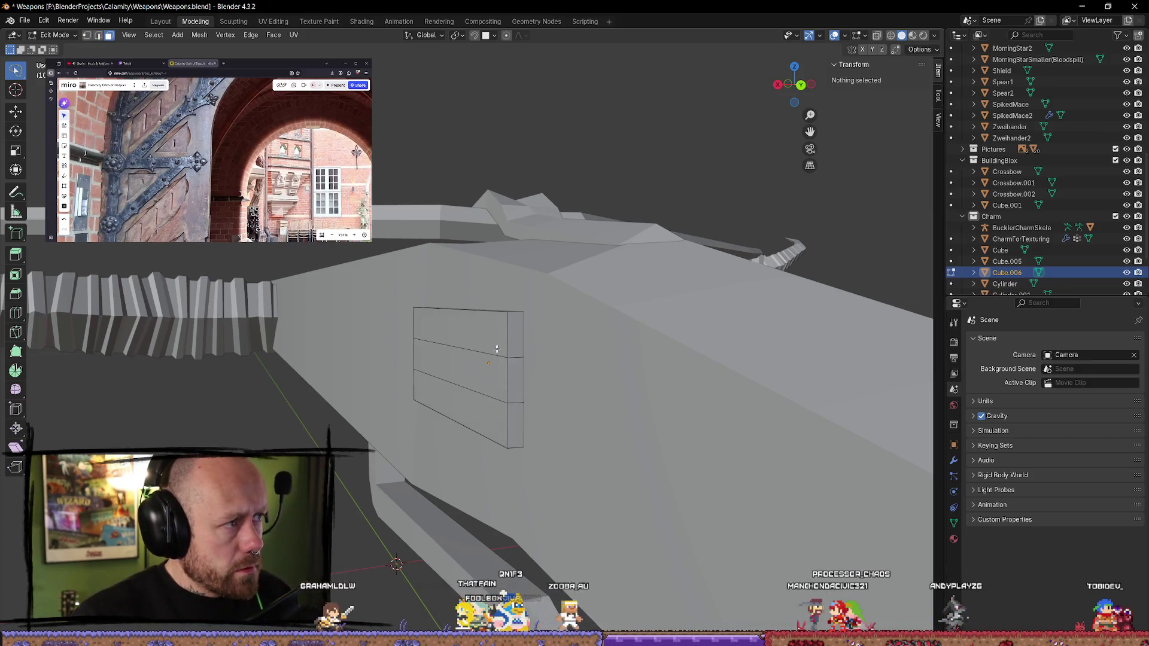
left_click(516, 335)
middle_click_drag(516, 335, 602, 372)
key("e")
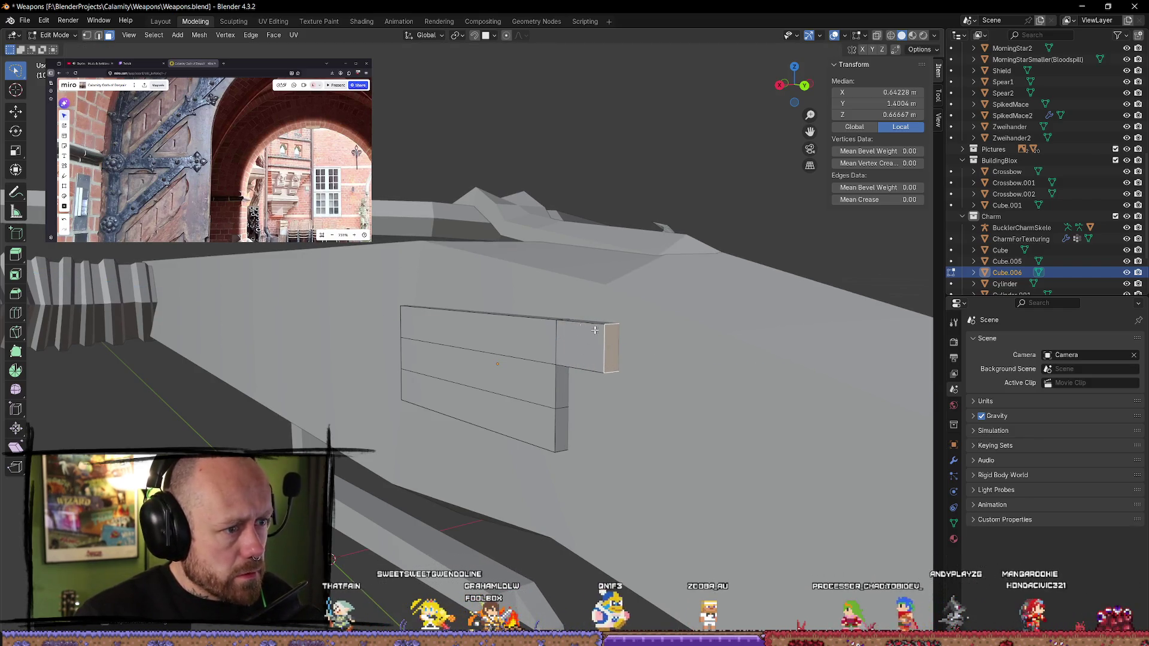
key("shift+space")
key("g")
left_click_drag(620, 300, 621, 282)
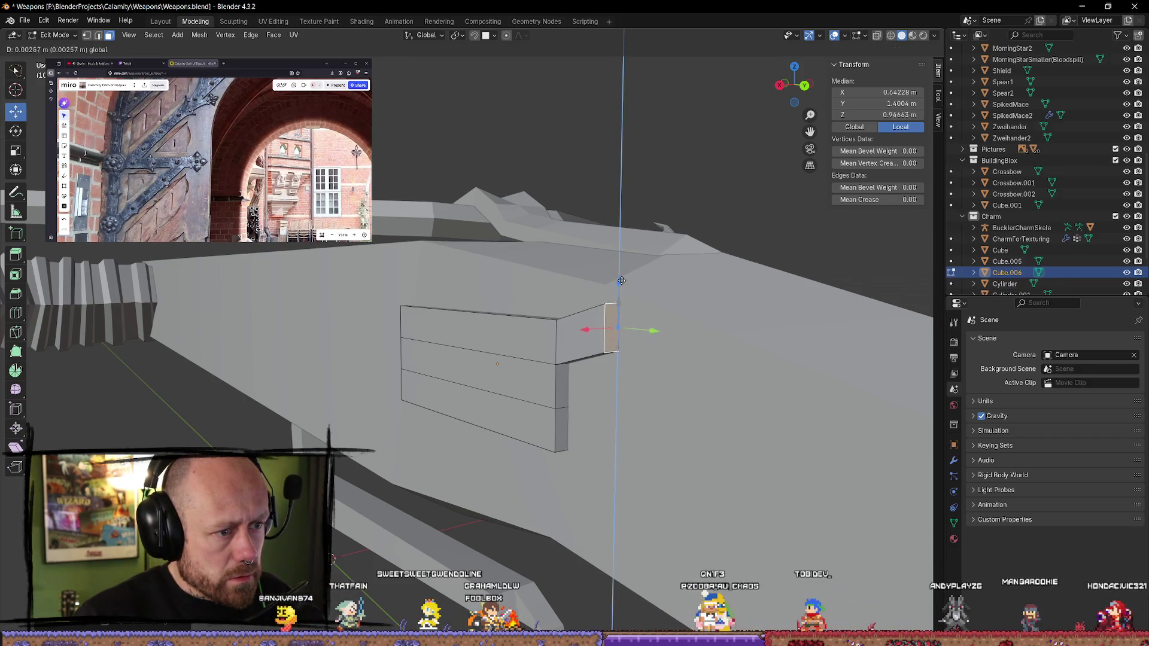
left_click(561, 386)
- Select the bottom strip's end face and push it outward as the bottom prong
key("g")
key("z")
key("z")
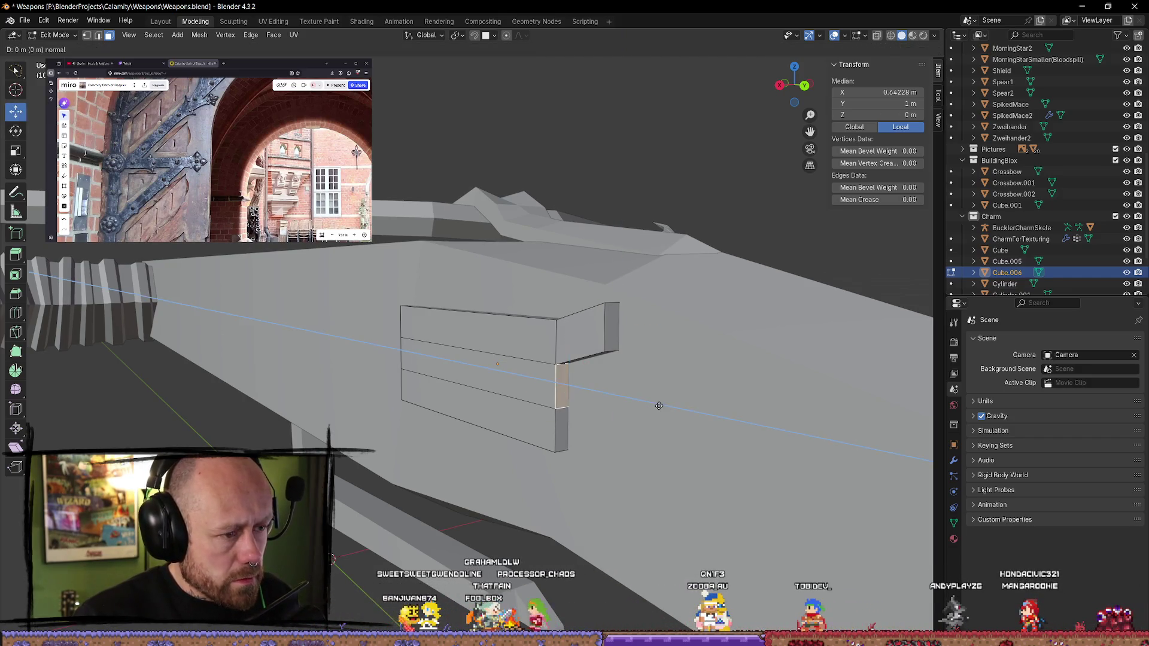
right_click(697, 411)
left_click(562, 430)
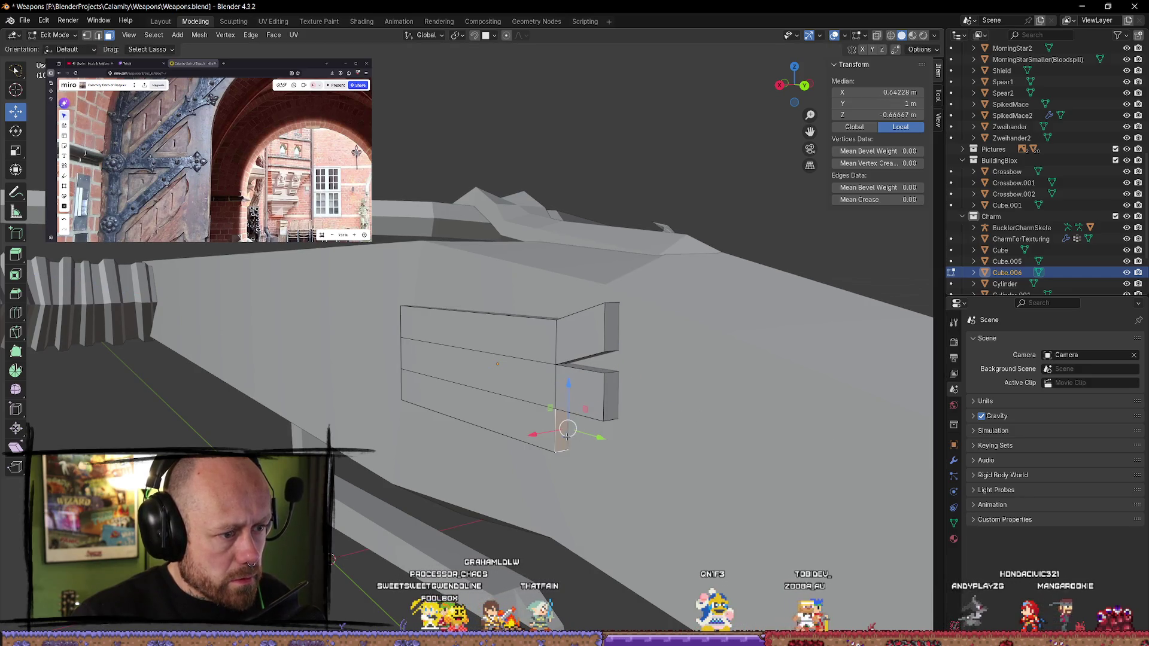
key("g")
key("z")
key("z")
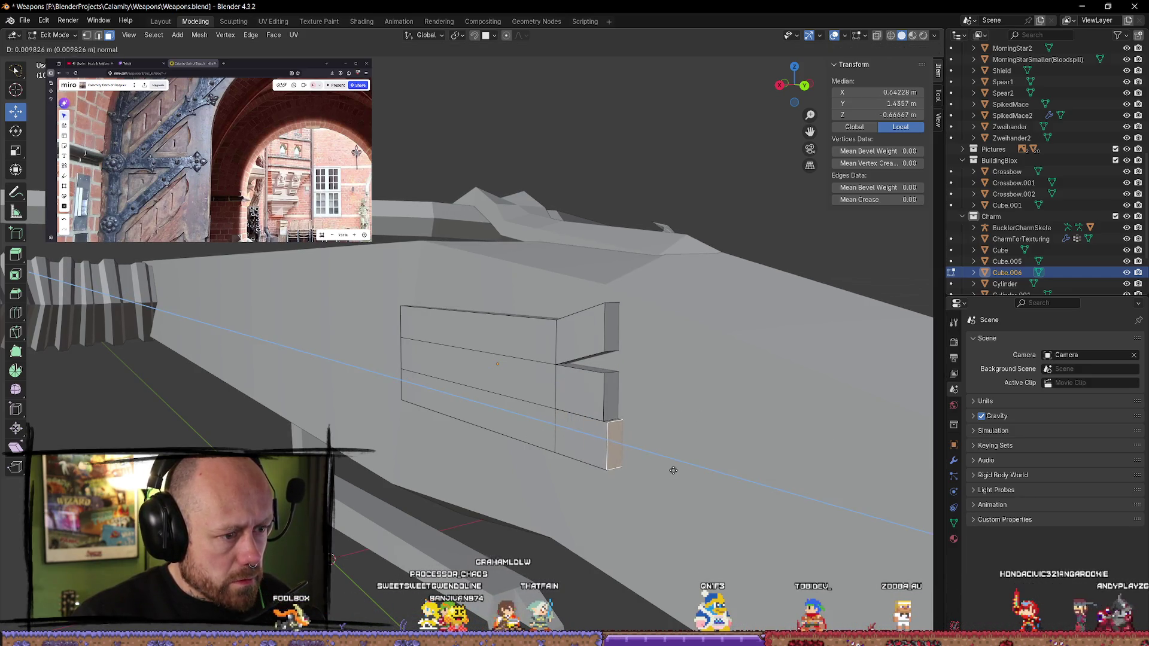
right_click(670, 470)
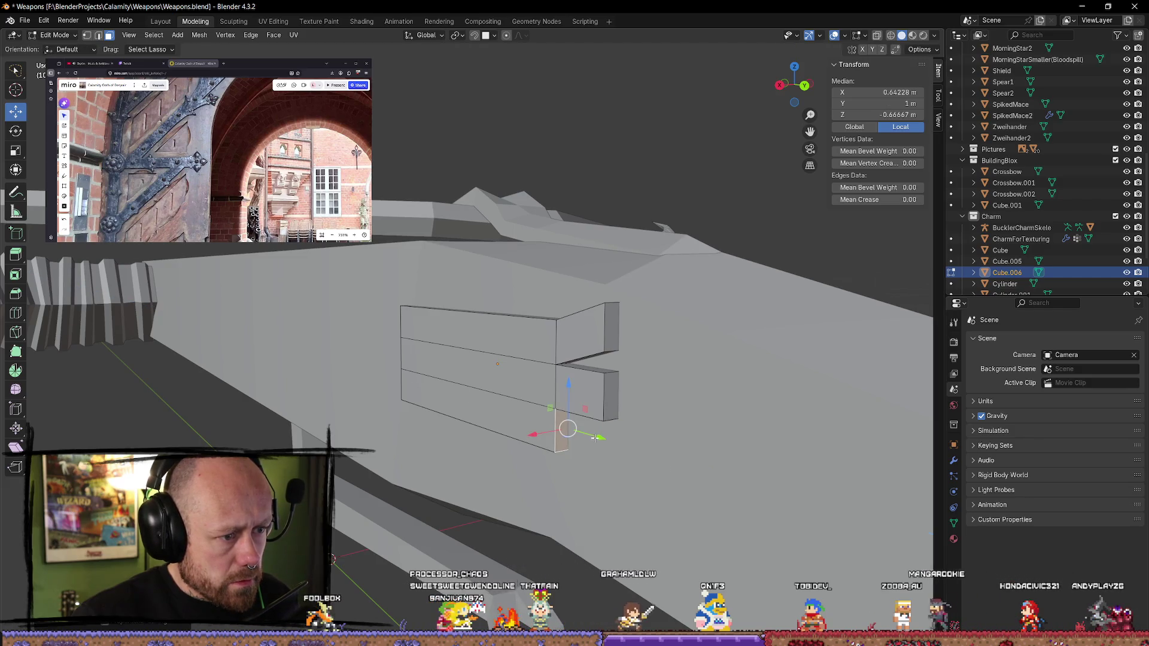
key("g")
key("z")
key("z")
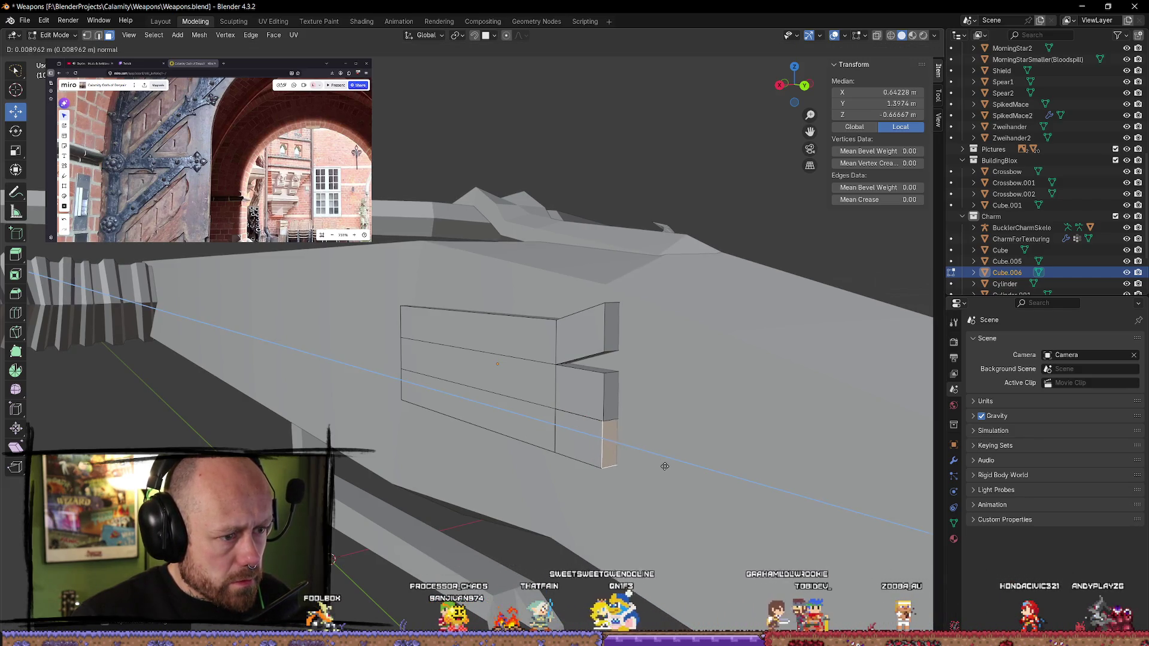
left_click(665, 466)
- Lower the bottom prong's end face along Z, then deselect
key("g")
key("y")
key("z")
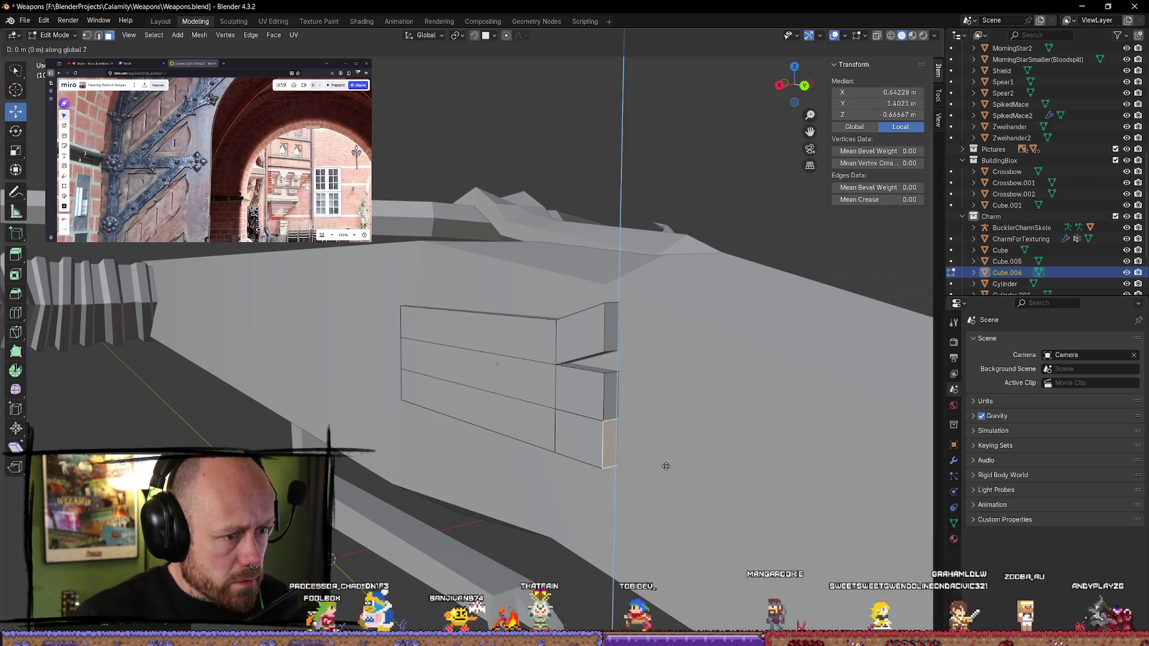
left_click(664, 497)
mouse_move(664, 497)
middle_mouse_down()
mouse_move(683, 507)
mouse_move(701, 421)
middle_mouse_up()
left_click(673, 501)
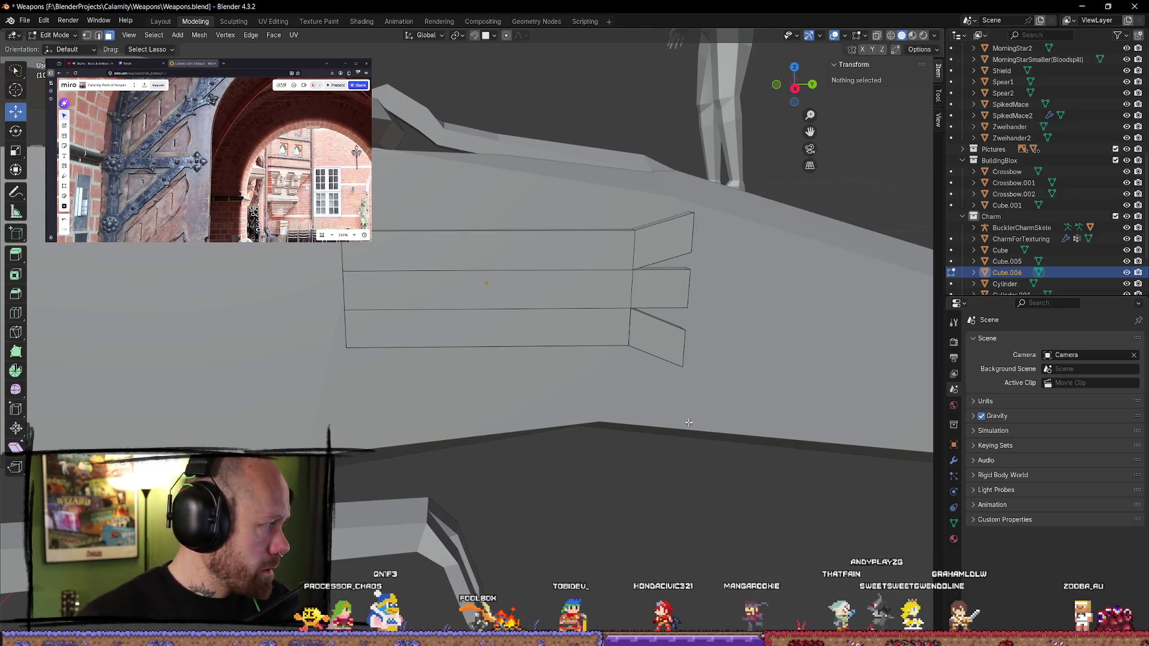
- Add a vertical edge loop running through all three prongs
scroll(684, 357, "up", 2)
middle_click_drag(812, 327, 583, 329, "shift")
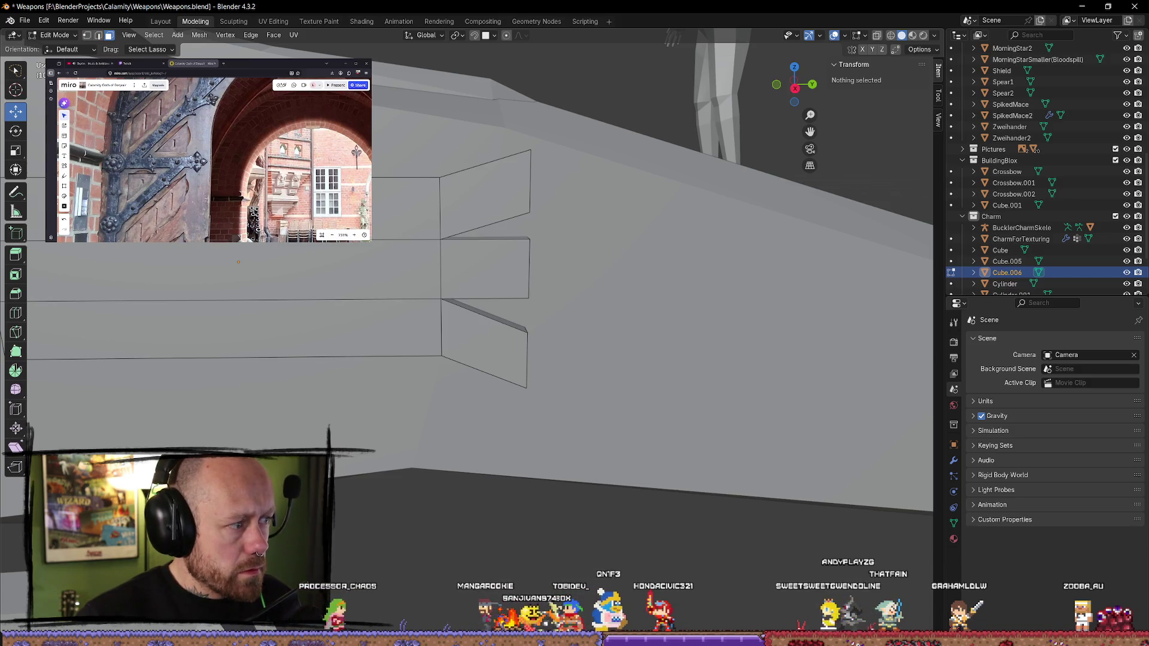
key("ctrl+r")
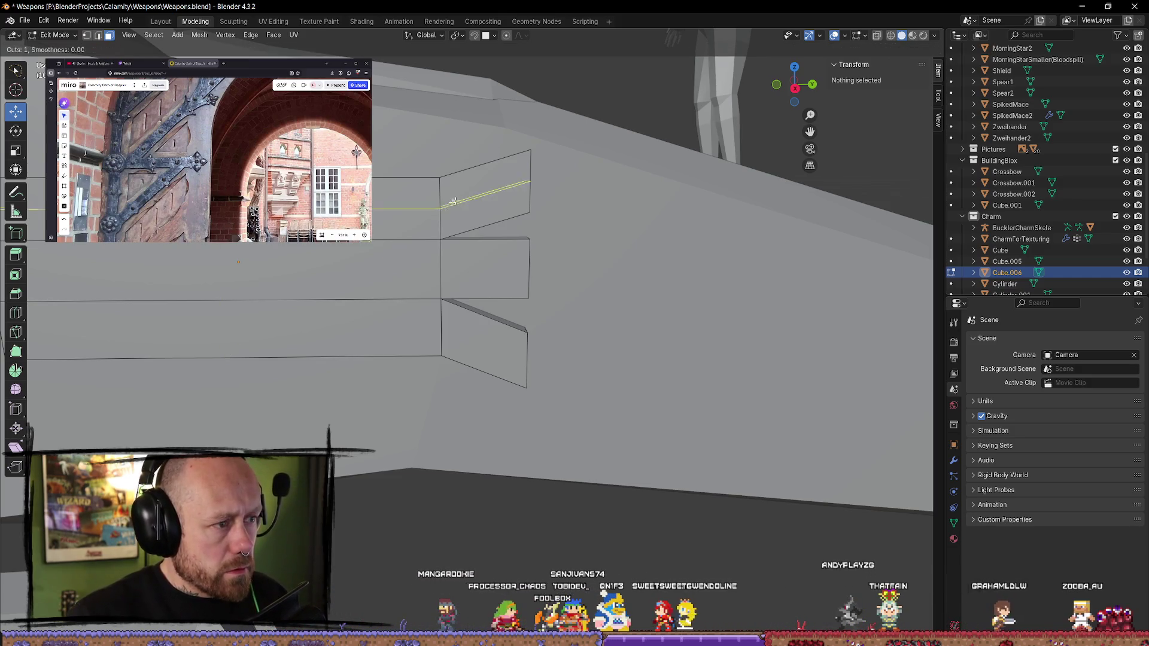
left_click(487, 242)
left_click(489, 266)
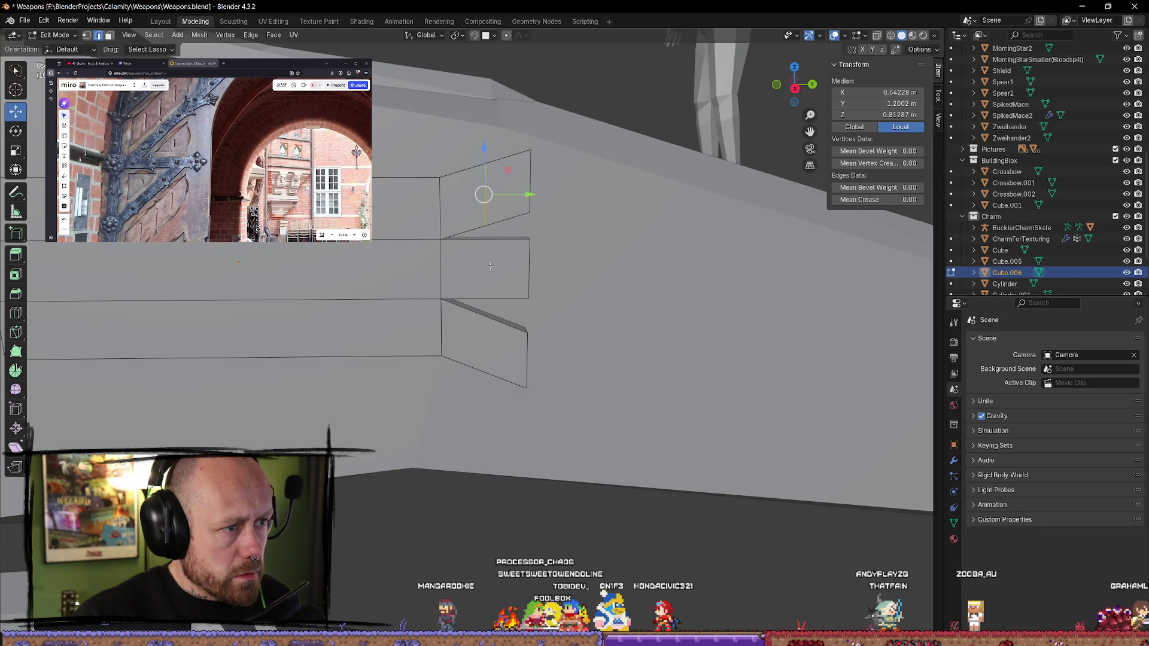
key("g")
key("g")
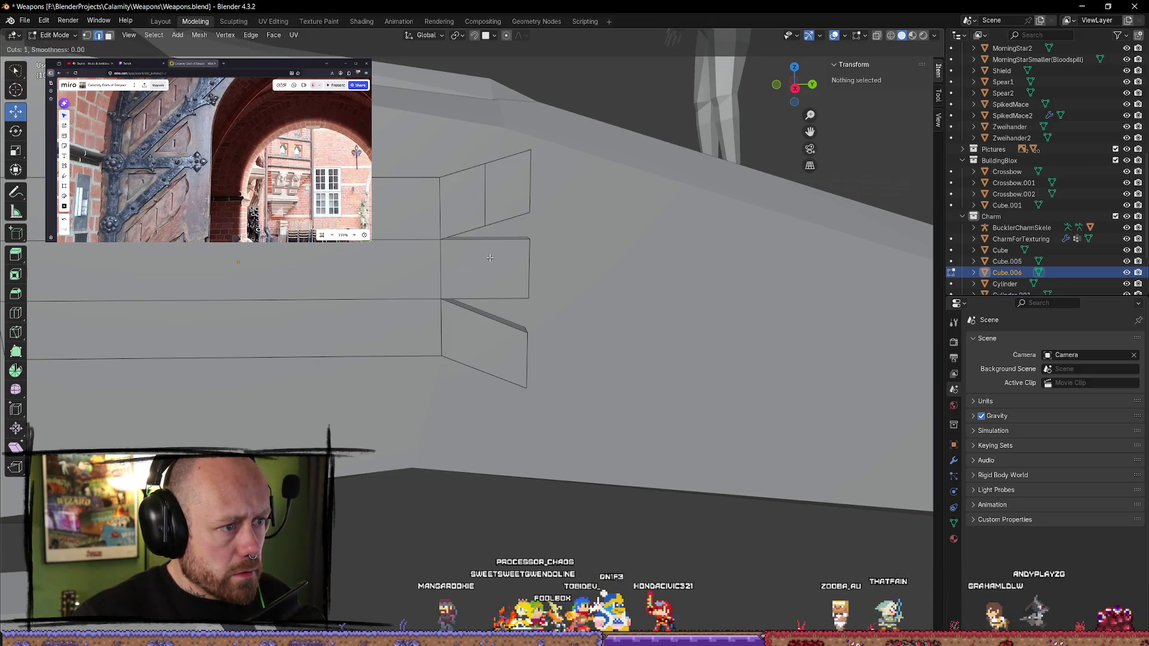
key("Escape")
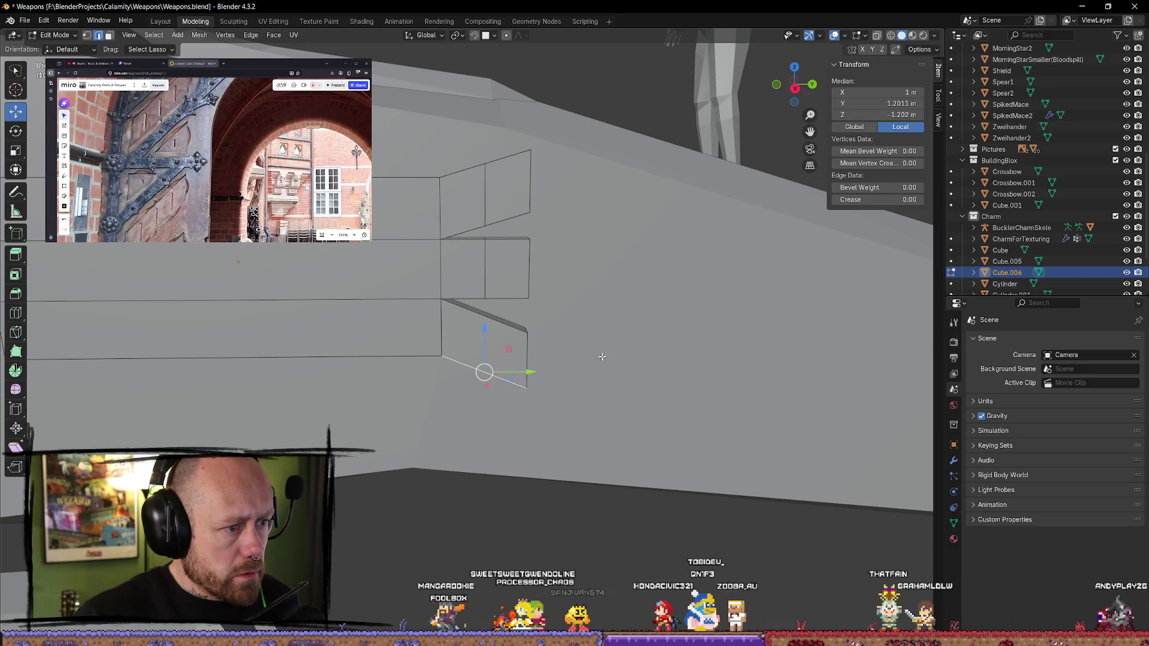
key("ctrl+r")
key("Escape")
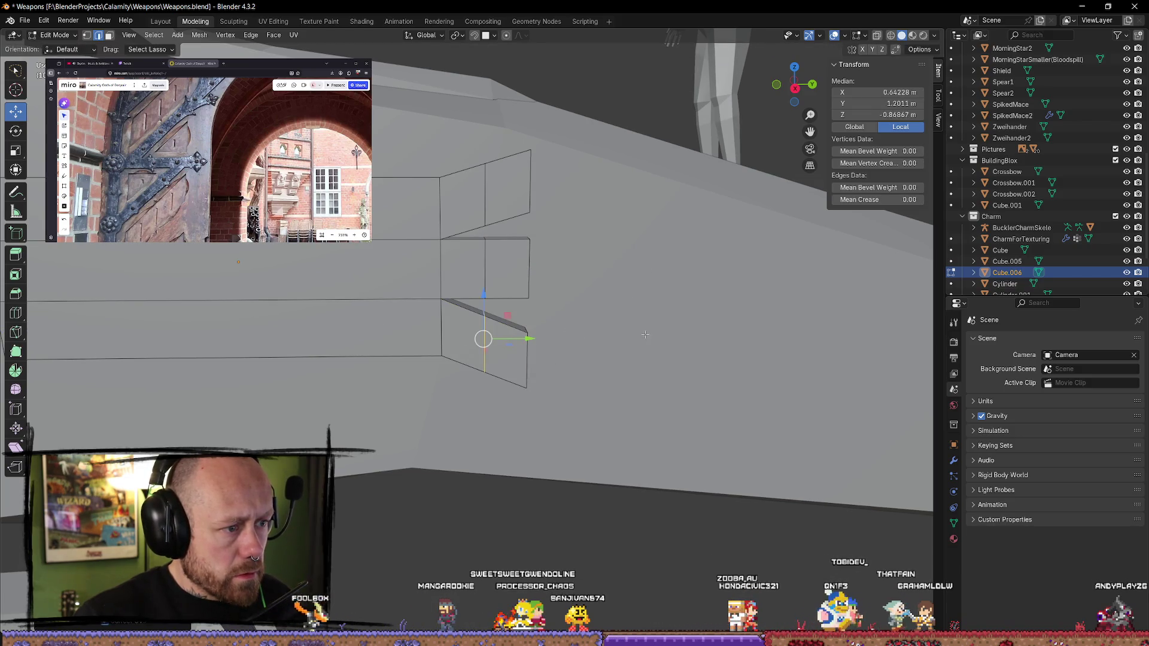
- Select the lower prong's end face and lift its tip slightly upward
key("alt+a")
mouse_move(533, 309)
middle_mouse_down()
mouse_move(515, 310)
mouse_move(533, 308)
mouse_move(514, 323)
middle_mouse_up()
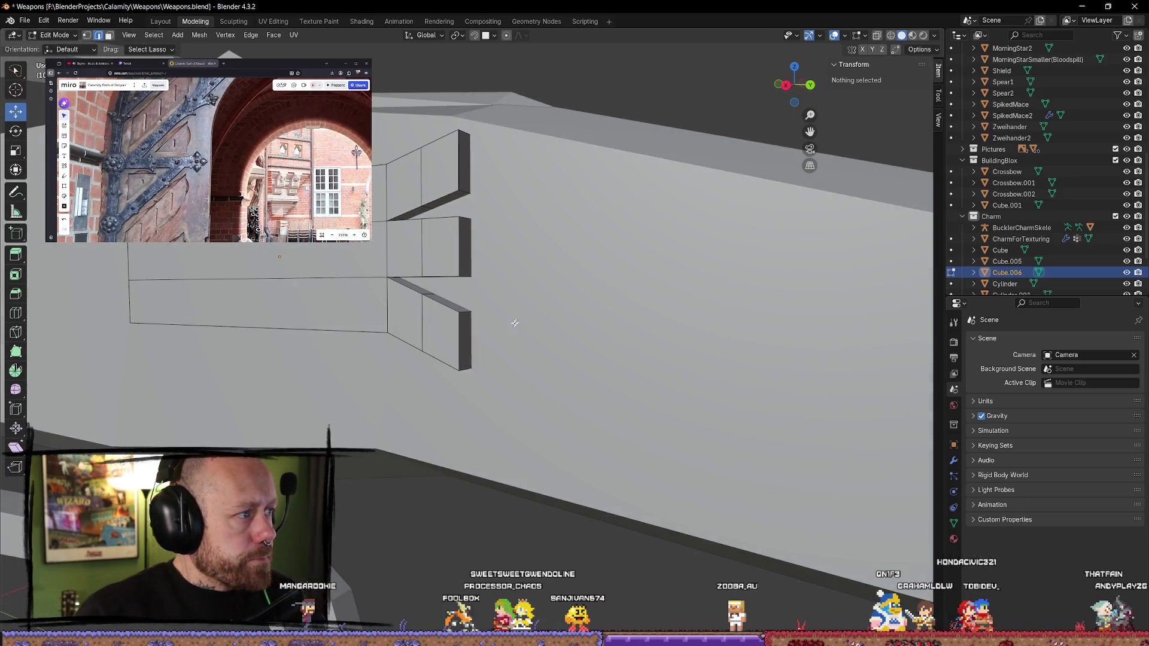
left_click(461, 321)
left_click_drag(470, 294, 469, 277)
middle_click_drag(469, 276, 484, 288)
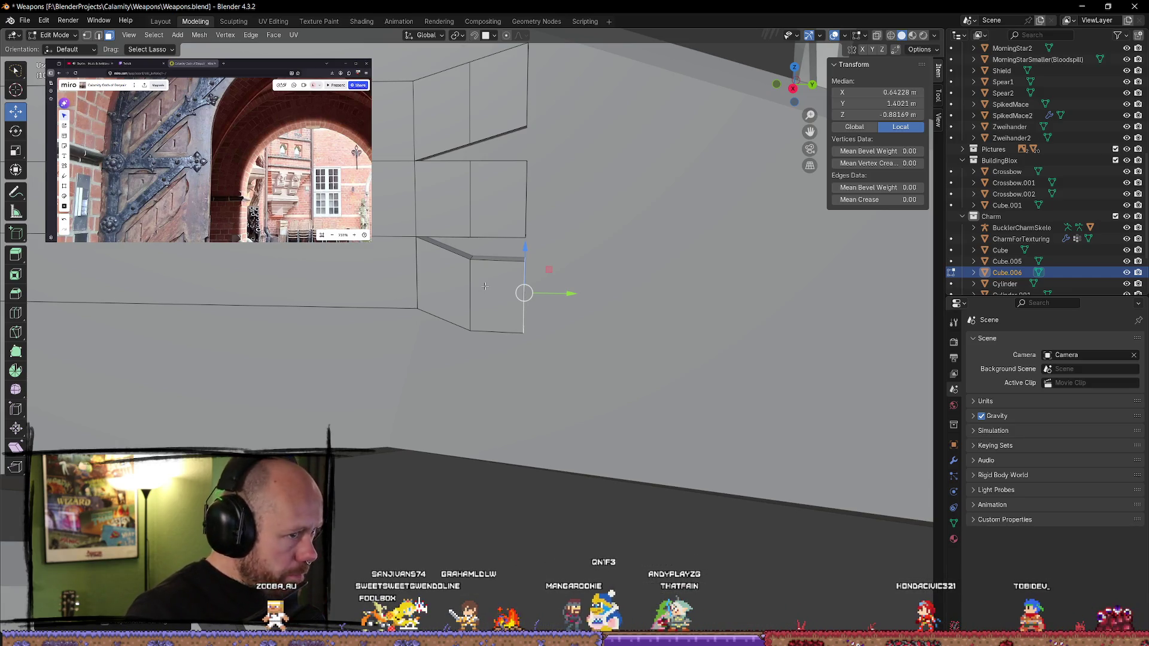
- With the Loop Cut tool, add a loop across the plate body slid toward the prongs
mouse_move(571, 215)
middle_mouse_down()
mouse_move(468, 210)
mouse_move(474, 204)
middle_mouse_up()
left_click(21, 317)
left_click_drag(230, 304, 325, 288)
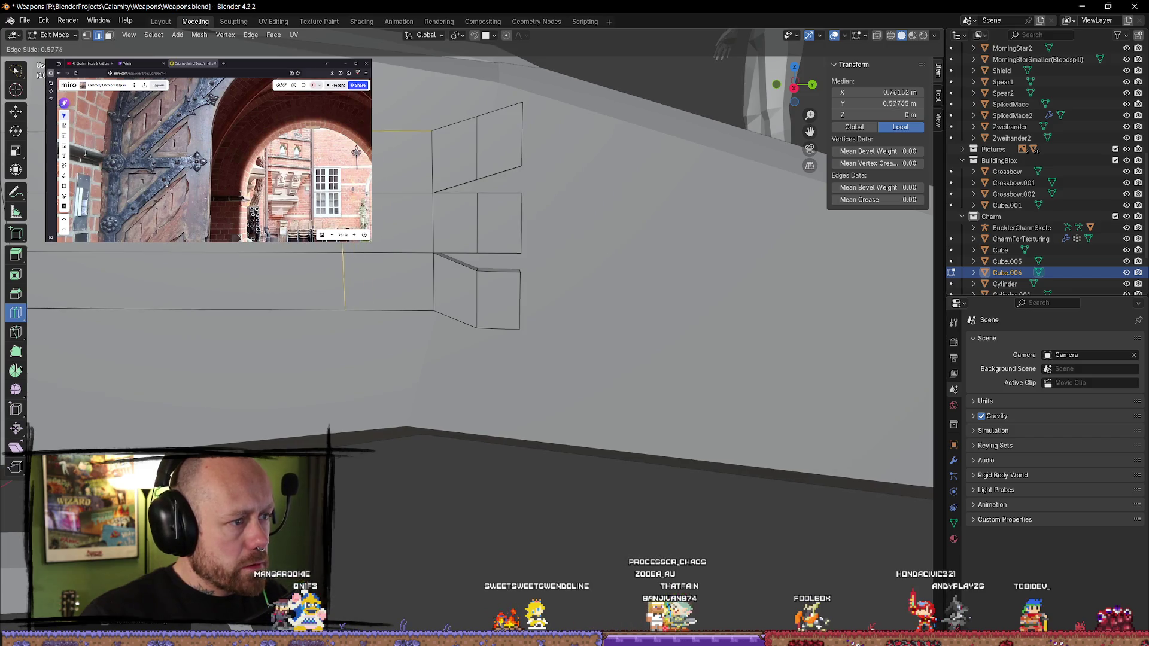
left_click_drag(345, 287, 345, 287)
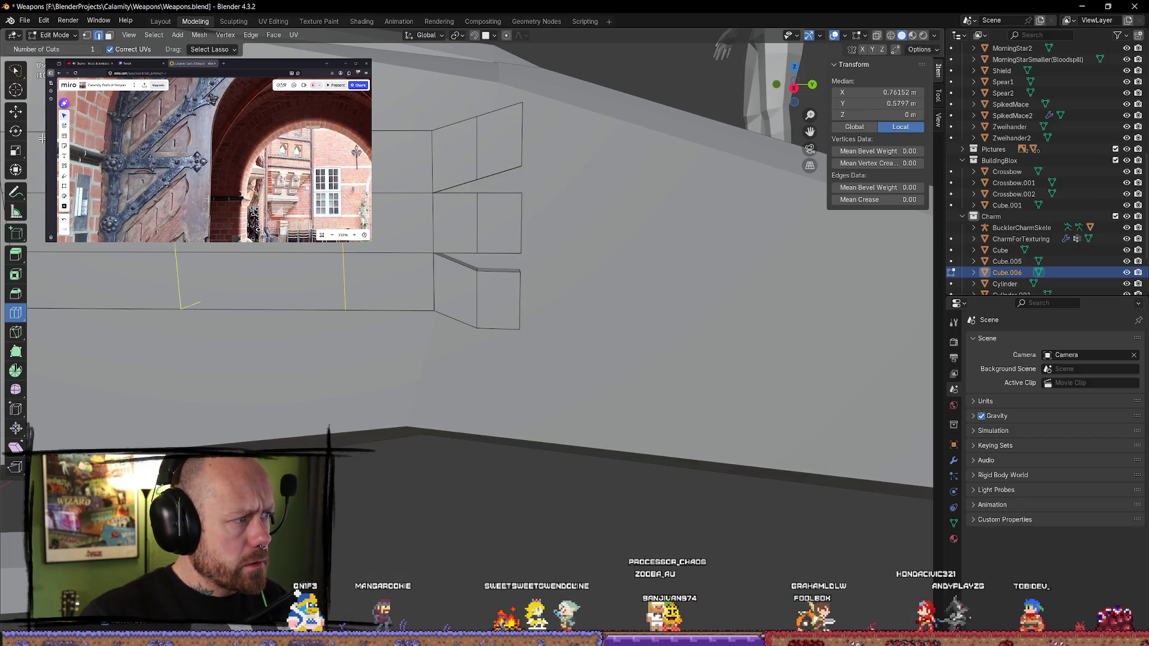
left_click(16, 111)
- Check the plate in side and perspective views, then select the middle prong's upper tip vertex
mouse_move(418, 185)
middle_mouse_down()
mouse_move(378, 180)
mouse_move(741, 119)
middle_mouse_up()
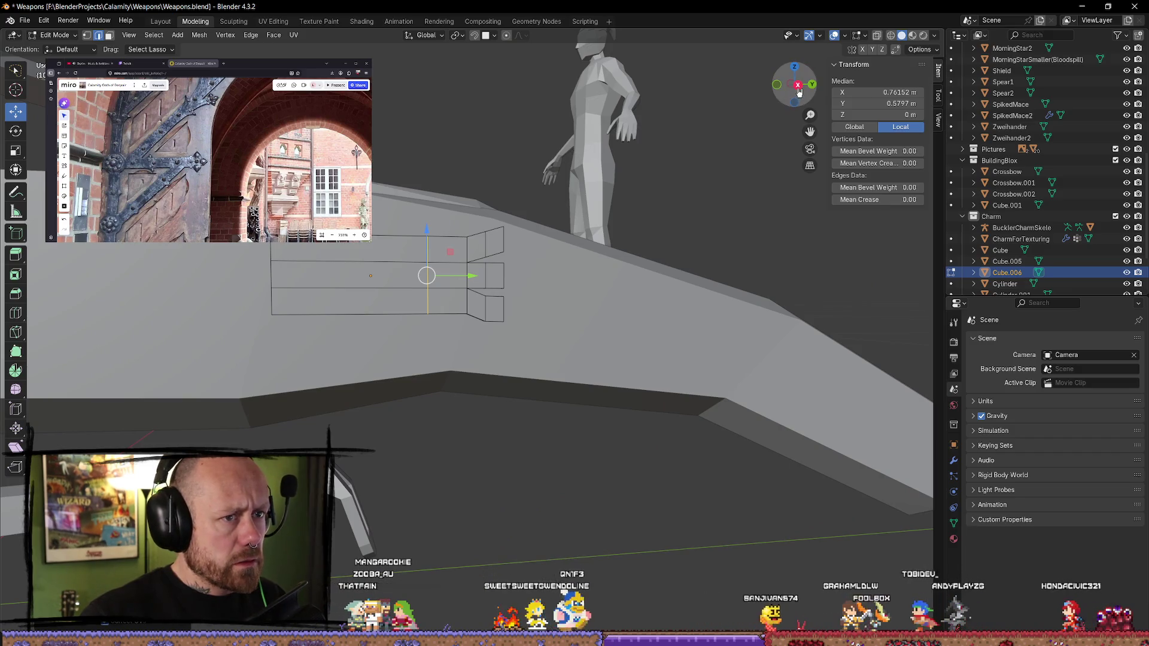
key("KP_3")
key("KP_5")
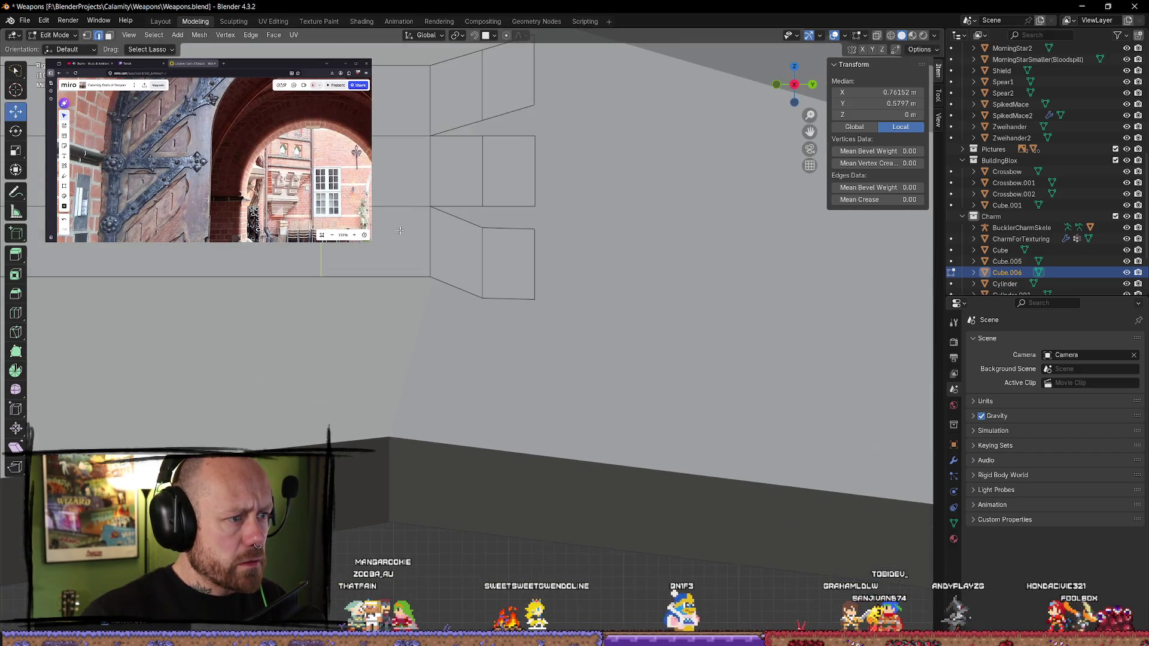
left_click(437, 342)
middle_click_drag(437, 342, 444, 381)
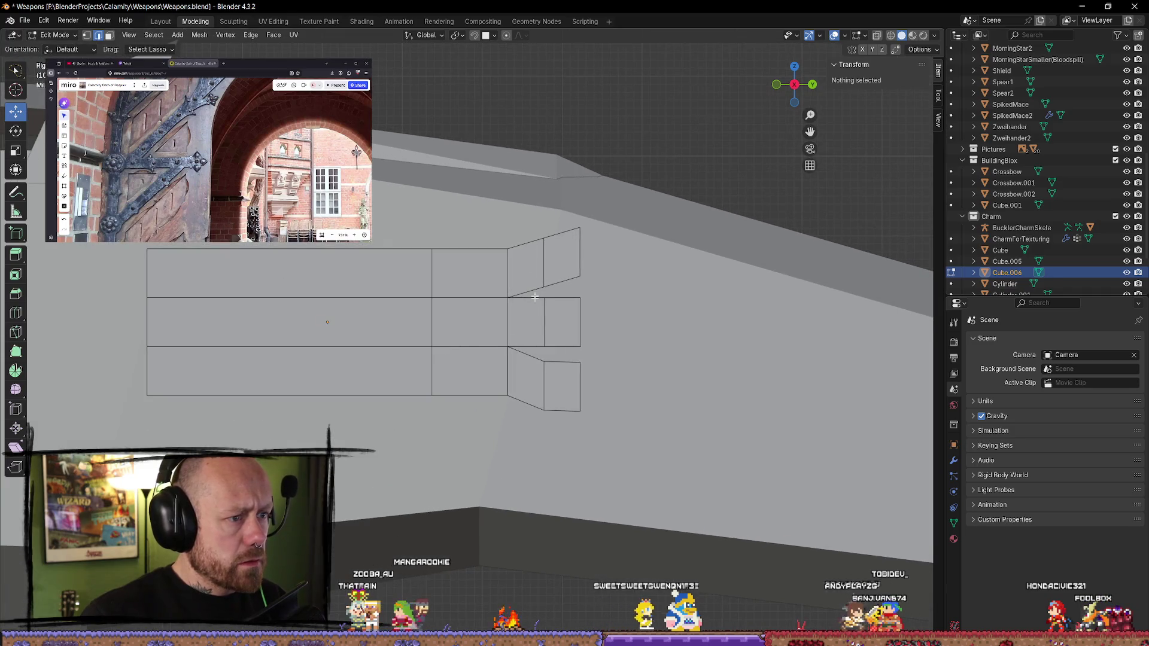
scroll(550, 290, "down", 2)
scroll(568, 281, "up", 3)
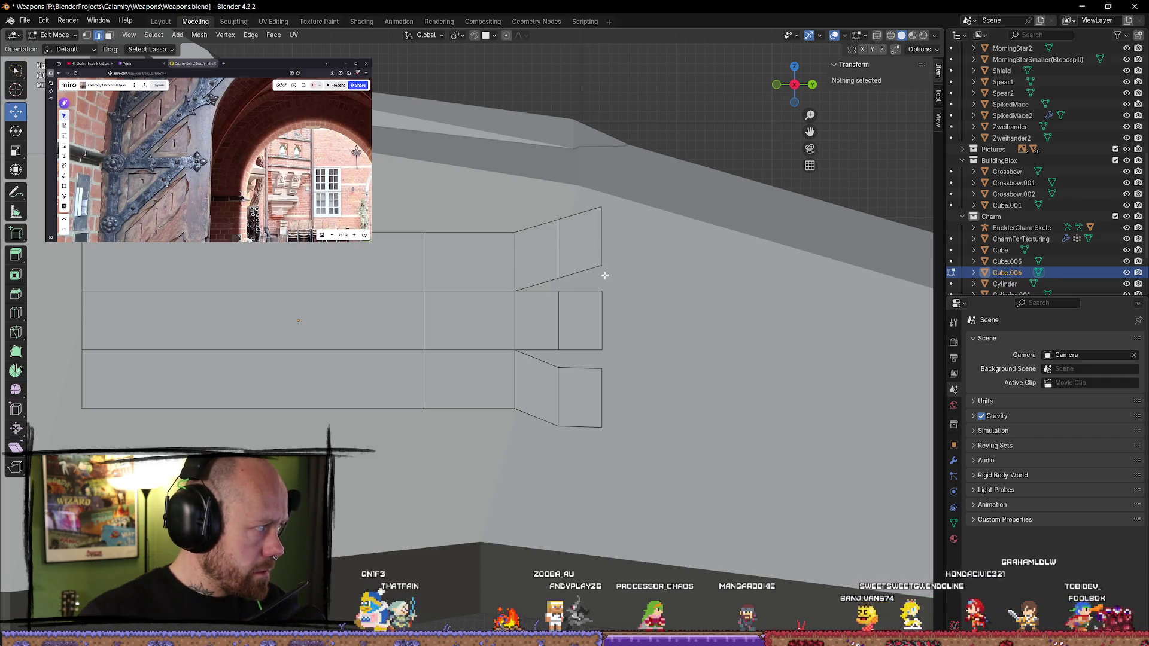
mouse_move(604, 276)
middle_mouse_down()
mouse_move(623, 321)
mouse_move(571, 326)
middle_mouse_up()
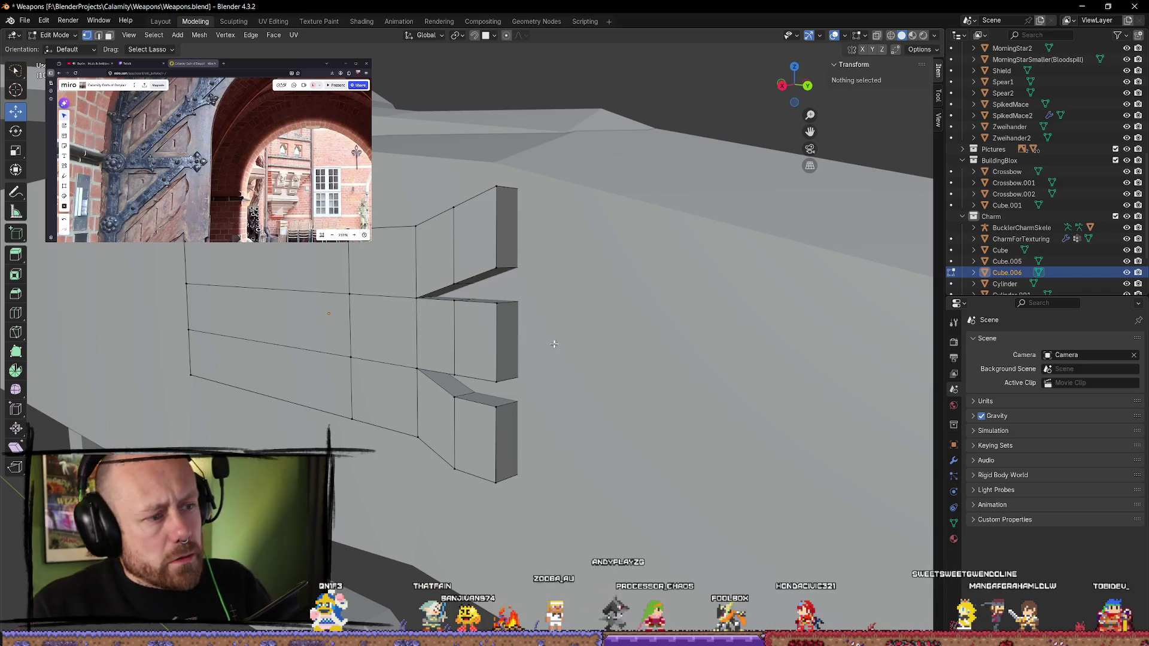
left_click(499, 303)
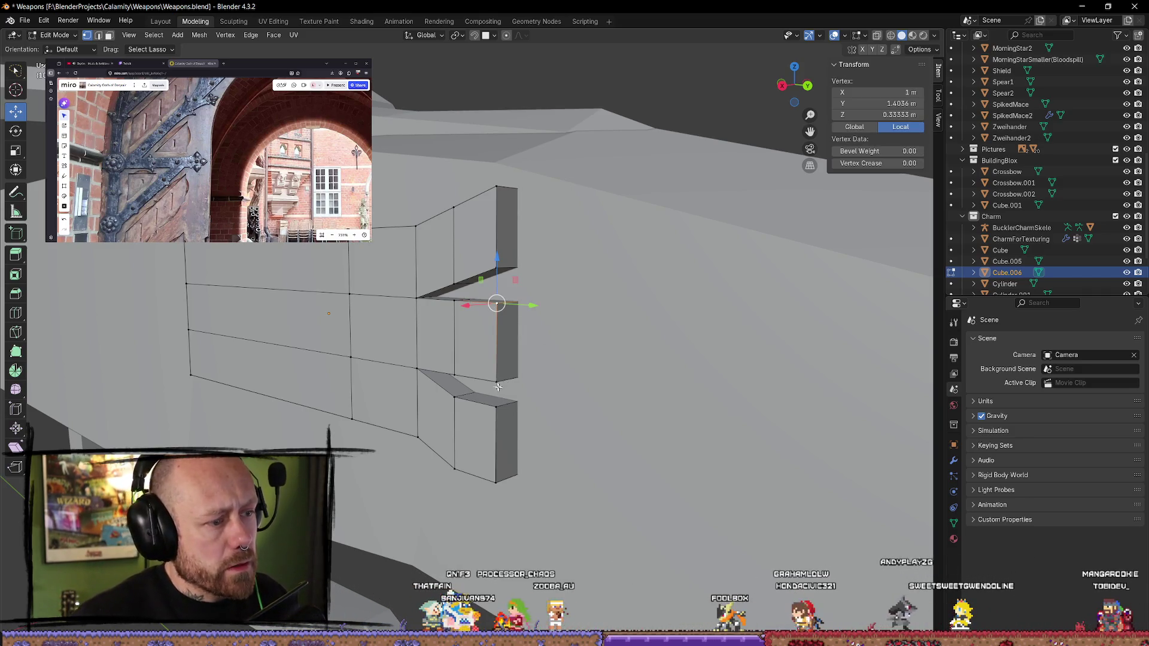
- Merge the middle prong's two tip vertices At Center into one point
left_click(498, 386, "shift")
key("m")
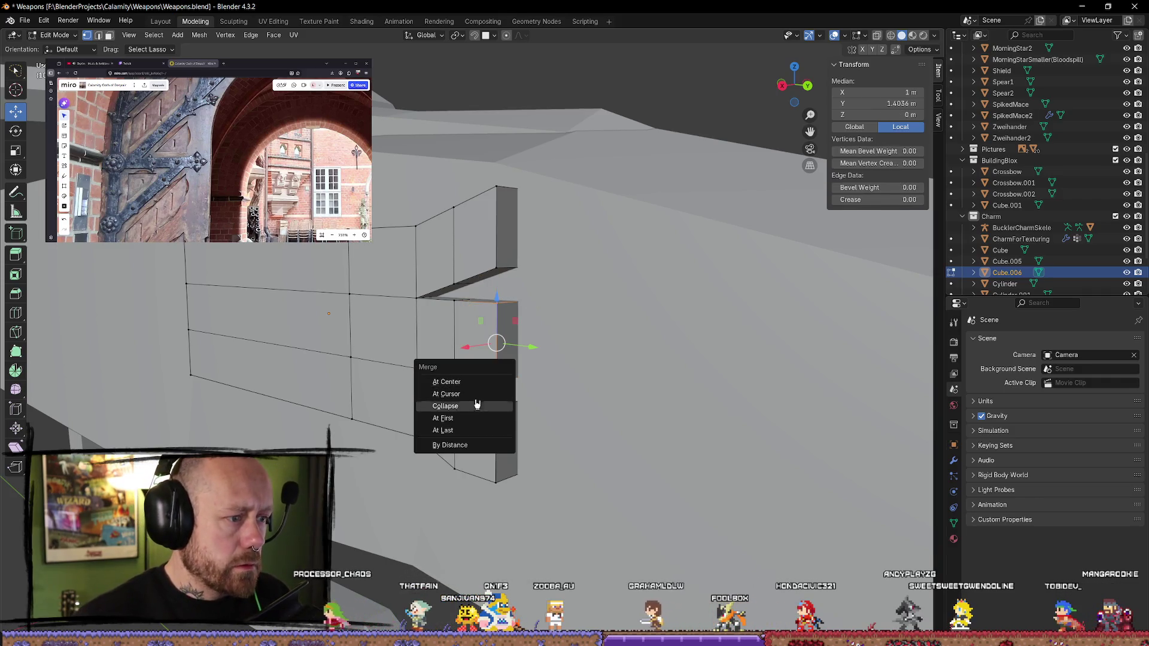
left_click(445, 406)
middle_click_drag(478, 359, 455, 335)
left_click(437, 318)
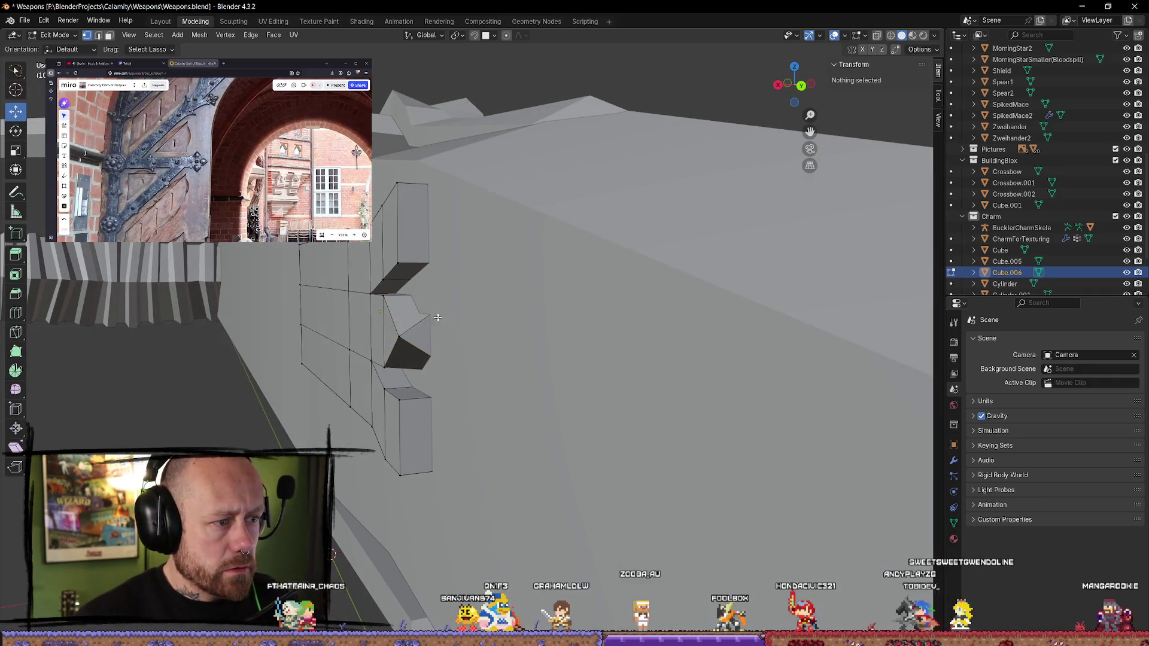
- Switch to wireframe shading and merge a corner pair of arm-tip vertices
left_click(437, 312)
key("z")
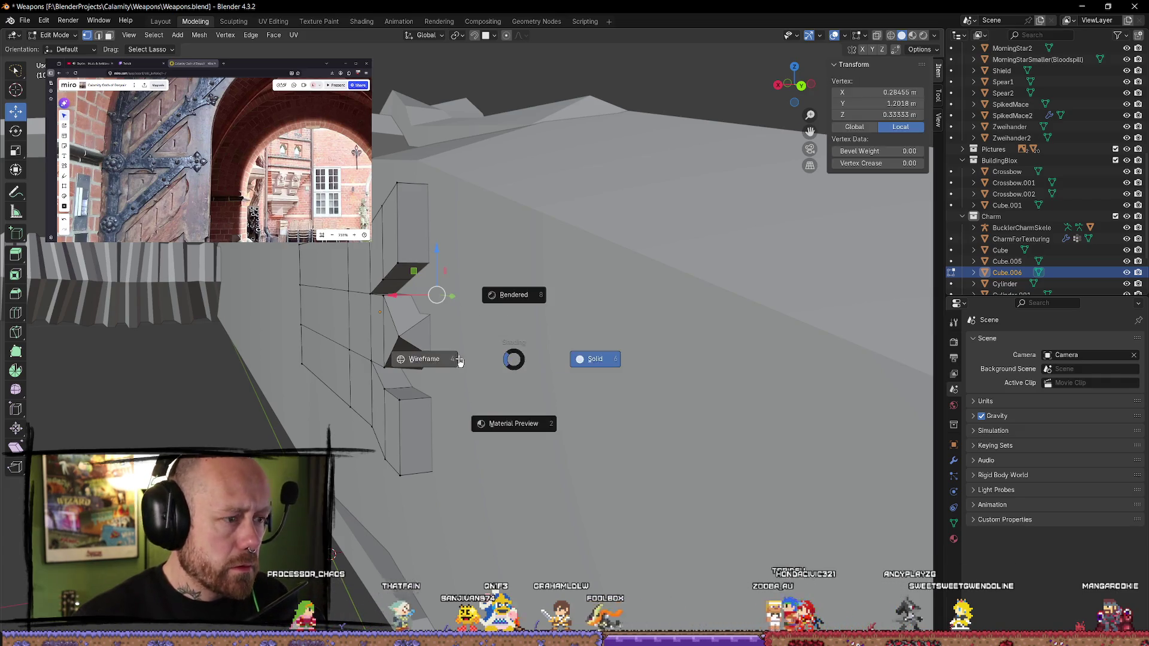
left_click(419, 358)
left_click(464, 372, "shift")
key("m")
left_click(525, 389)
middle_click_drag(525, 390, 552, 386)
left_click(551, 386)
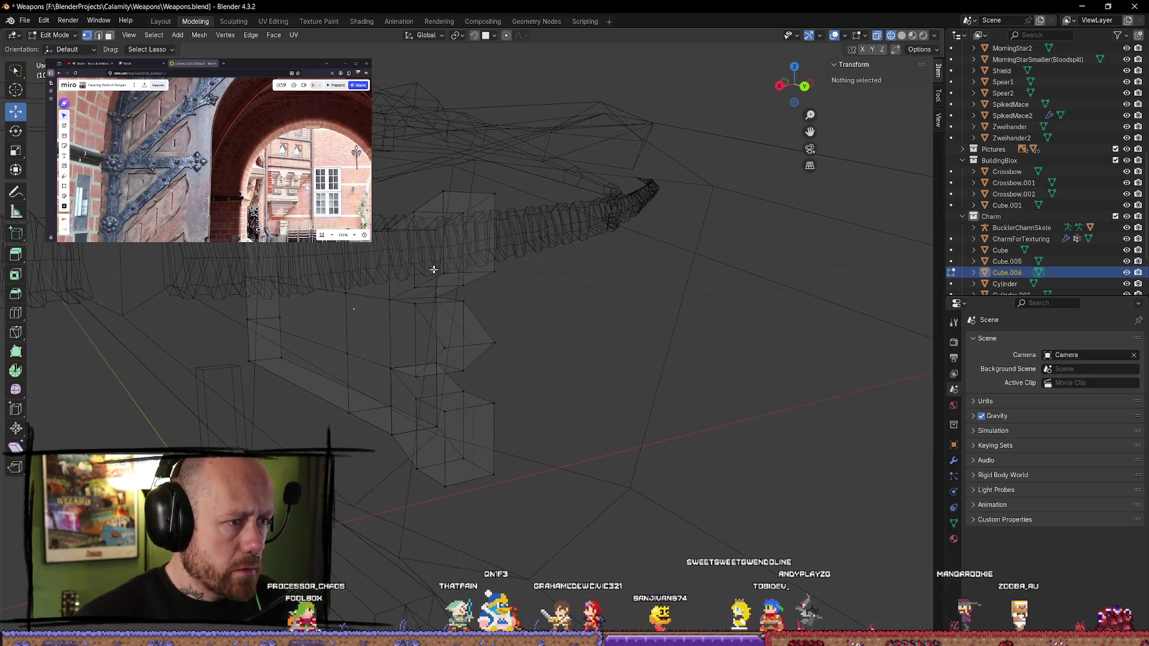
- Merge the upper arm tip's vertices at center into a single point
left_click(442, 192)
left_click(443, 272, "shift")
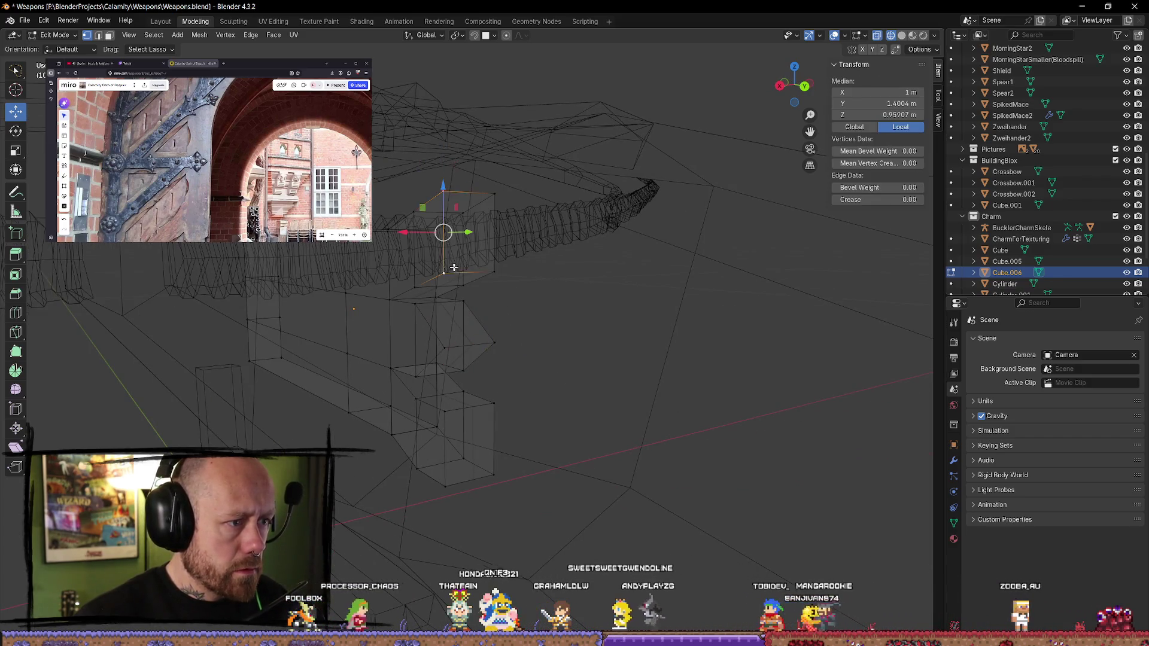
key("m")
left_click(484, 273)
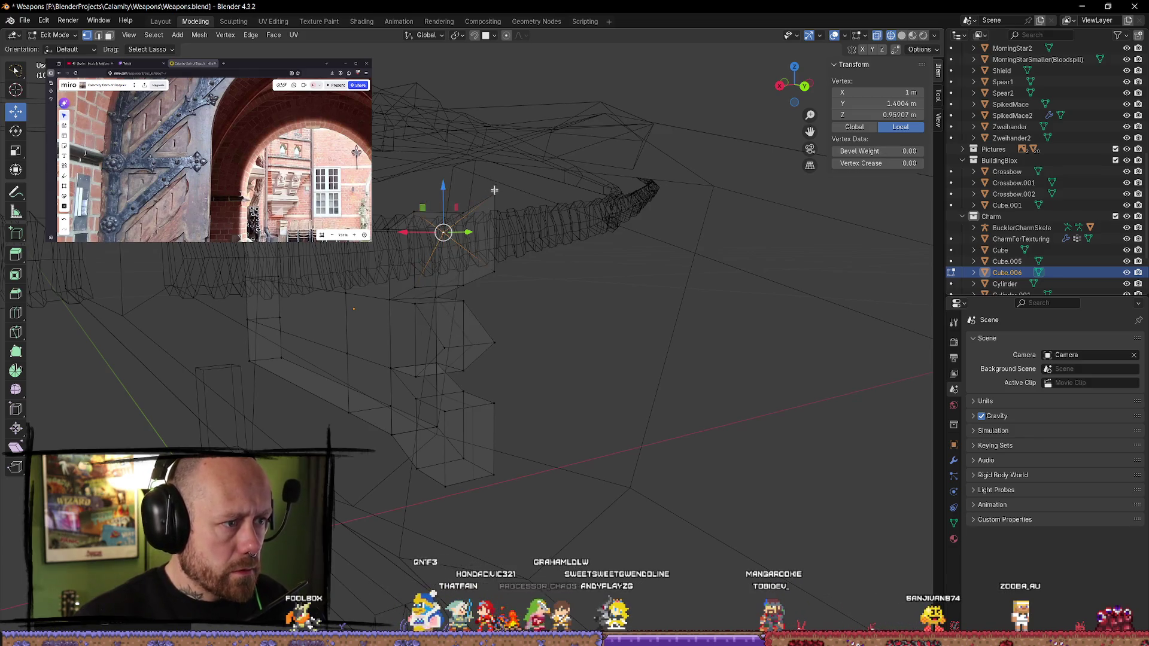
left_click(494, 268, "shift")
key("m")
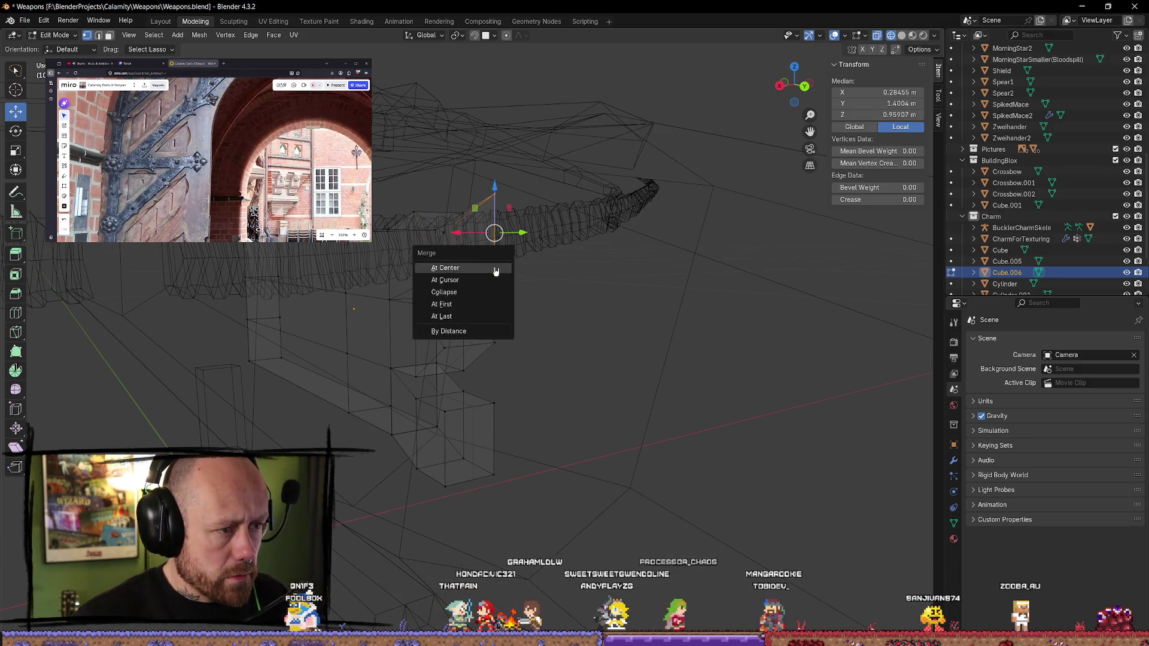
left_click(494, 267)
- Merge the lower tip's vertices, then return to Solid shading and deselect all
middle_click_drag(494, 267, 603, 356)
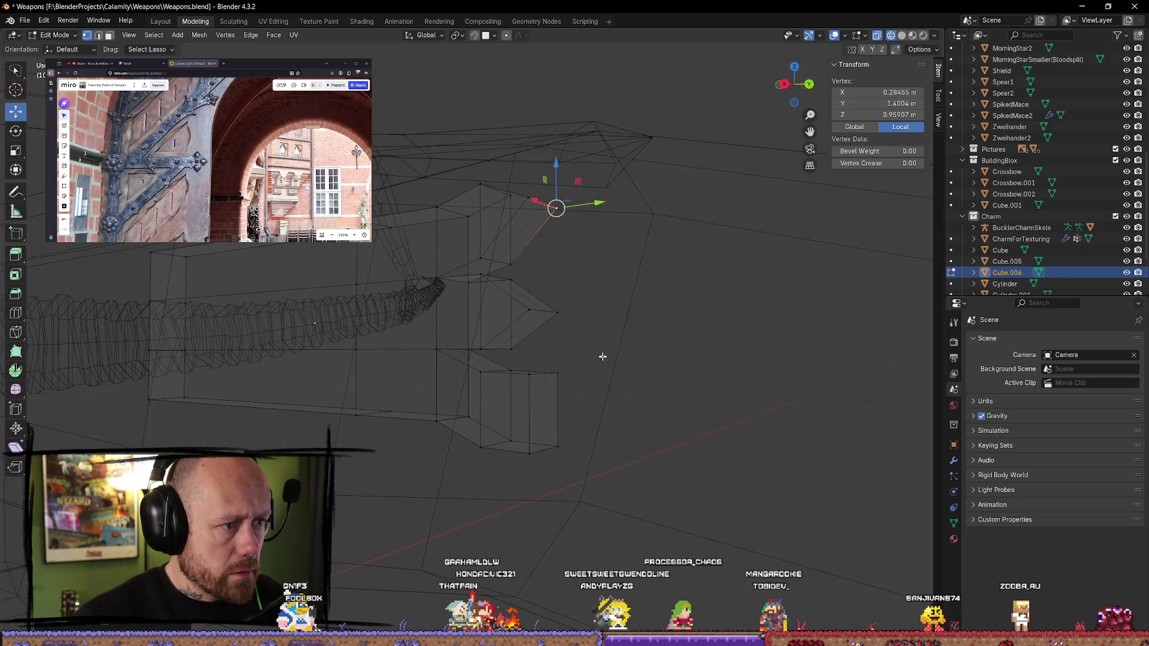
left_click(526, 456, "shift")
key("m")
left_click(527, 456)
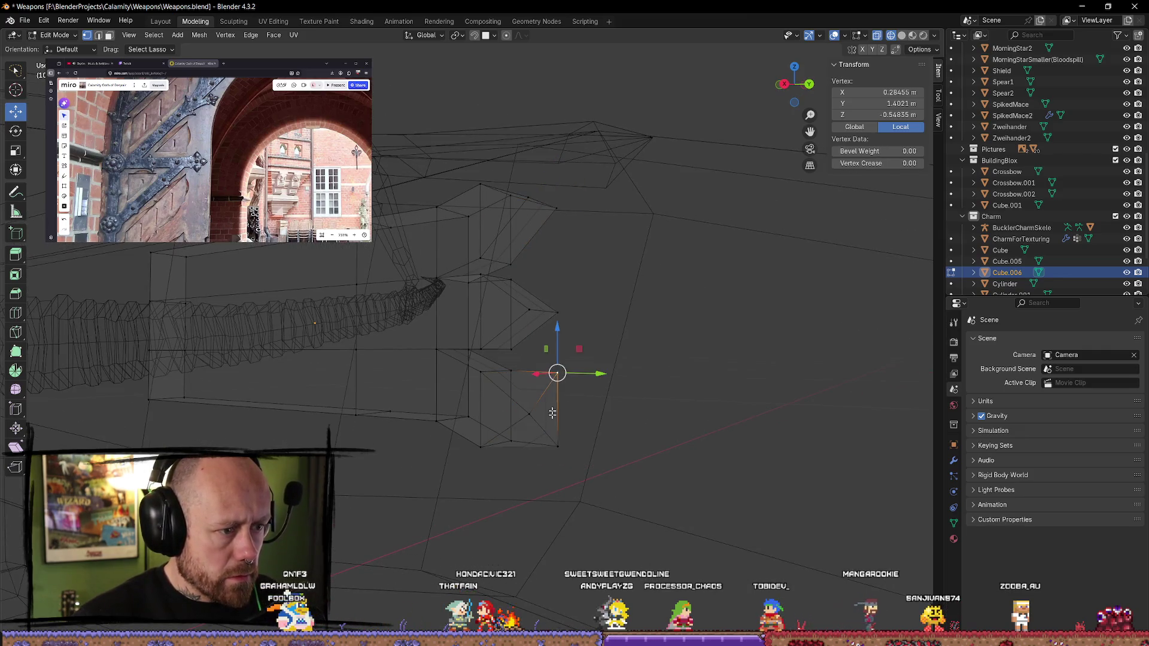
left_click(558, 446, "shift")
key("m")
left_click(559, 446)
mouse_move(559, 446)
middle_mouse_down()
mouse_move(662, 463)
mouse_move(616, 465)
mouse_move(613, 364)
middle_mouse_up()
key("z")
left_click(742, 461)
key("alt+a")
scroll(616, 464, "up", 2)
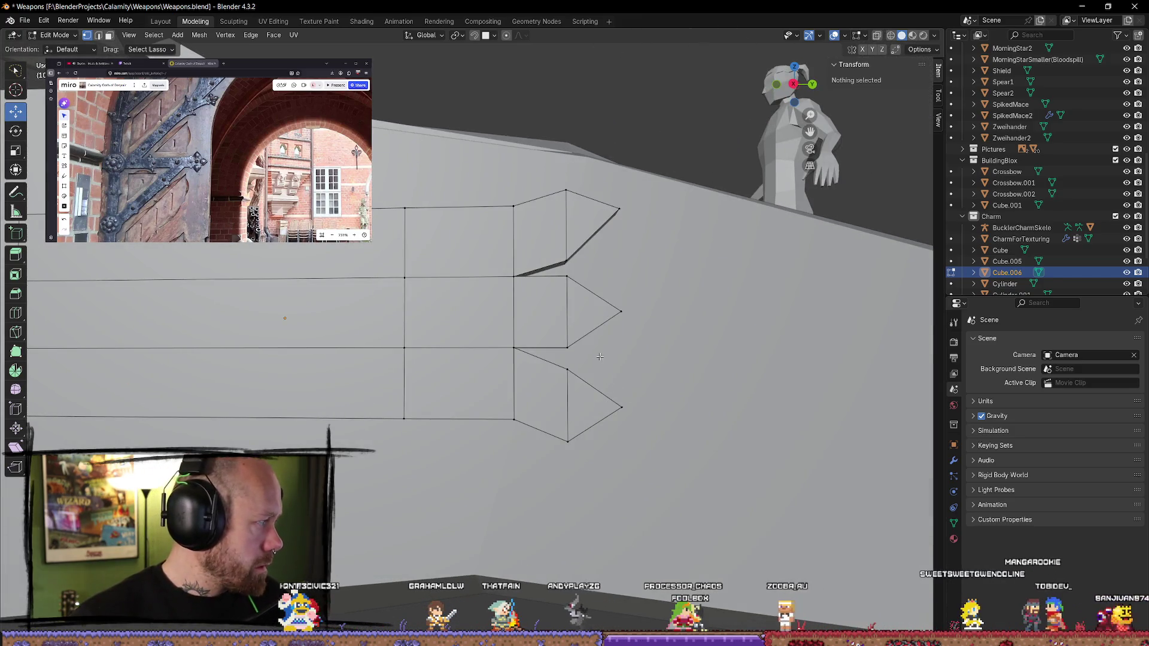
- Slide the middle tip's base vertex inward along Y, abandoning an attempted scale
scroll(564, 313, "up", 1)
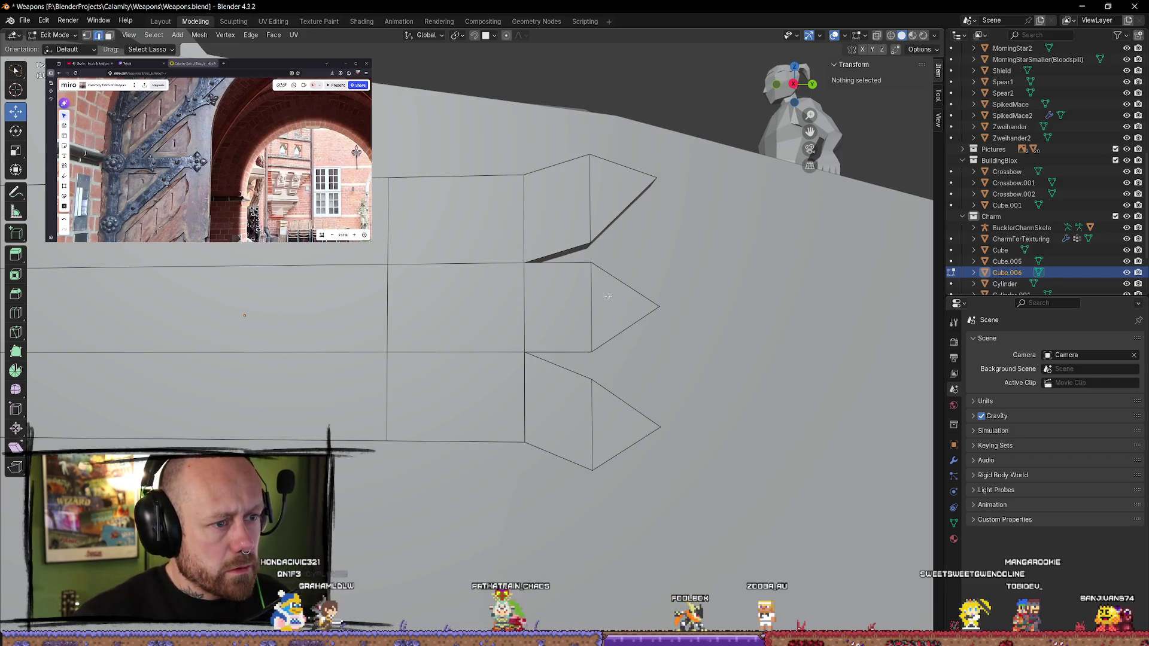
left_click(587, 295)
key("g")
key("y")
left_click(615, 308)
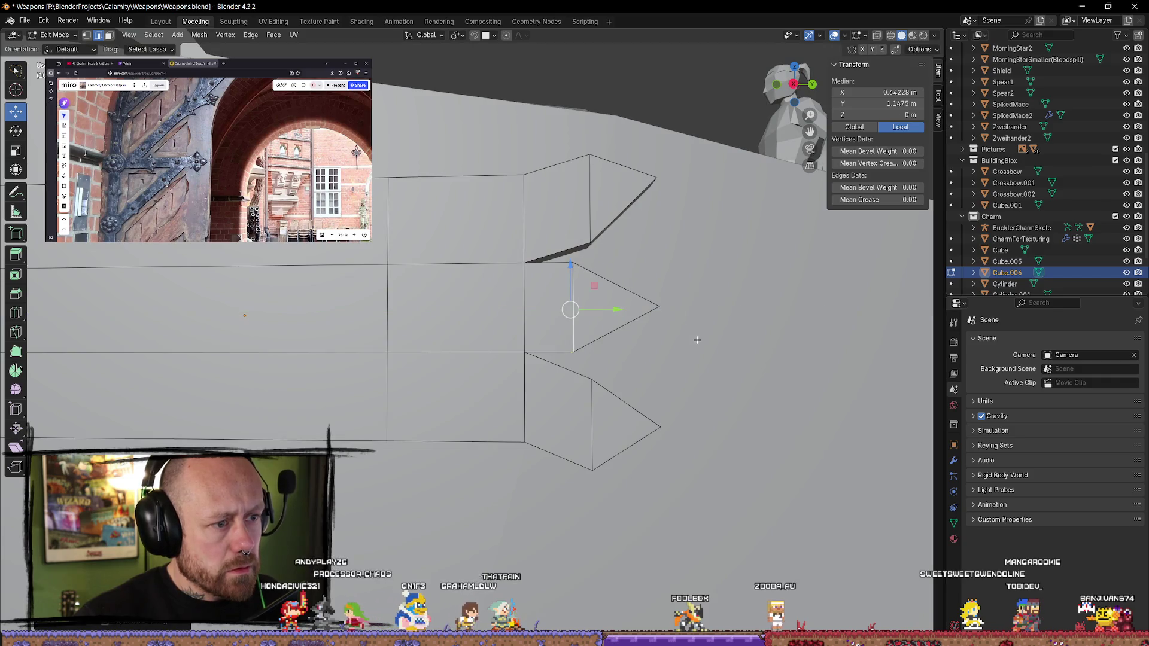
key("s")
key("y")
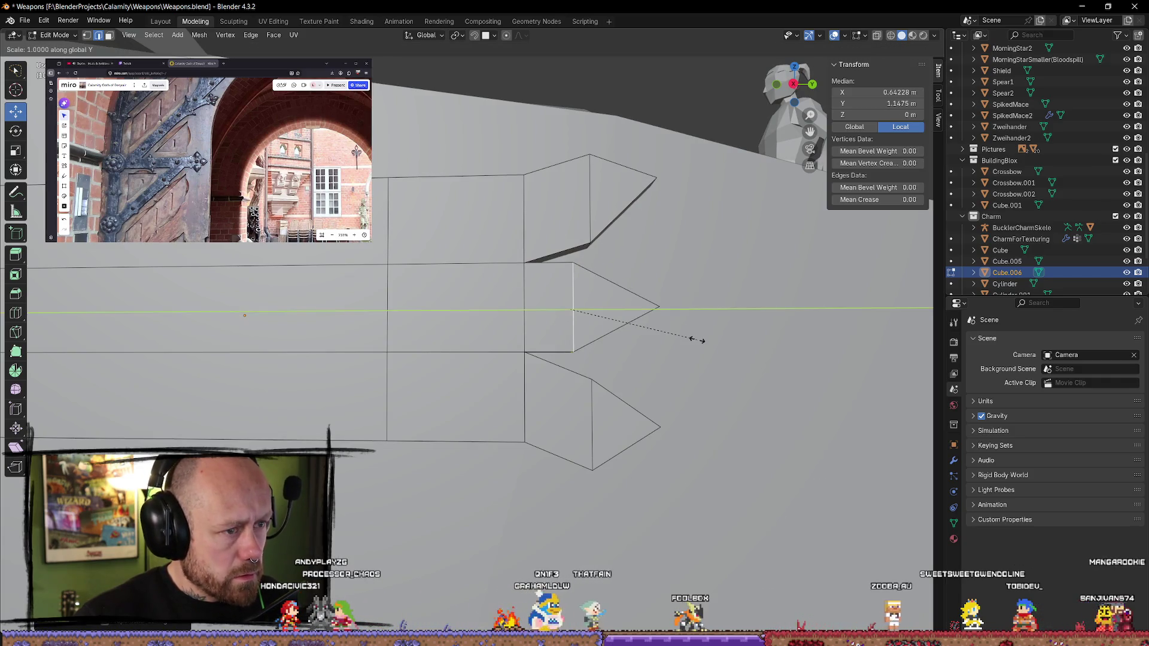
key("x")
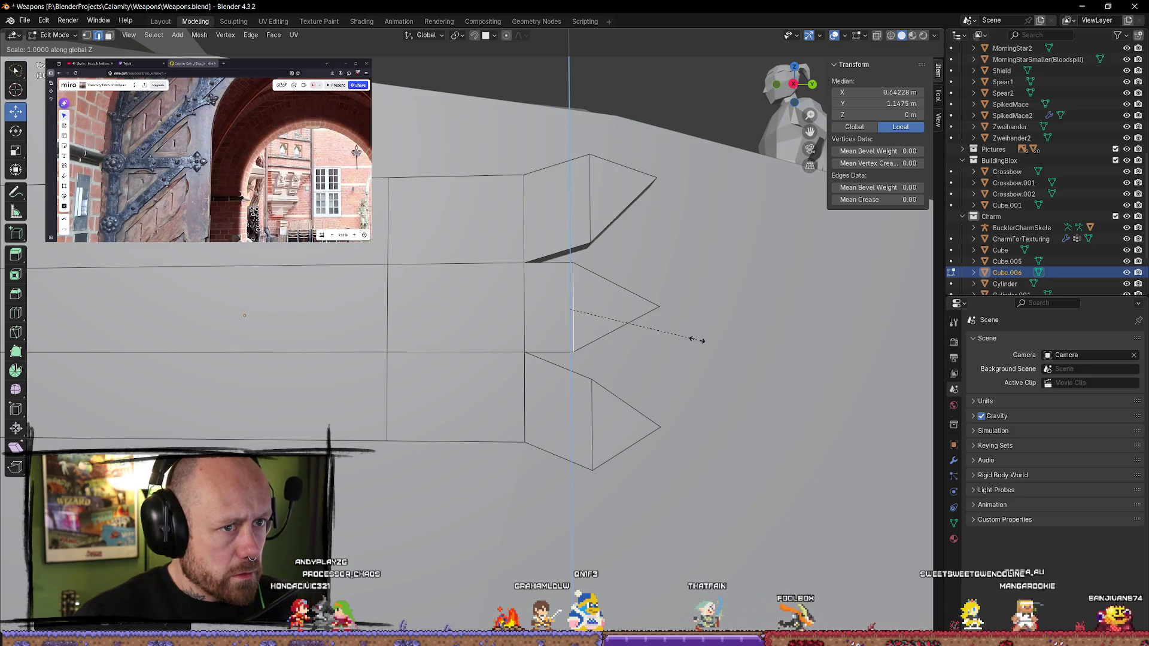
key("Escape")
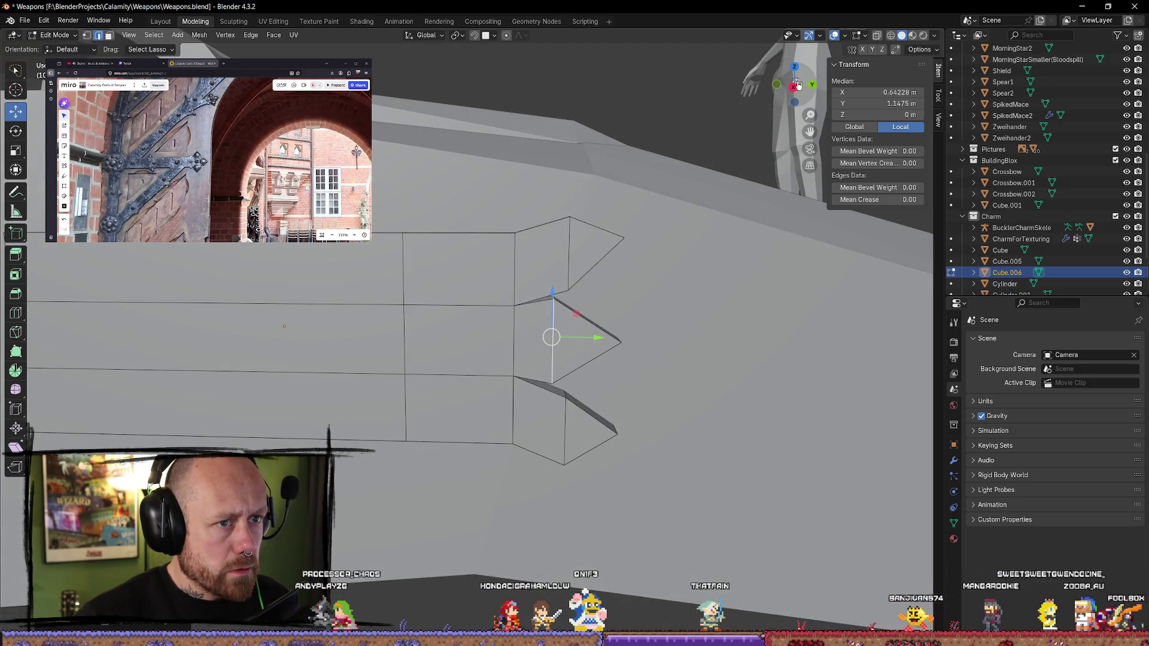
- In straight side view, scale the upper tip's vertical edge to a new height
left_click(793, 87)
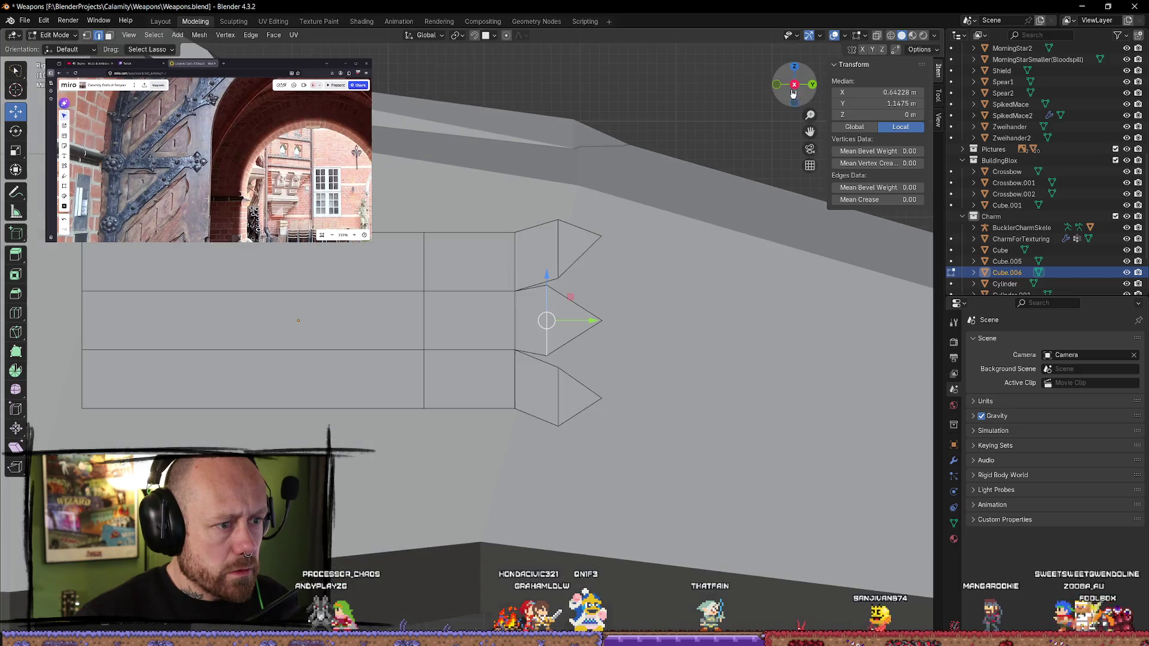
scroll(619, 282, "up", 1)
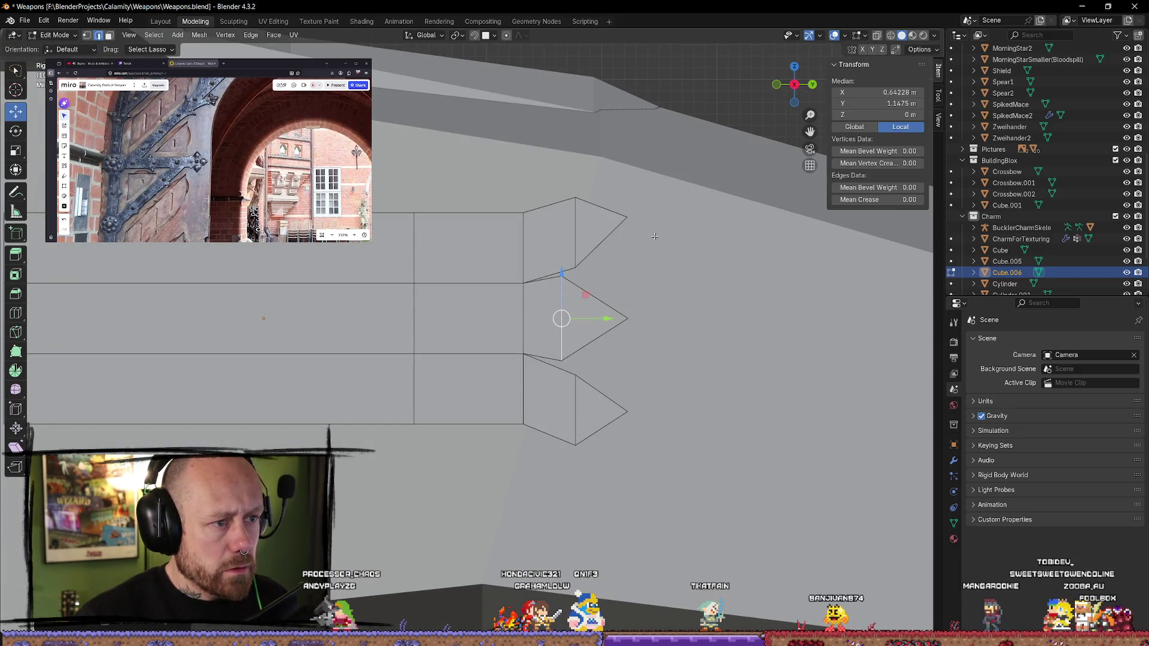
key("alt+a")
left_click(572, 218)
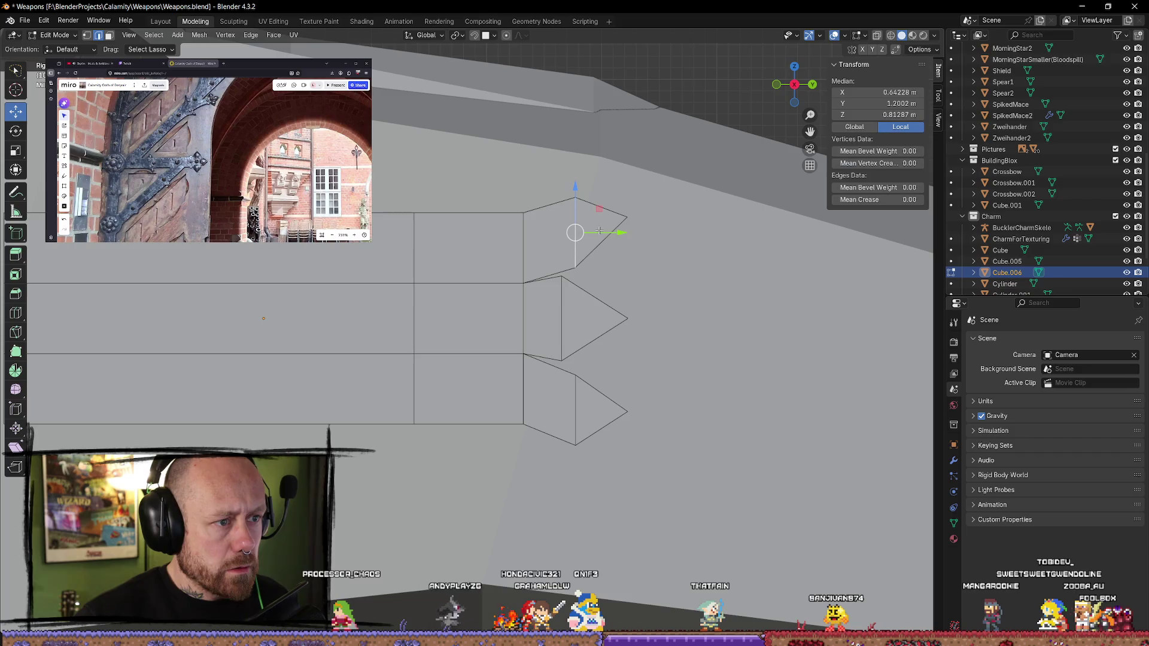
key("s")
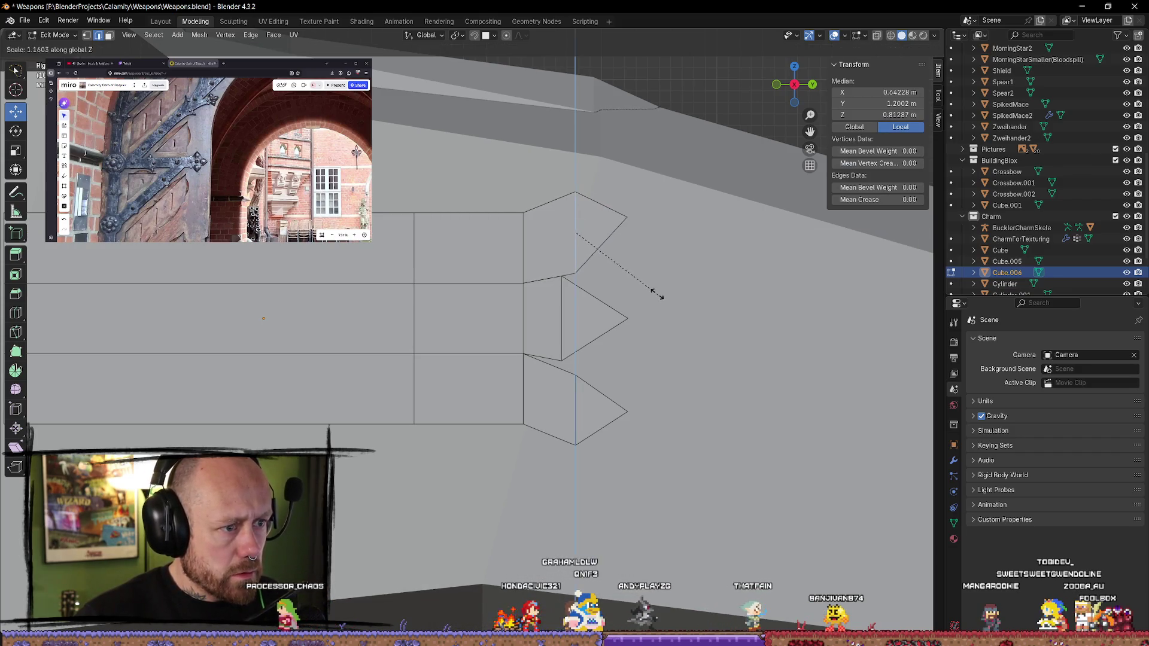
left_click(652, 292)
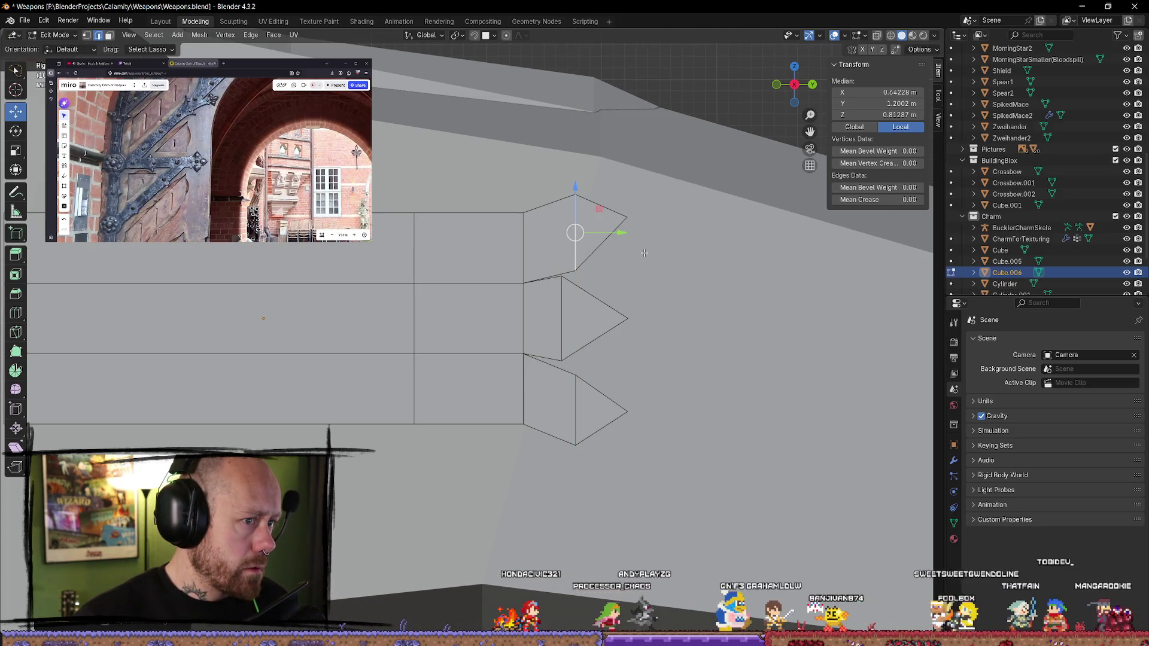
left_click(622, 218)
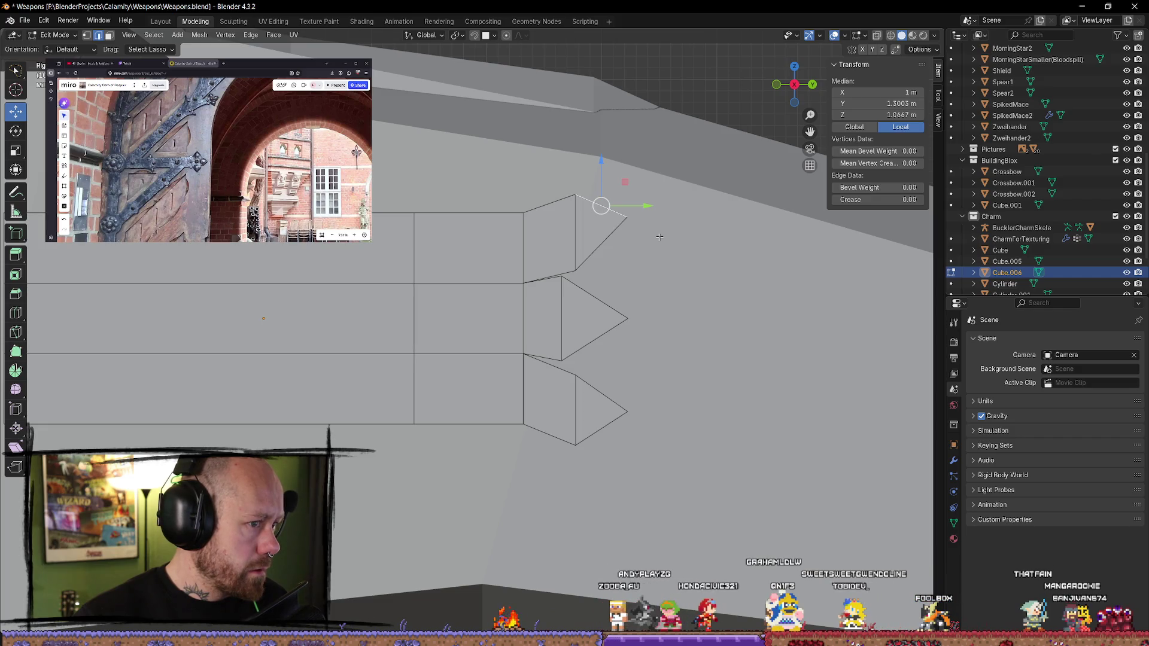
scroll(656, 238, "up", 1)
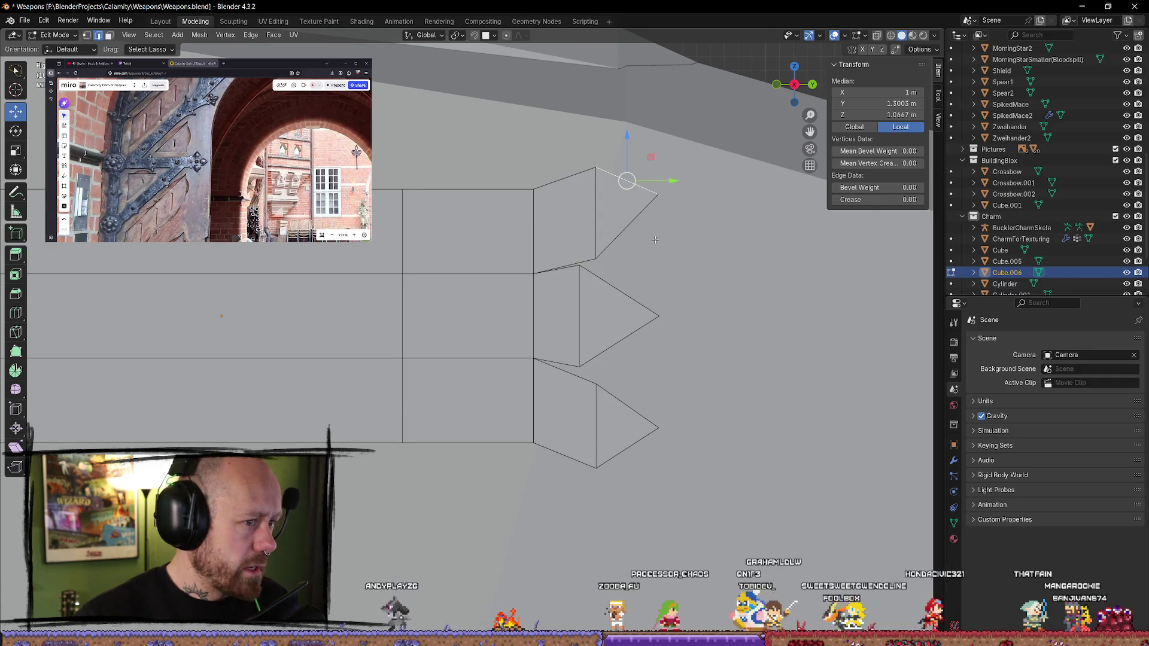
scroll(654, 239, "down", 1)
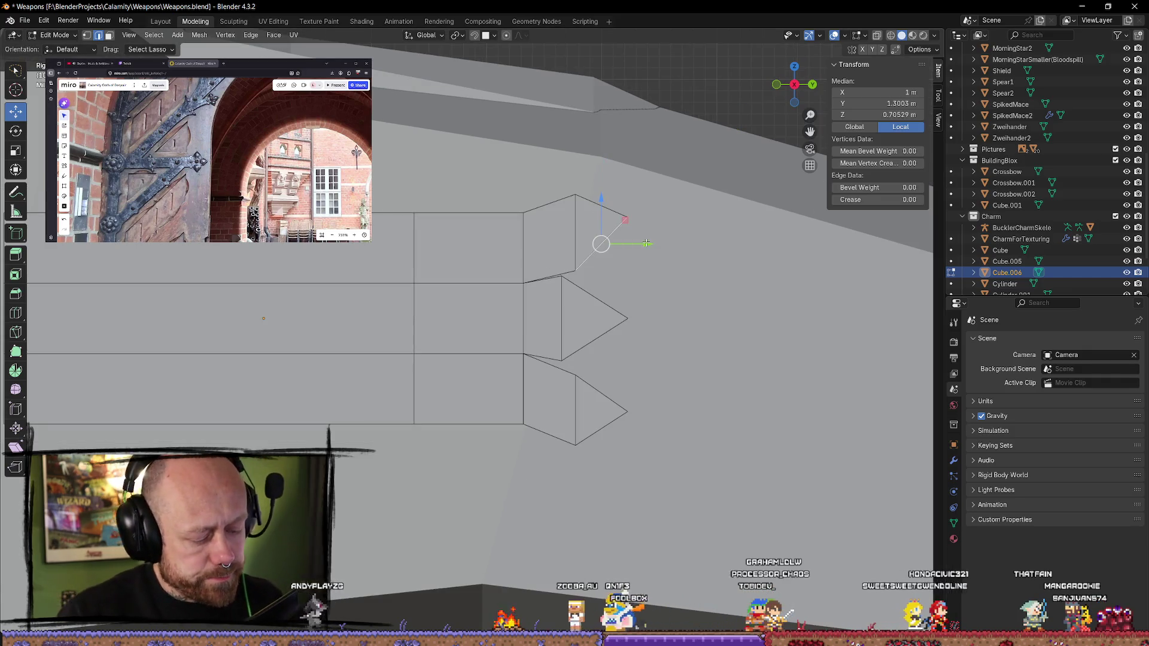
left_click(614, 275)
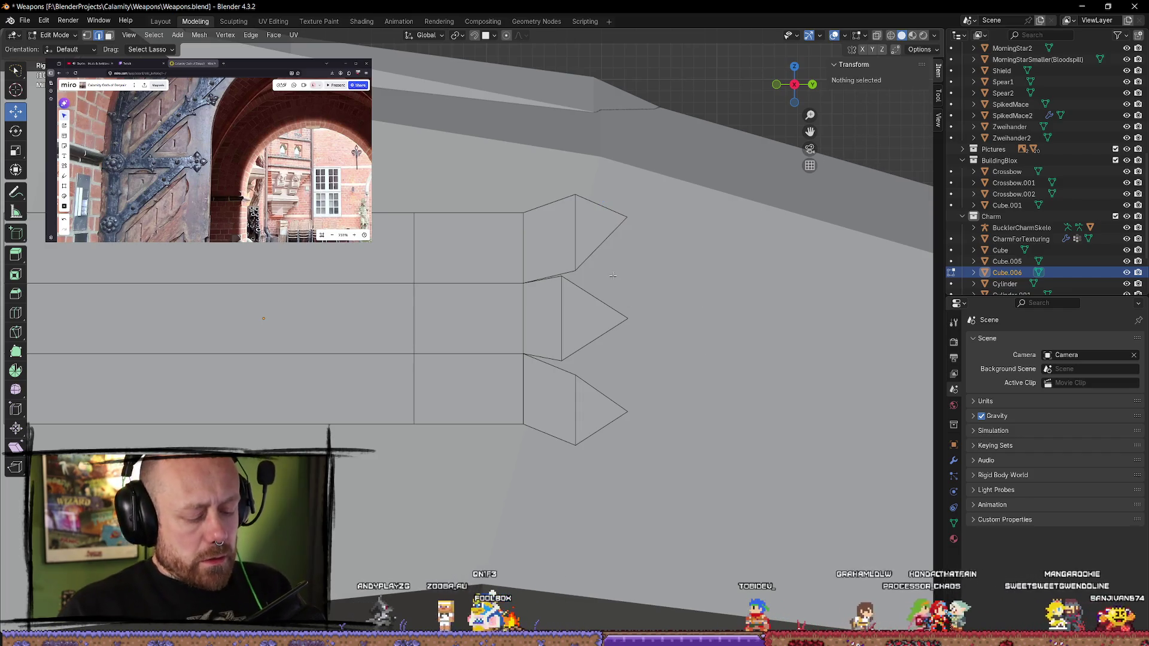
- Undo the recent edits to the plate twice
key("a")
key("alt+a")
key("ctrl+z")
key("ctrl+z")
key("ctrl+z")
key("ctrl+z")
key("ctrl+z")
key("ctrl+z")
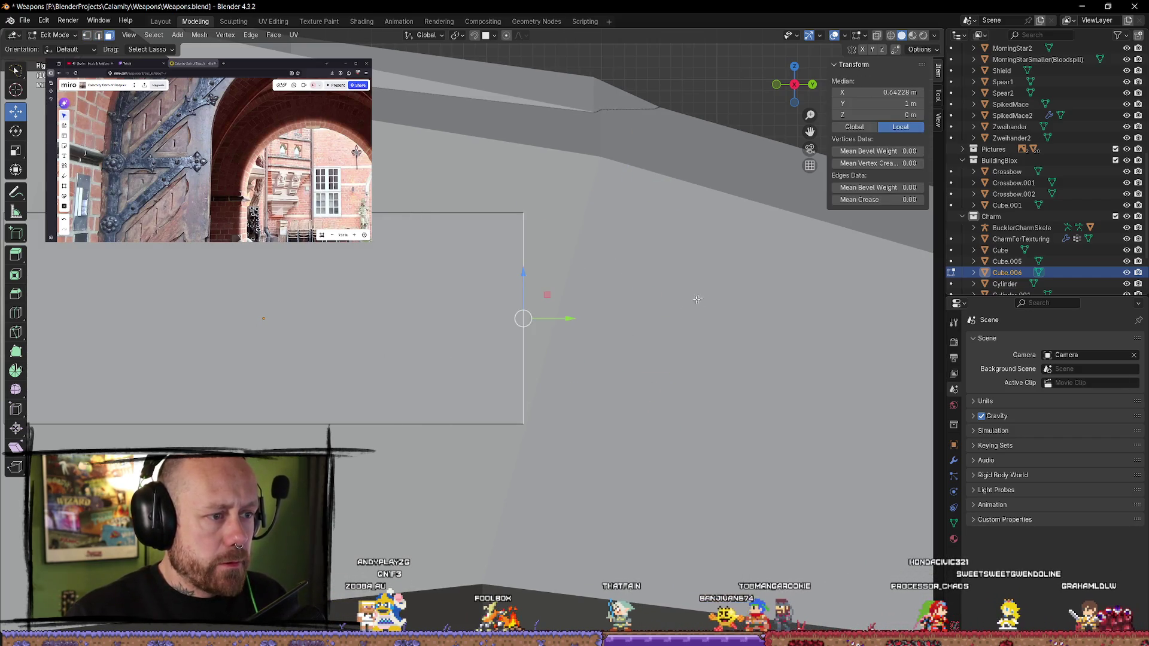
key("ctrl+z")
scroll(577, 311, "down", 2)
- Add an edge loop near the plate's right end
key("ctrl+r")
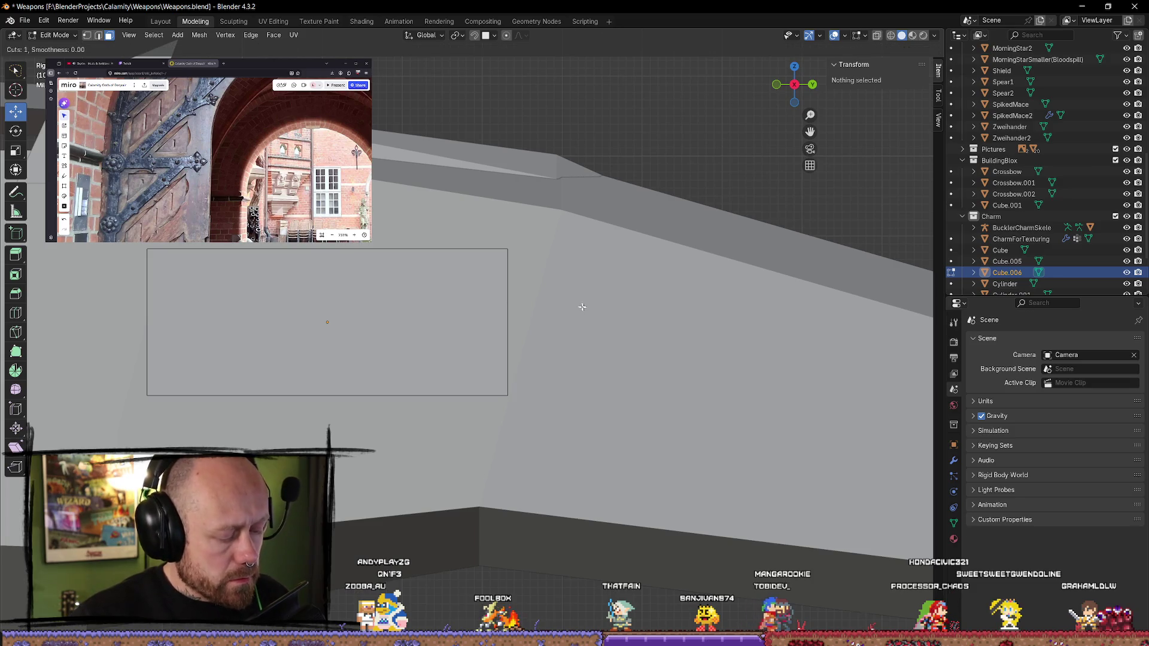
key("Escape")
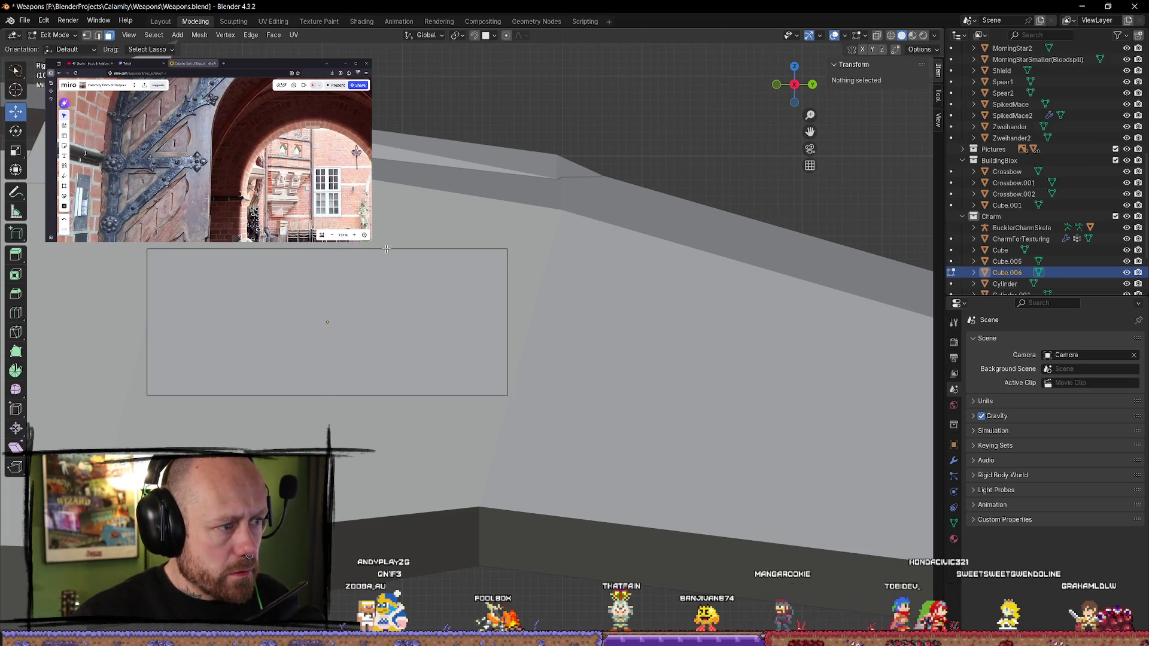
scroll(375, 249, "down", 3)
scroll(375, 248, "up", 3)
key("ctrl+r")
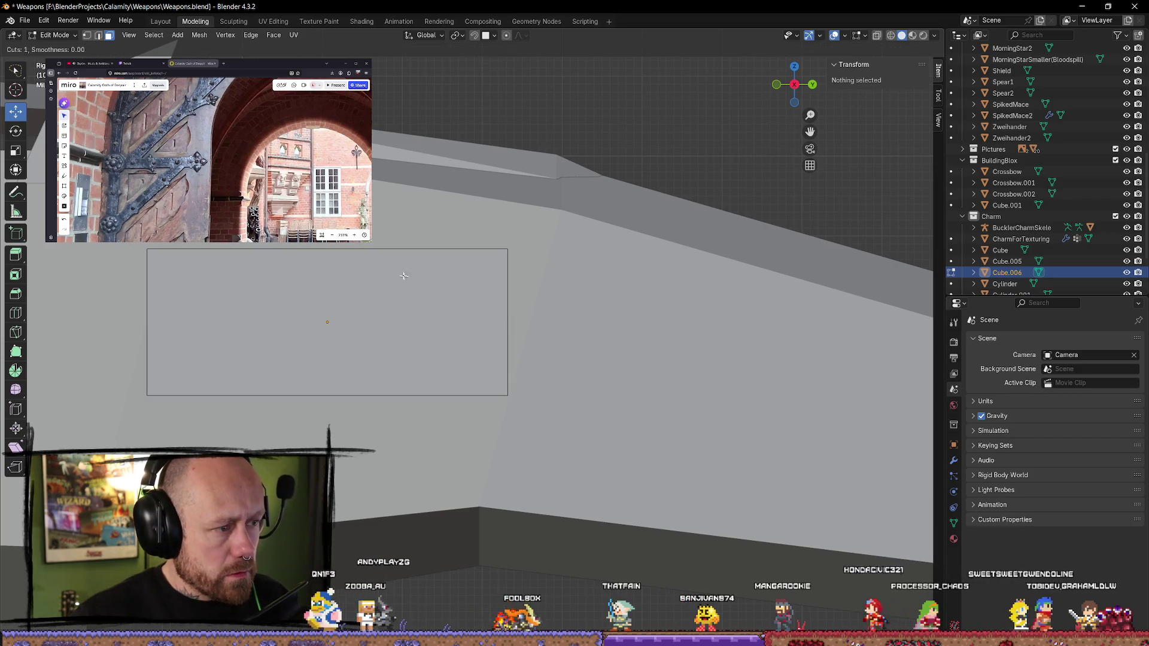
mouse_move(323, 276)
left_mouse_down()
mouse_move(469, 282)
mouse_move(444, 278)
left_mouse_up()
left_click(565, 305)
mouse_move(568, 301)
middle_mouse_down()
mouse_move(624, 320)
mouse_move(586, 330)
mouse_move(608, 341)
mouse_move(604, 365)
mouse_move(606, 352)
middle_mouse_up()
scroll(596, 320, "down", 3)
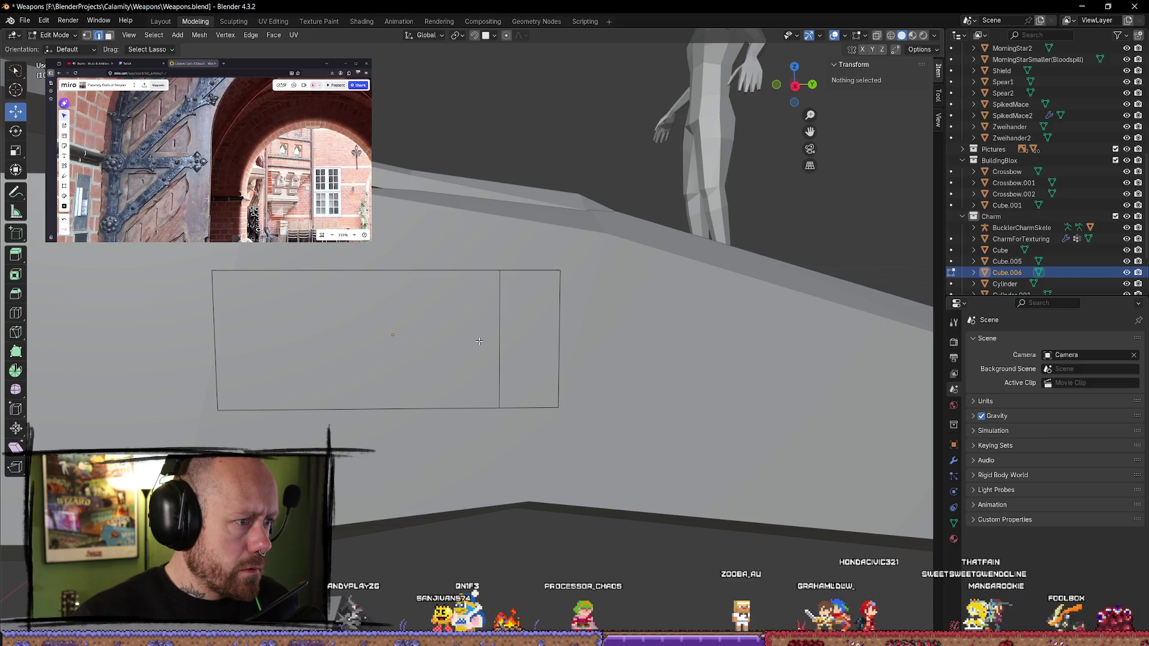
- In Object Mode, make the plate thinner along X and shift it along Y, then return to Edit Mode
left_click(500, 338)
key("Tab")
key("x")
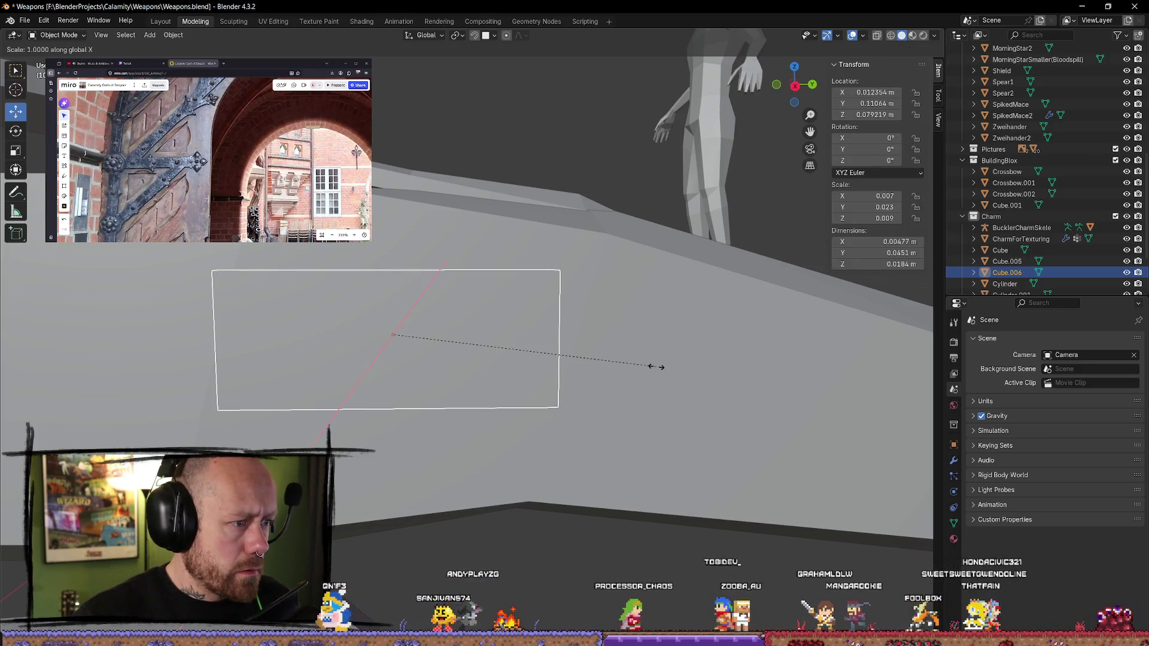
left_click(564, 356)
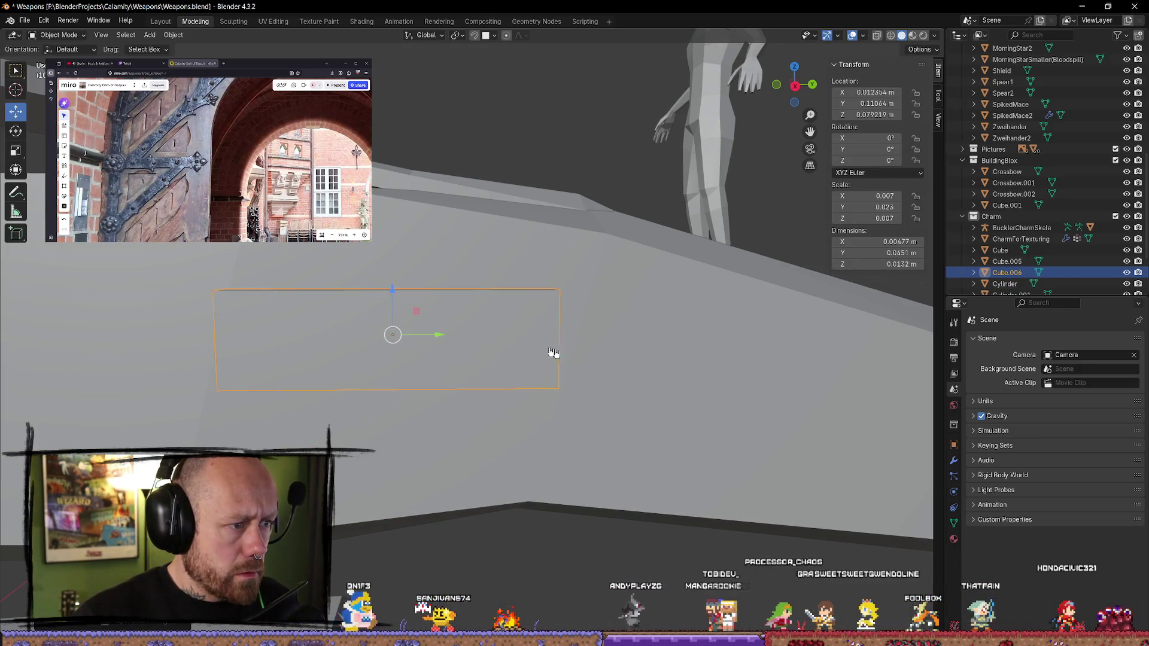
left_click_drag(436, 333, 478, 336)
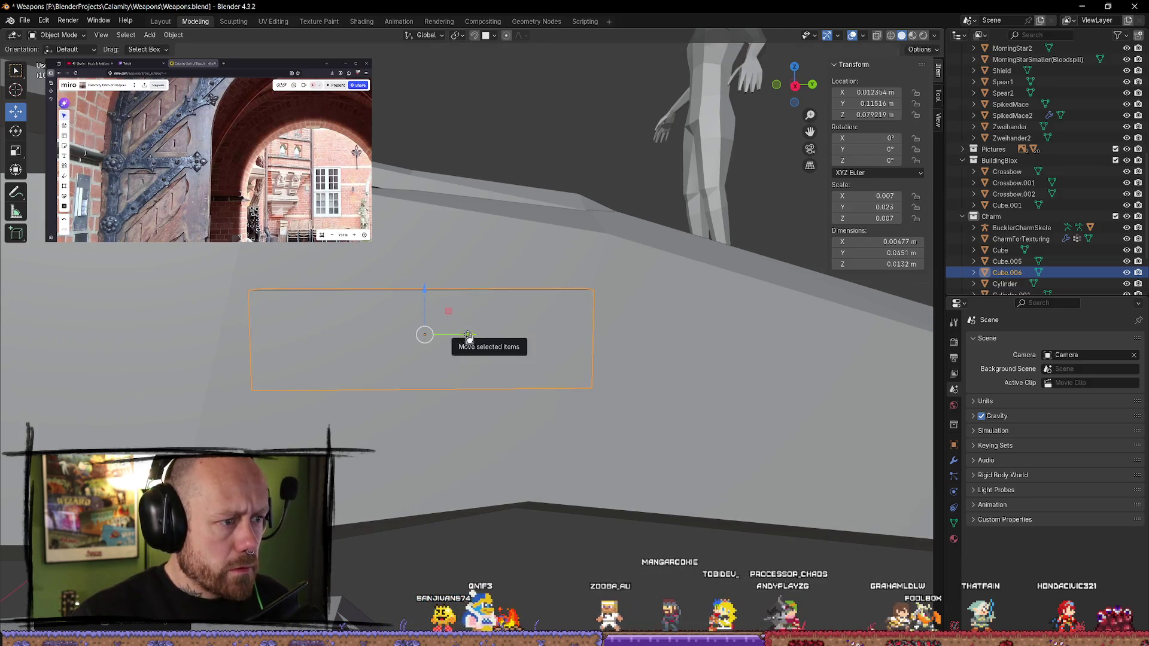
scroll(688, 323, "up", 2)
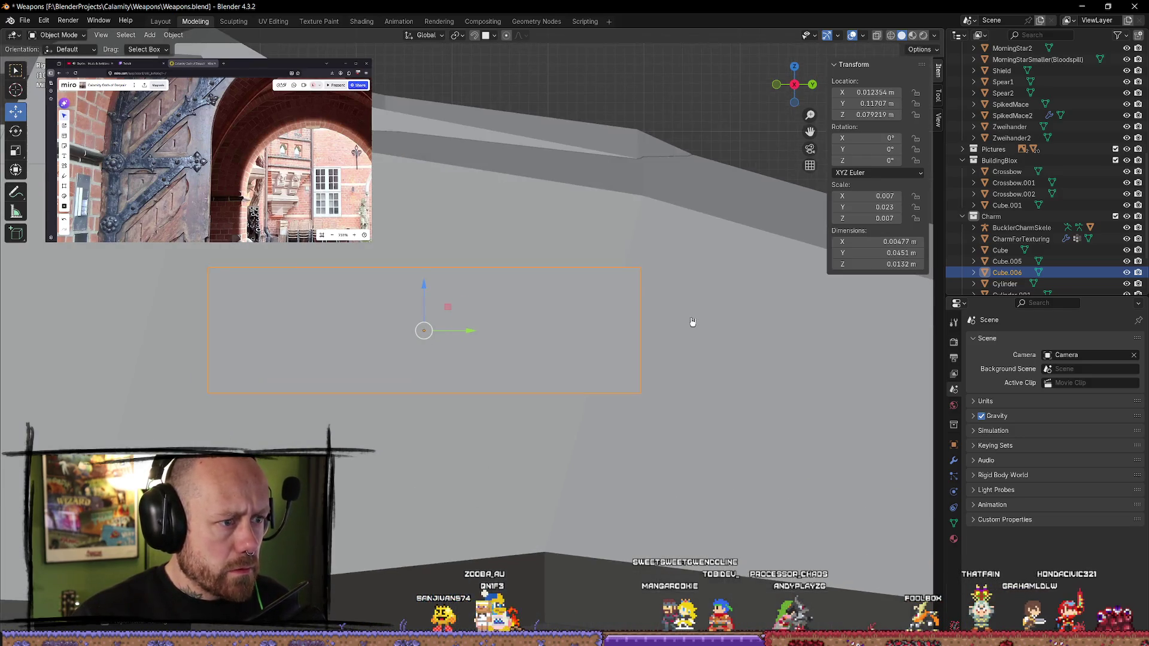
key("Tab")
scroll(649, 333, "up", 2)
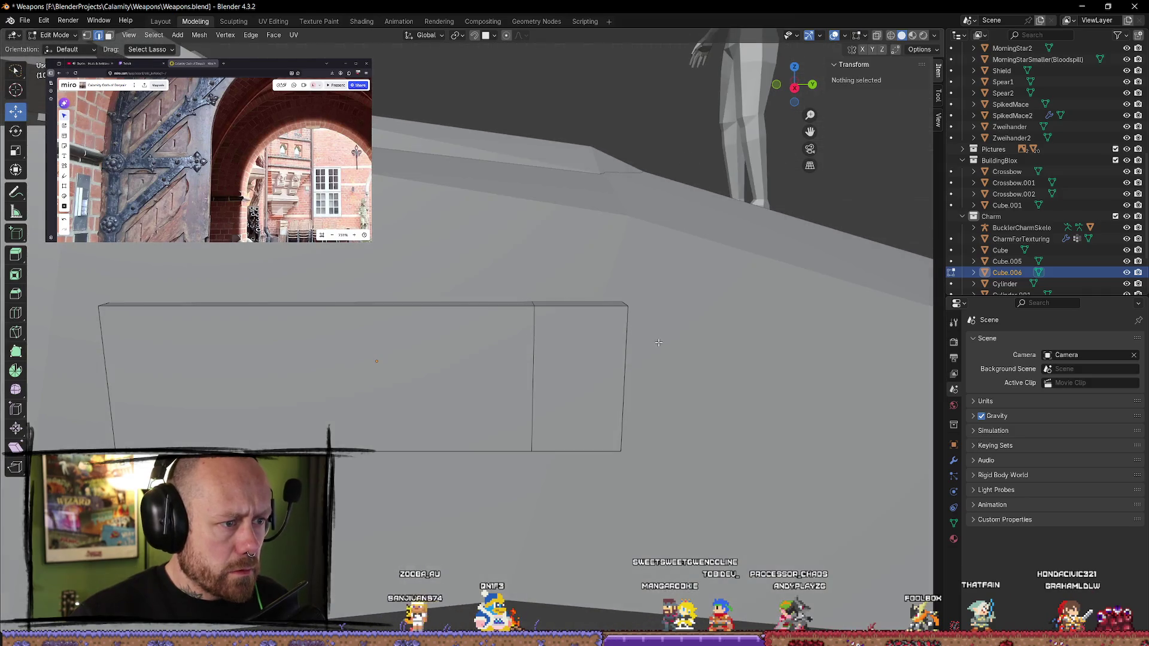
left_click(689, 335)
- Raise the right section's top edge into a tab and extrude its narrow side face outward
left_click(578, 304)
left_click_drag(574, 298, 584, 252)
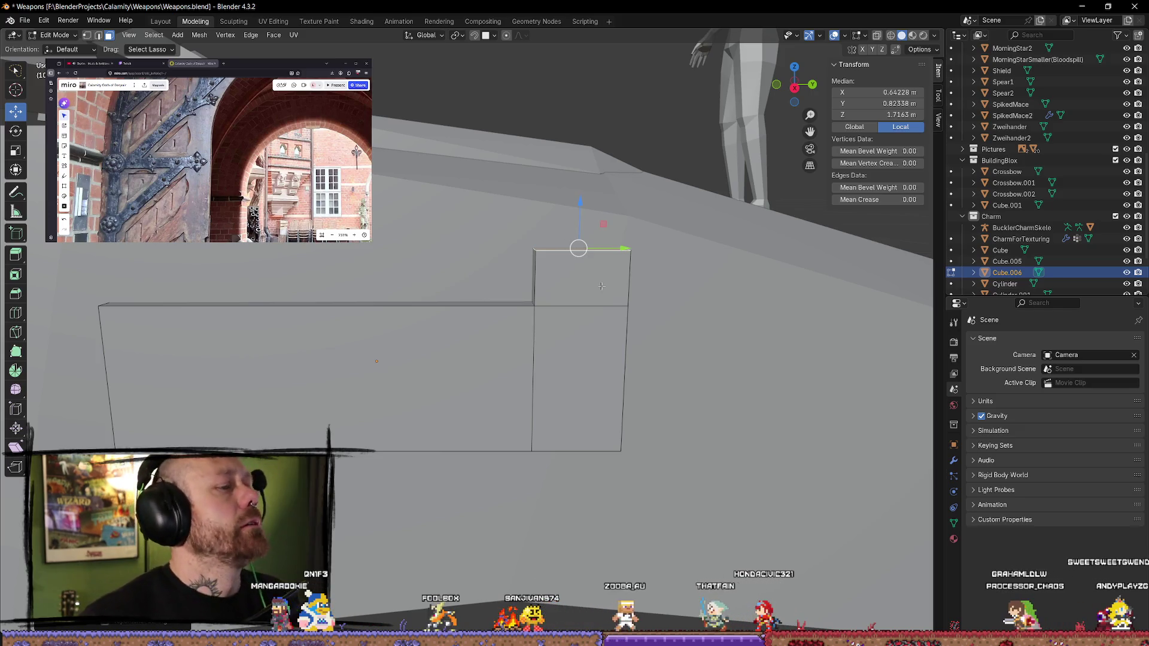
mouse_move(676, 350)
middle_mouse_down()
mouse_move(639, 334)
mouse_move(568, 331)
middle_mouse_up()
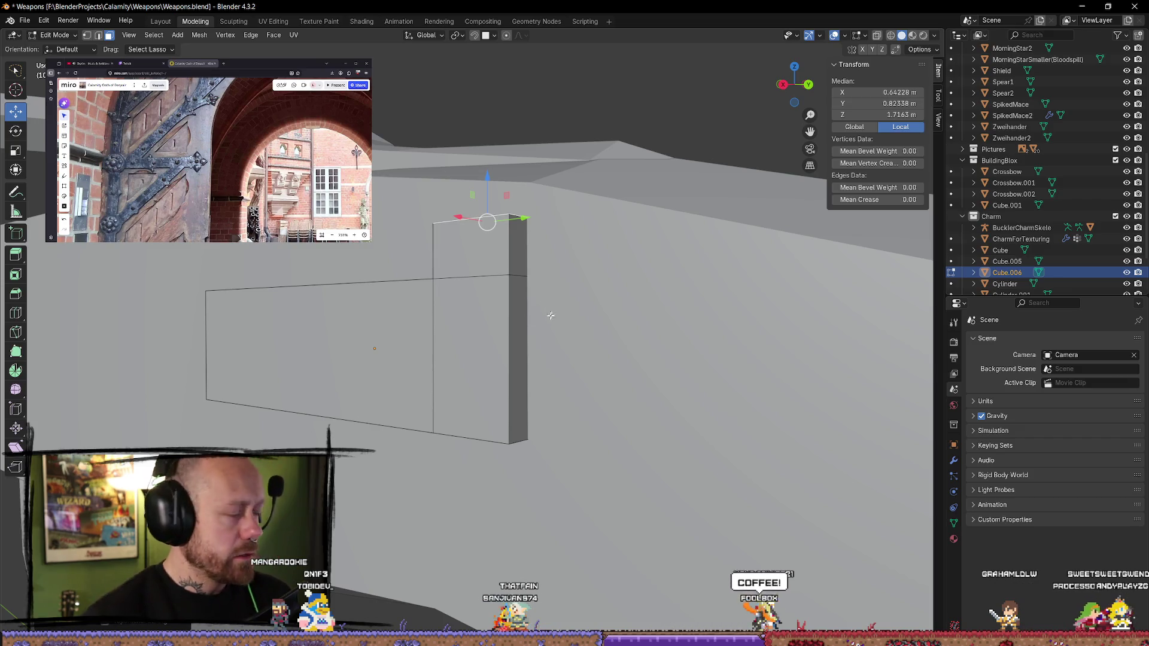
middle_click_drag(528, 401, 505, 359)
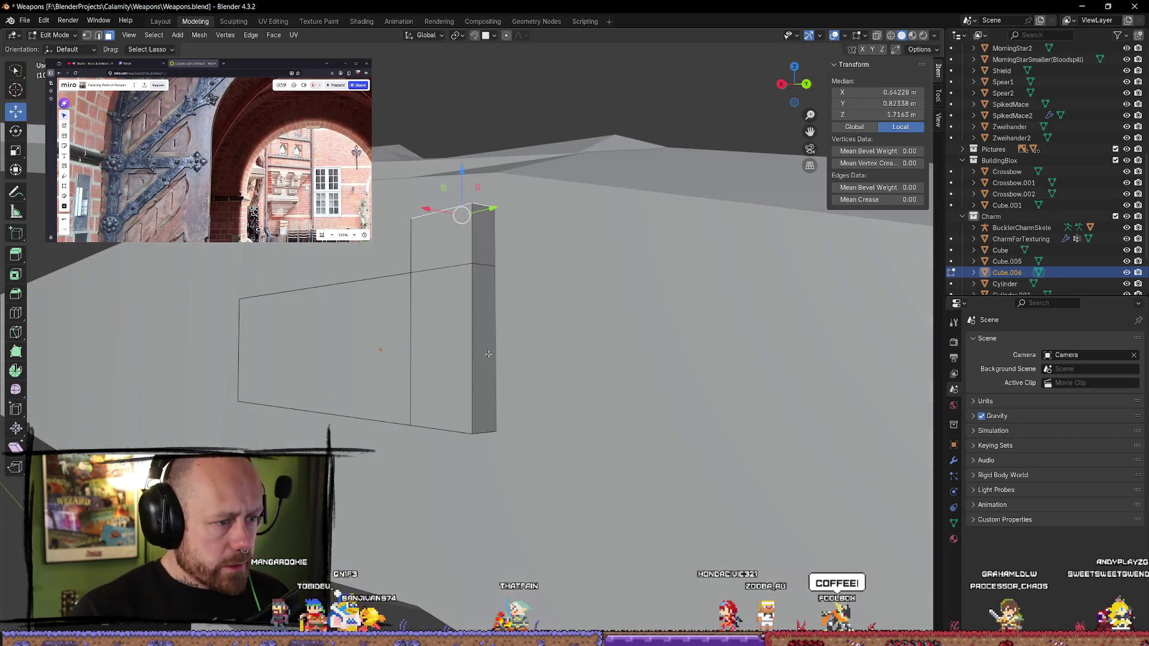
left_click(505, 359)
key("e")
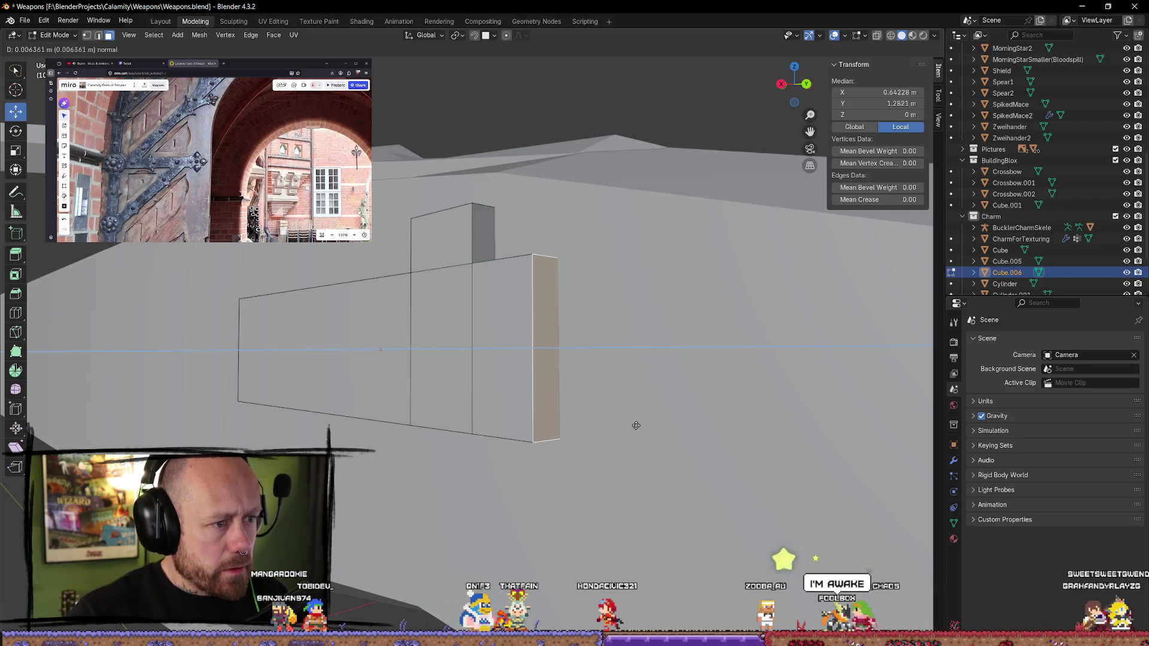
left_click(636, 423)
- Extrude the bottom face down below the strap and raise the vertical bar's top edge higher
middle_click_drag(547, 346, 515, 350)
key("e")
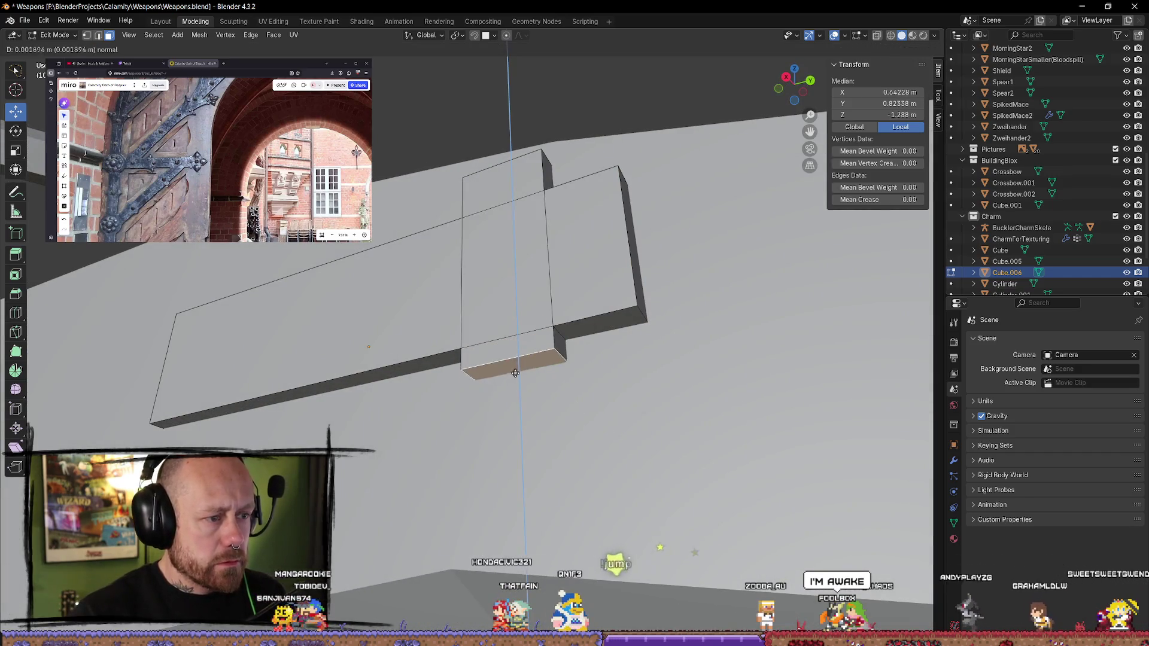
left_click(588, 416)
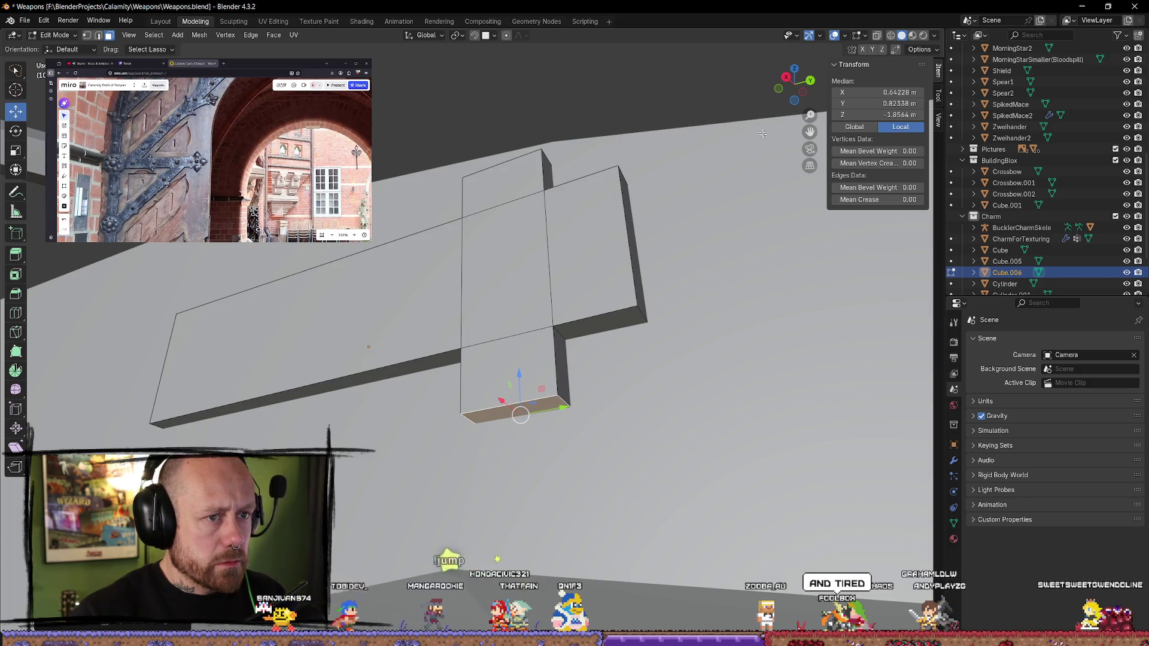
left_click(786, 77)
middle_click_drag(680, 363, 630, 354, "shift")
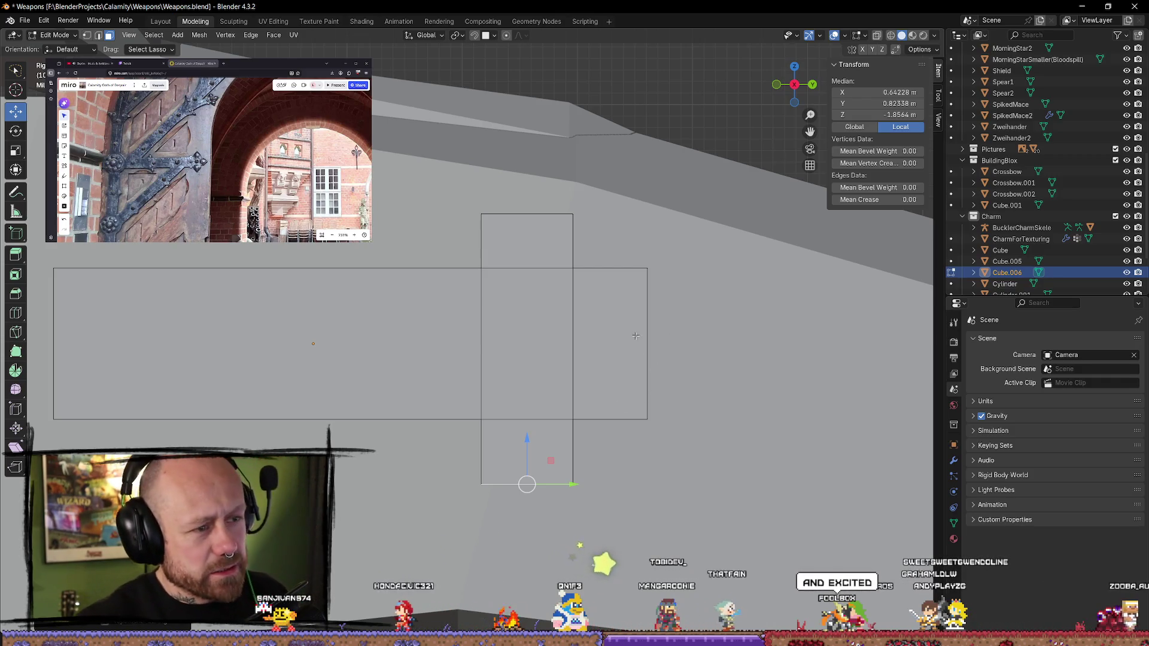
mouse_move(659, 377)
middle_mouse_down()
mouse_move(521, 206)
mouse_move(520, 222)
middle_mouse_up()
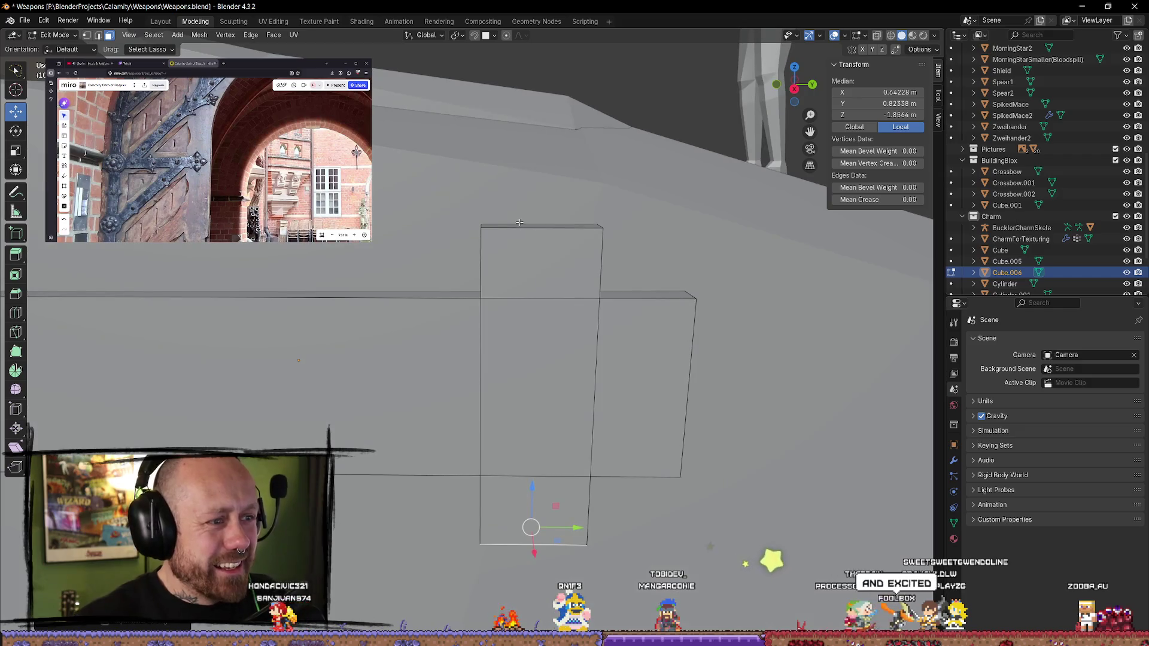
left_click_drag(529, 195, 530, 175)
middle_click_drag(530, 174, 617, 227)
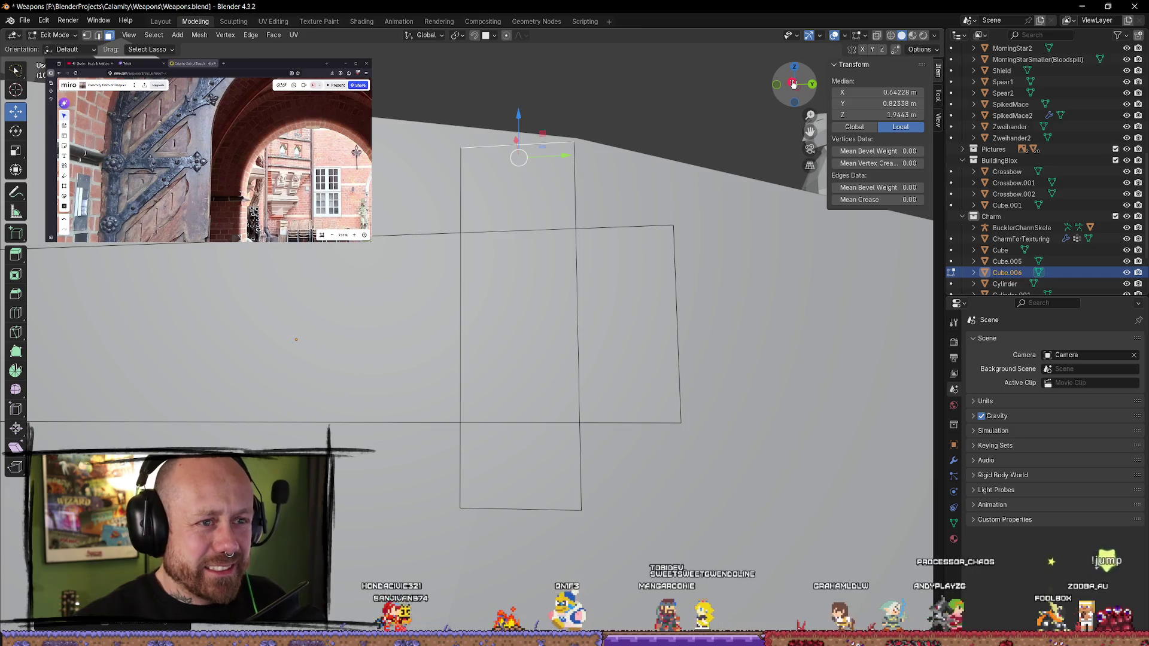
- Select the right arm's end face in side view and start a loop cut across the arm
left_click(793, 84)
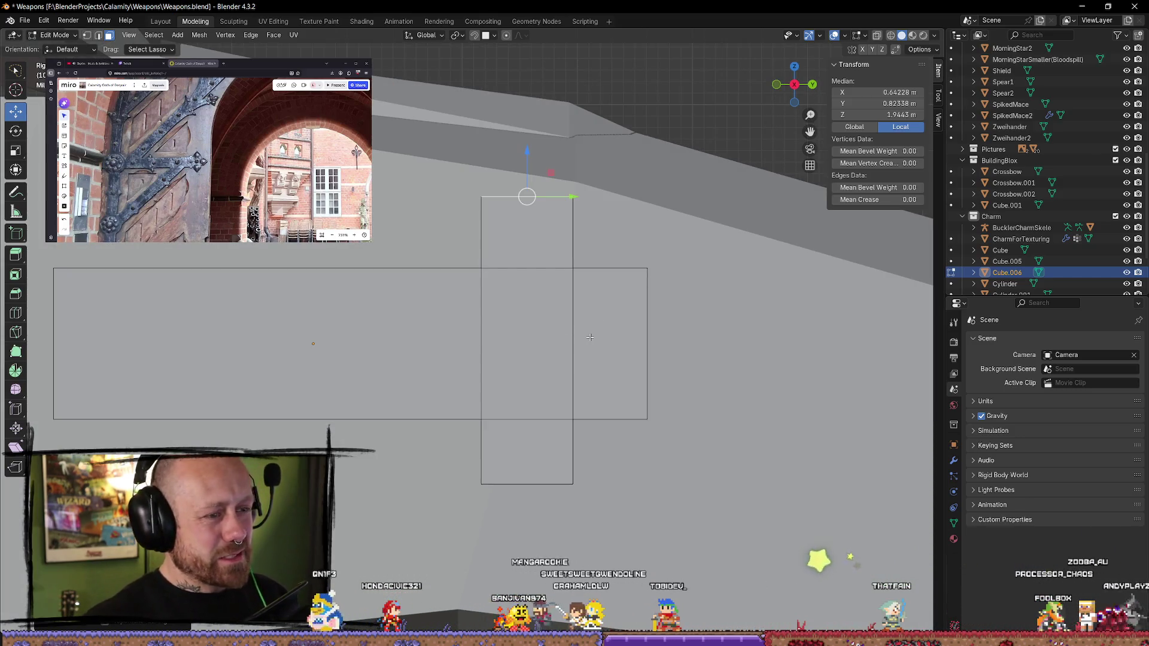
middle_click_drag(669, 330, 622, 335)
left_click(620, 356)
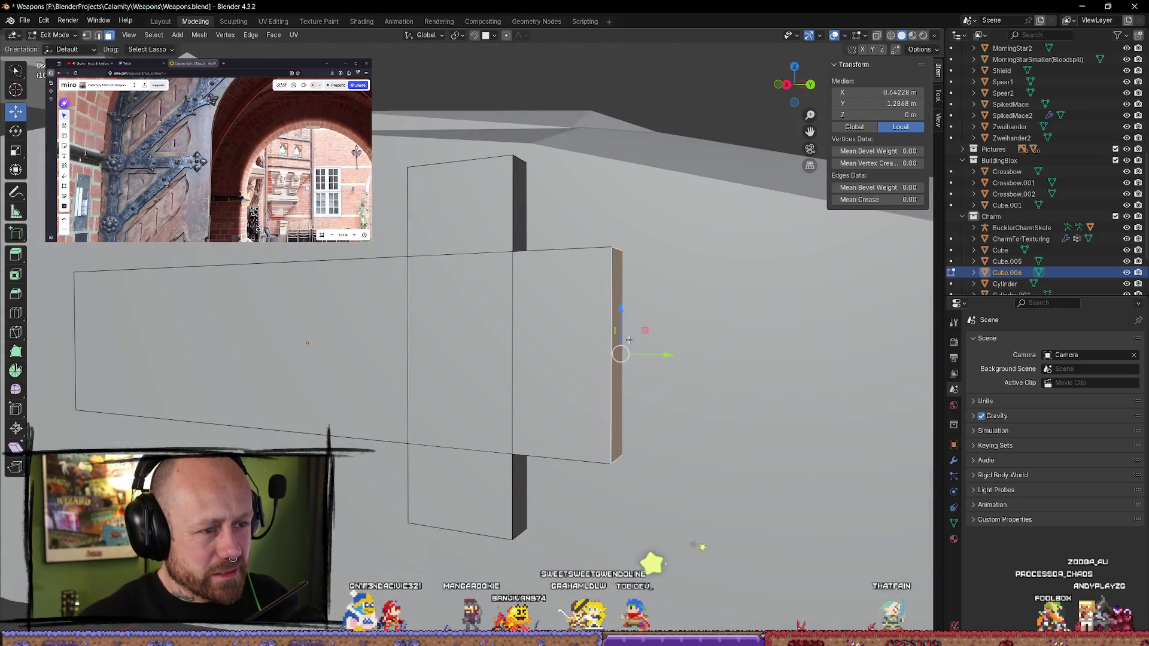
left_click(786, 85)
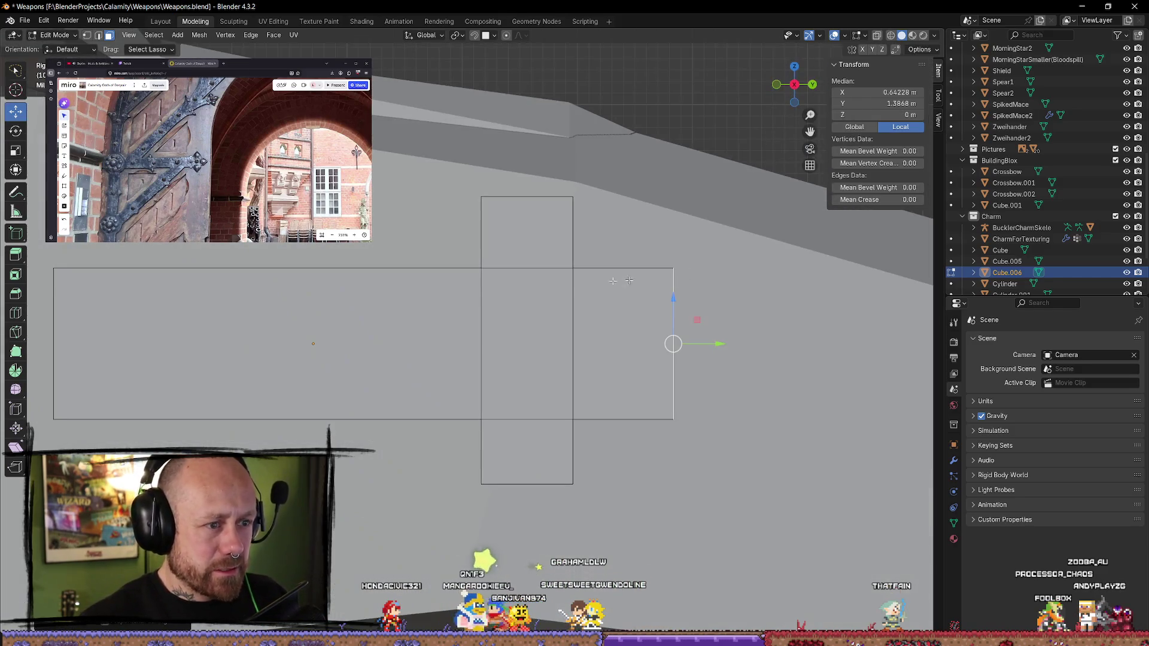
key("ctrl+r")
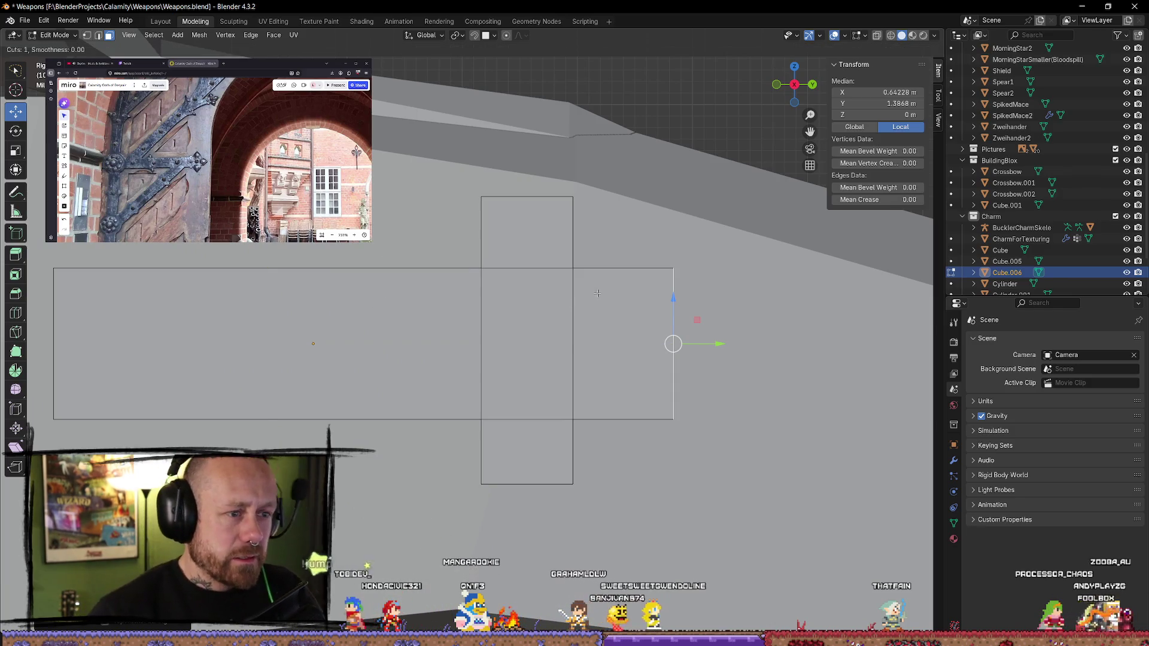
- Place a centred edge loop in the right arm and scale the junction edge along Z
left_click(622, 278)
right_click(628, 295)
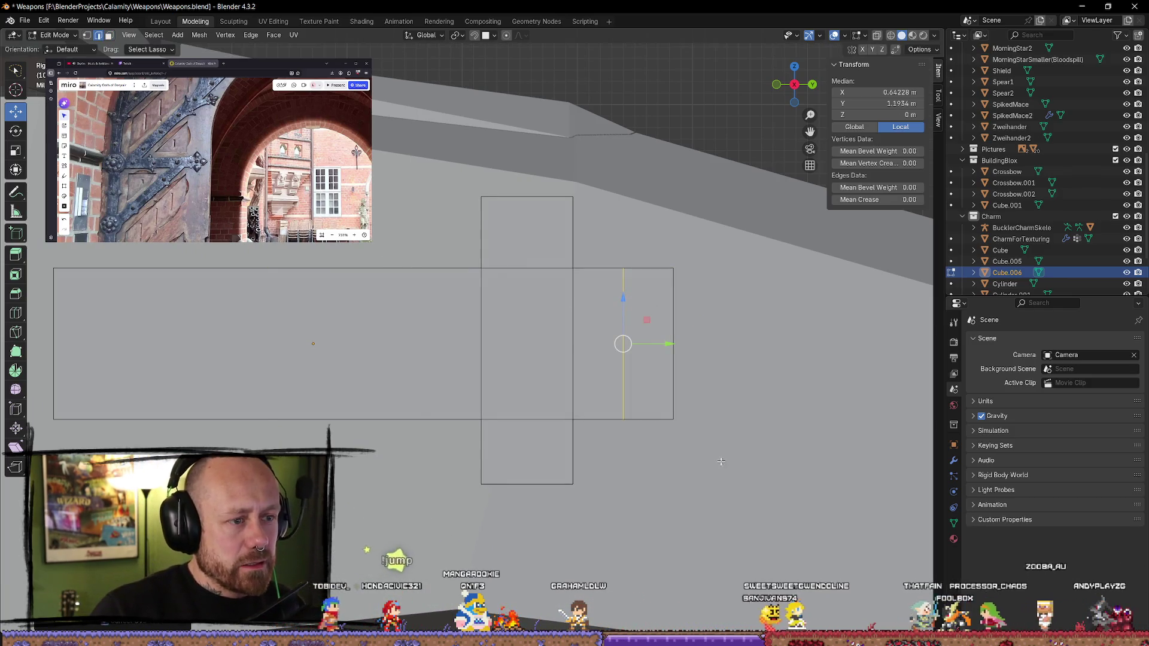
scroll(694, 397, "down", 1)
scroll(693, 397, "up", 1)
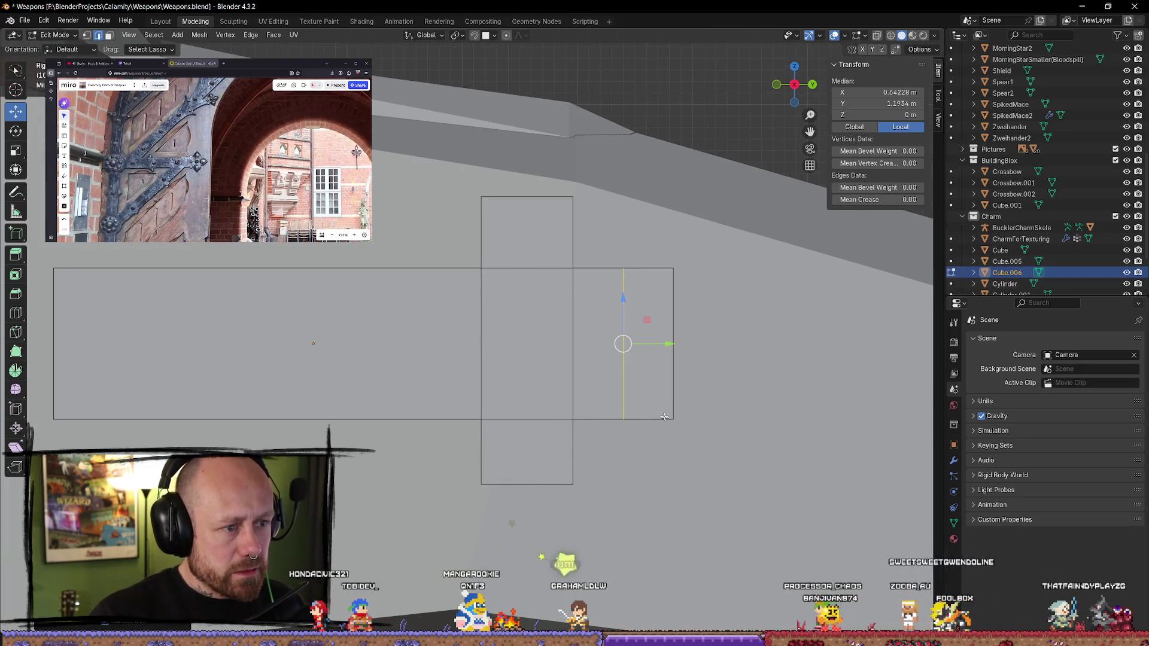
left_click(573, 370)
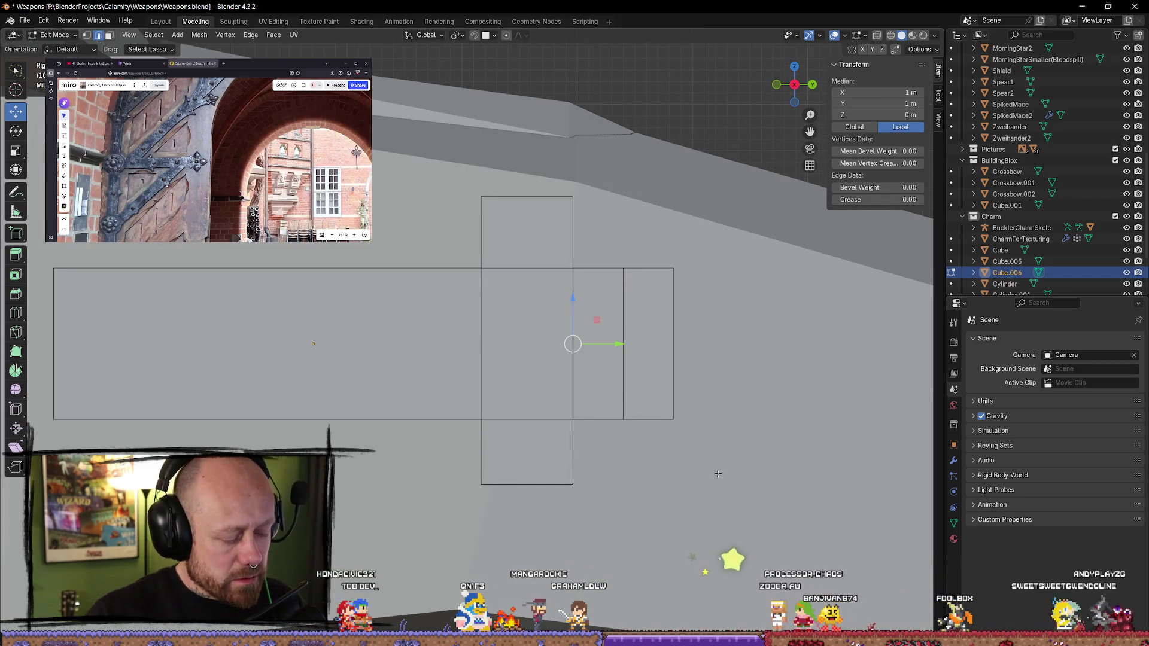
key("s")
key("y")
key("z")
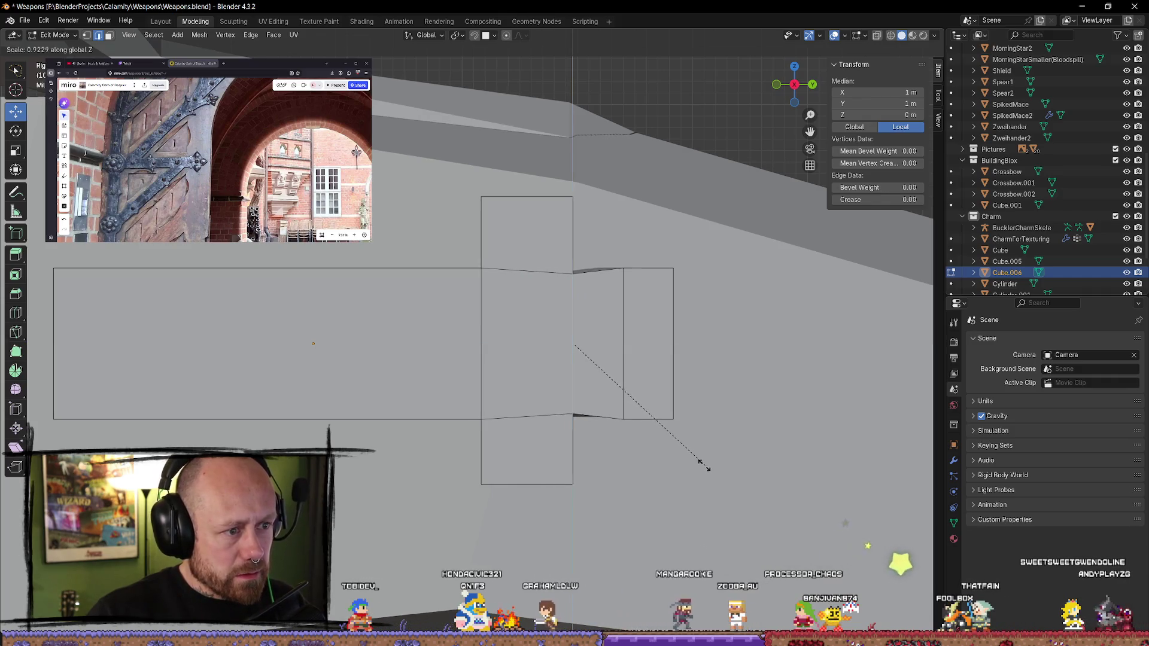
left_click(706, 460)
- Shrink the opposite-side junction edges vertically to form a narrower neck
scroll(710, 464, "up", 1)
middle_click_drag(710, 463, 683, 474)
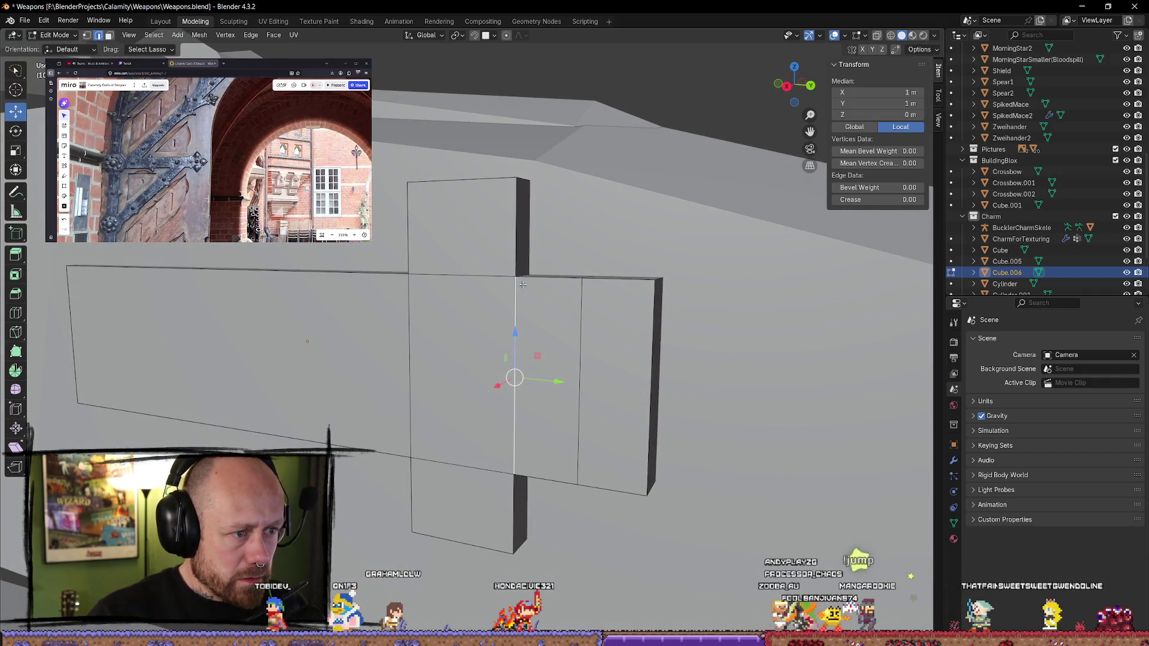
mouse_move(568, 341)
middle_mouse_down()
mouse_move(579, 409)
mouse_move(511, 397)
mouse_move(458, 347)
mouse_move(454, 314)
mouse_move(645, 370)
middle_mouse_up()
left_click(381, 366)
left_click(454, 315)
key("s")
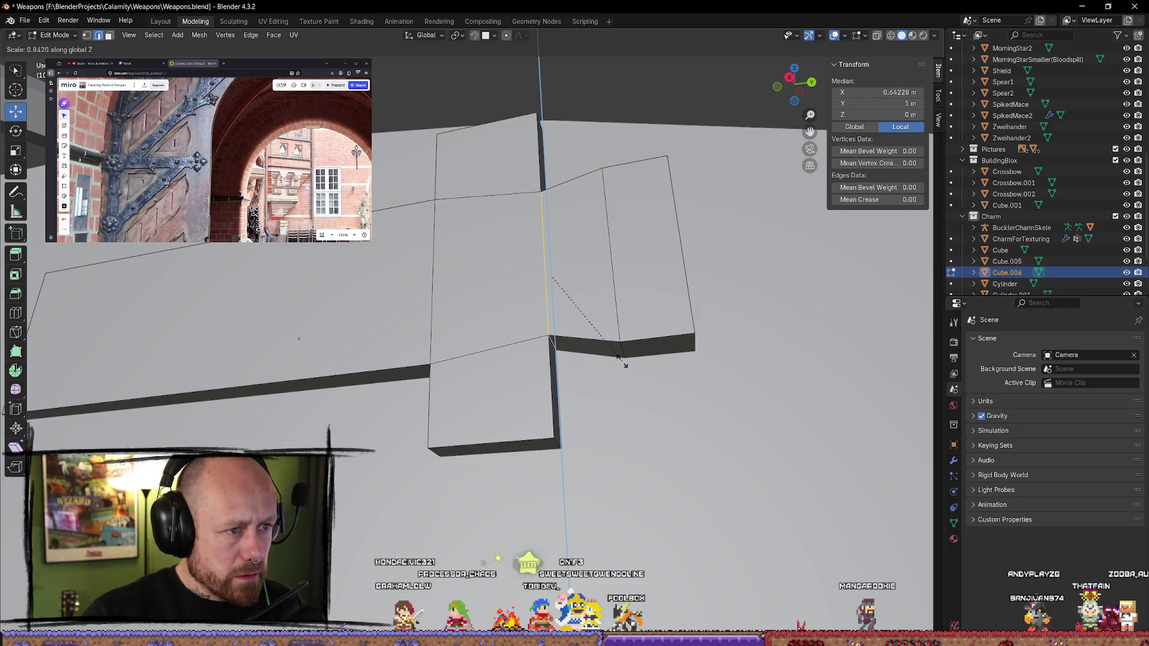
left_click(615, 359)
- Merge the arm's outer end edge at center into a single point
left_click(787, 80)
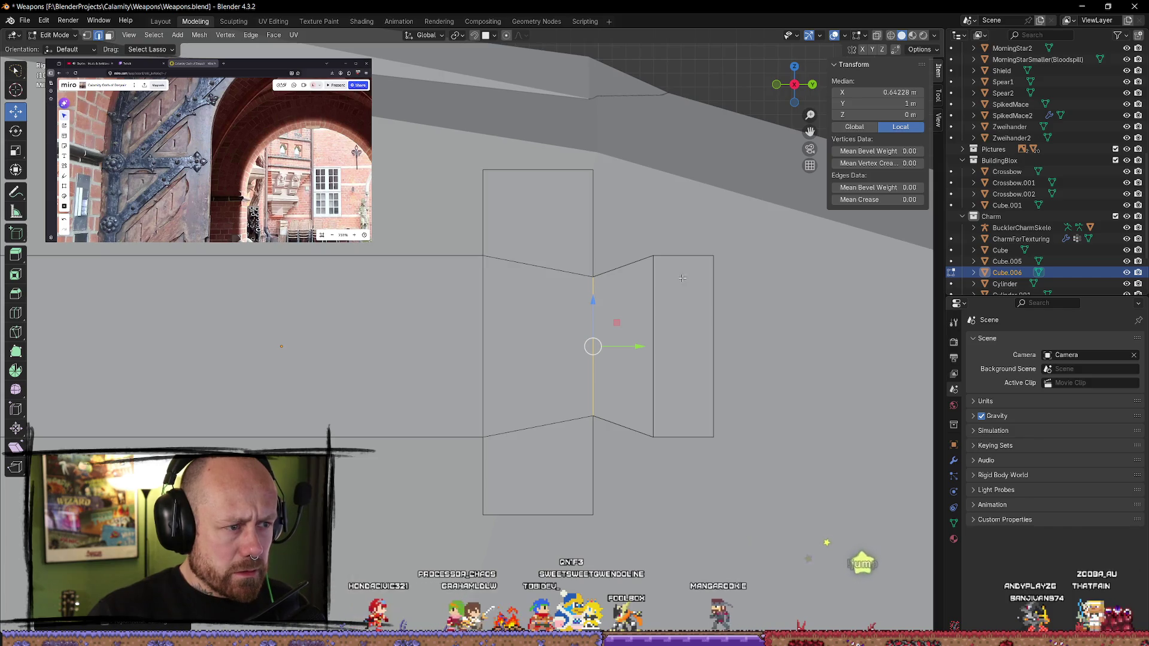
left_click(701, 276)
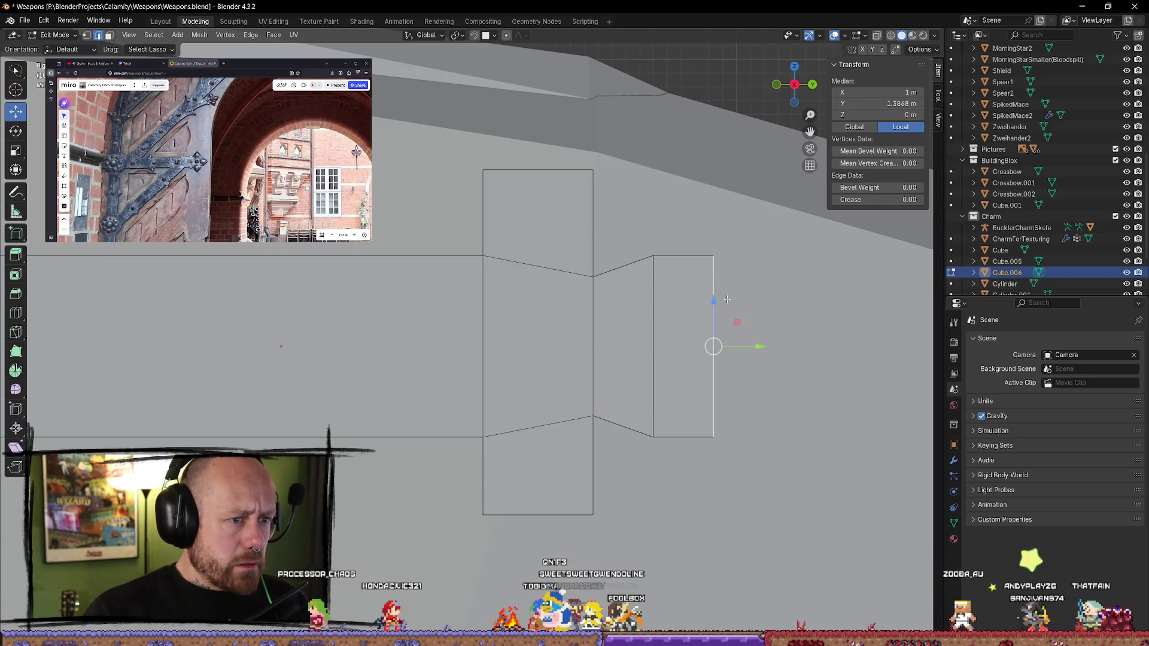
mouse_move(818, 411)
middle_mouse_down()
mouse_move(697, 384)
mouse_move(588, 282)
middle_mouse_up()
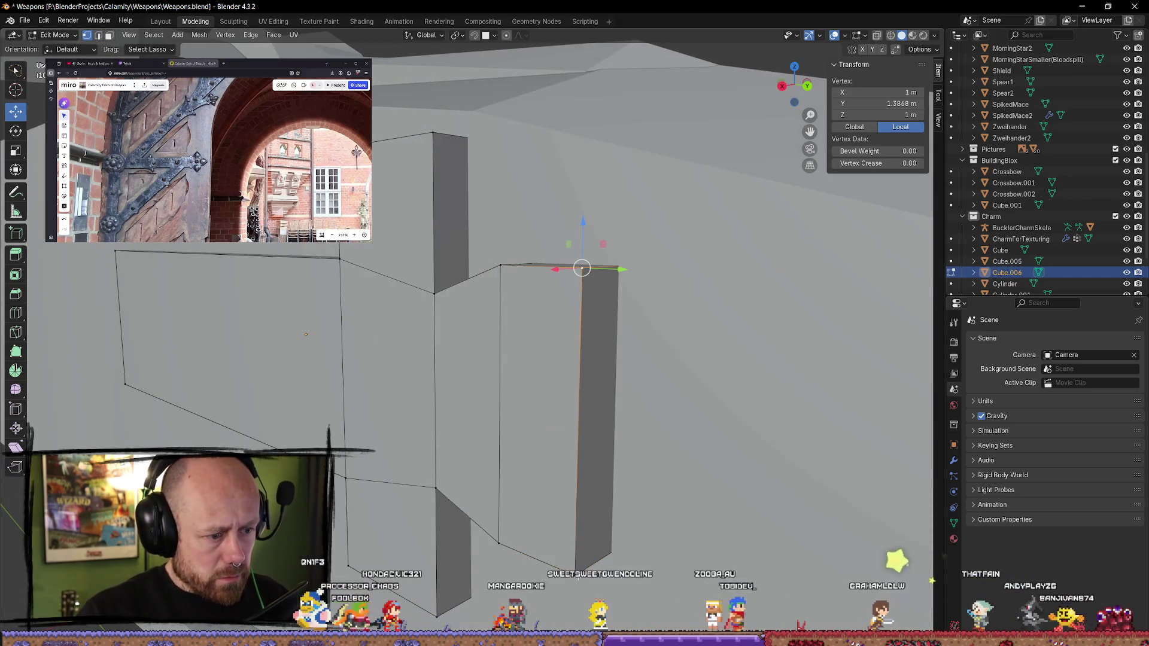
key("m")
left_click(579, 571)
mouse_move(580, 571)
middle_mouse_down()
mouse_move(562, 418)
mouse_move(596, 391)
middle_mouse_up()
- In wireframe, bring the far-side tip vertex level with the plate's middle, then check the tip
key("z")
left_click(508, 329)
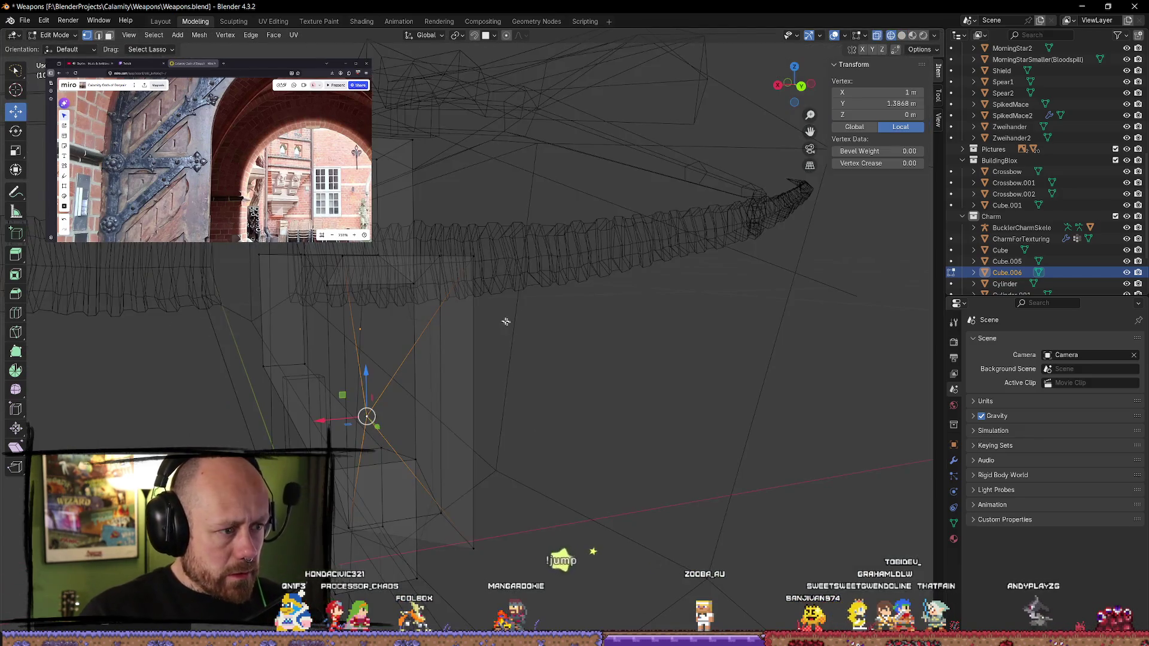
left_click(469, 266)
right_click(475, 549)
left_click(495, 554)
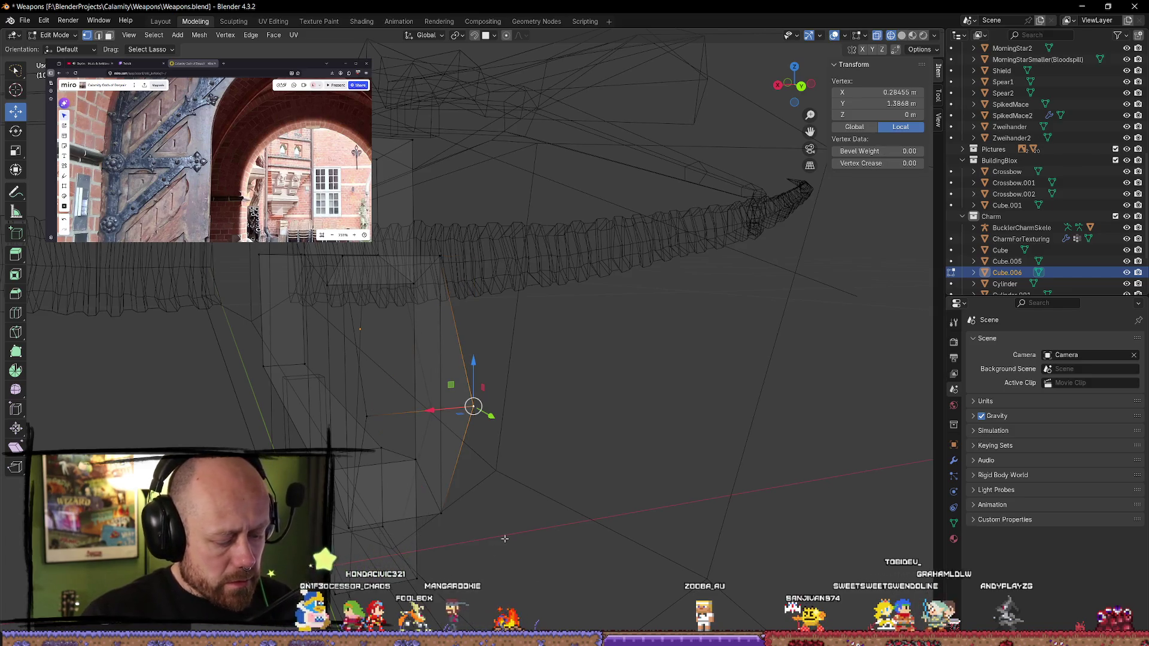
key("z")
left_click(561, 543)
mouse_move(561, 543)
middle_mouse_down()
mouse_move(651, 451)
mouse_move(643, 419)
middle_mouse_up()
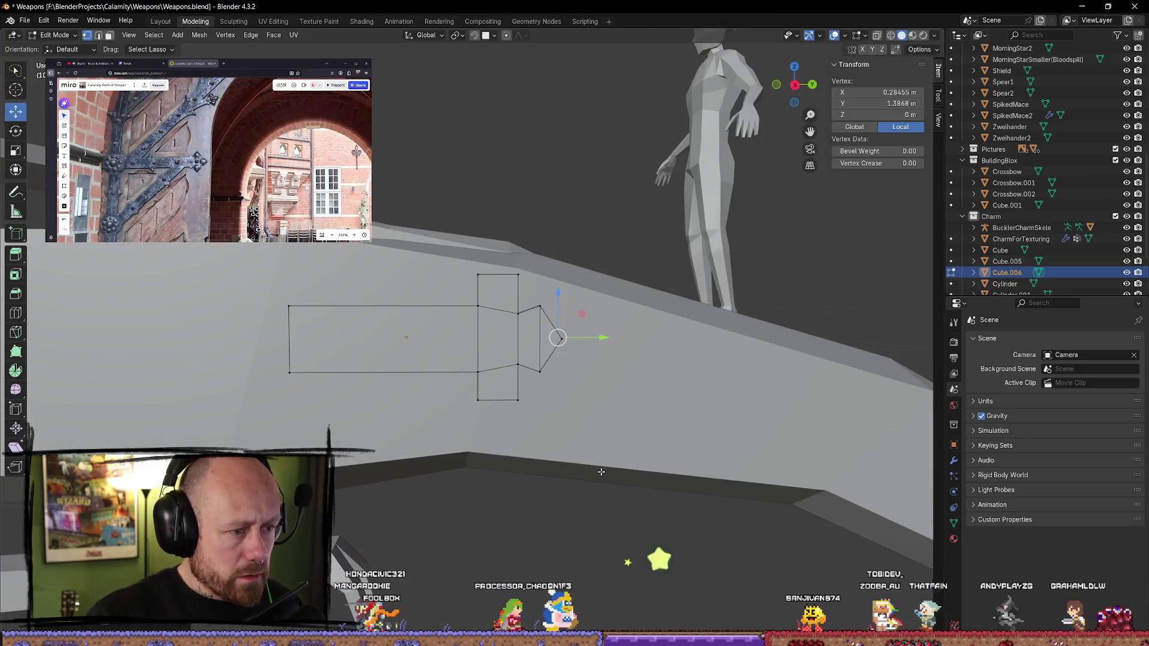
key("KP_Decimal")
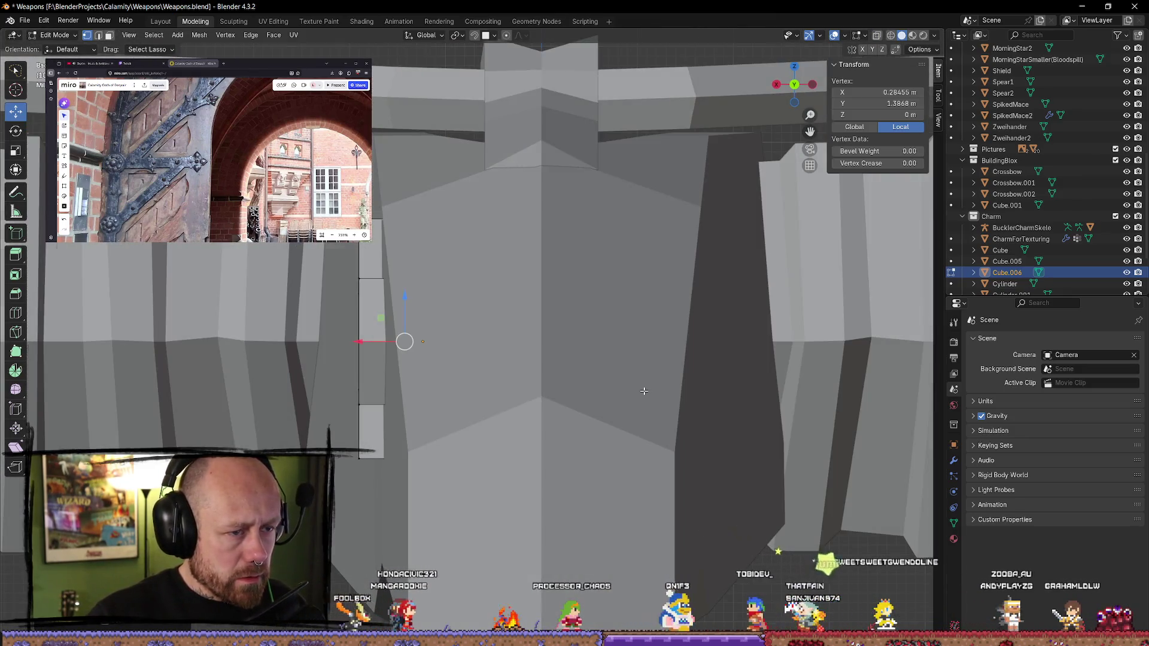
key("KP_3")
left_click_drag(792, 86, 659, 335)
key("KP_3")
scroll(660, 364, "up", 2)
- Move the vertical edge before the tip along Y toward the neck
scroll(659, 363, "down", 2, "ctrl")
left_click(565, 301, "alt")
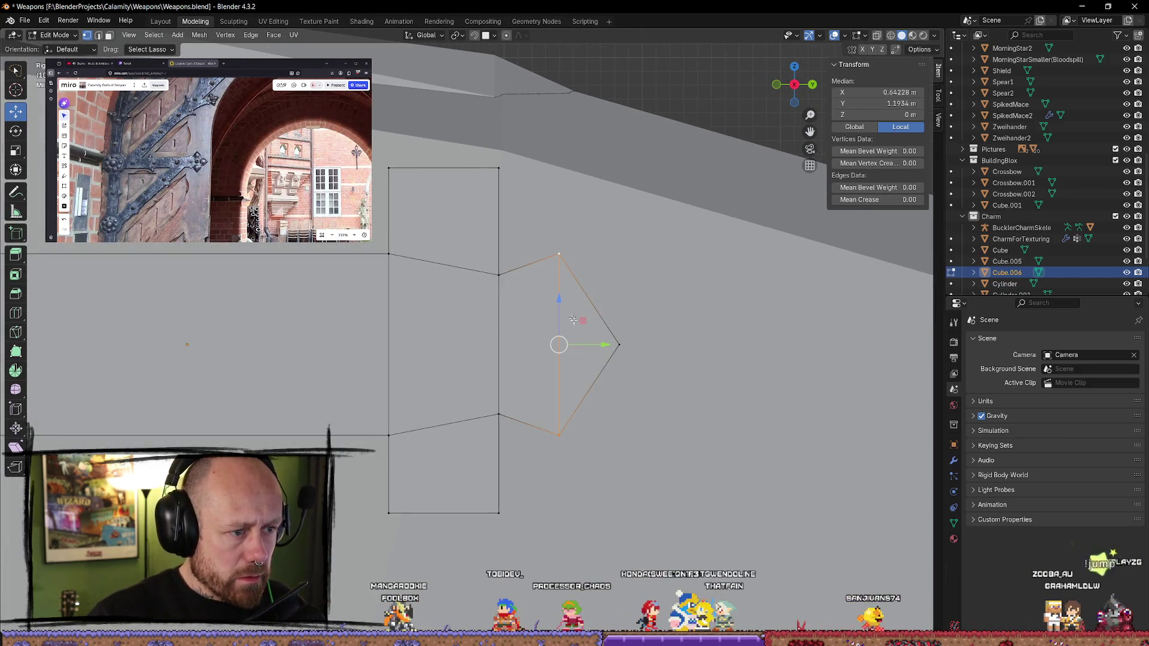
key("g")
key("y")
left_click(584, 346)
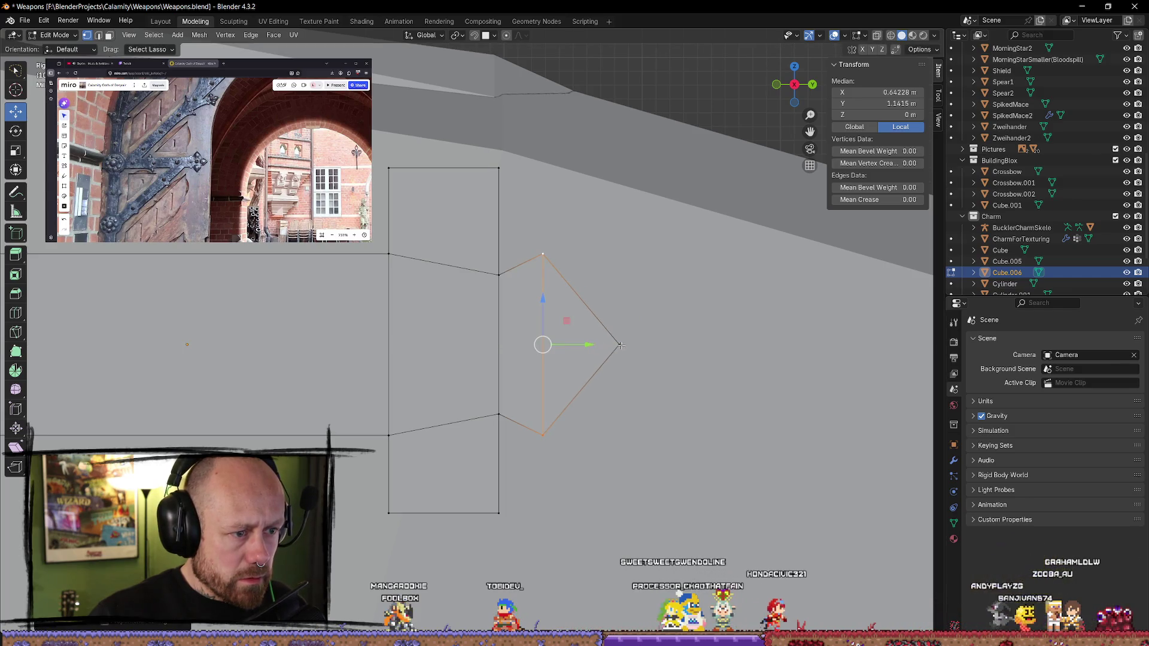
left_click(643, 349)
left_click(660, 409)
- Pull the arrow-tip vertex further out to lengthen the point, then select the lower arm's bottom corners
middle_click_drag(660, 409, 670, 392)
key("z")
key("4")
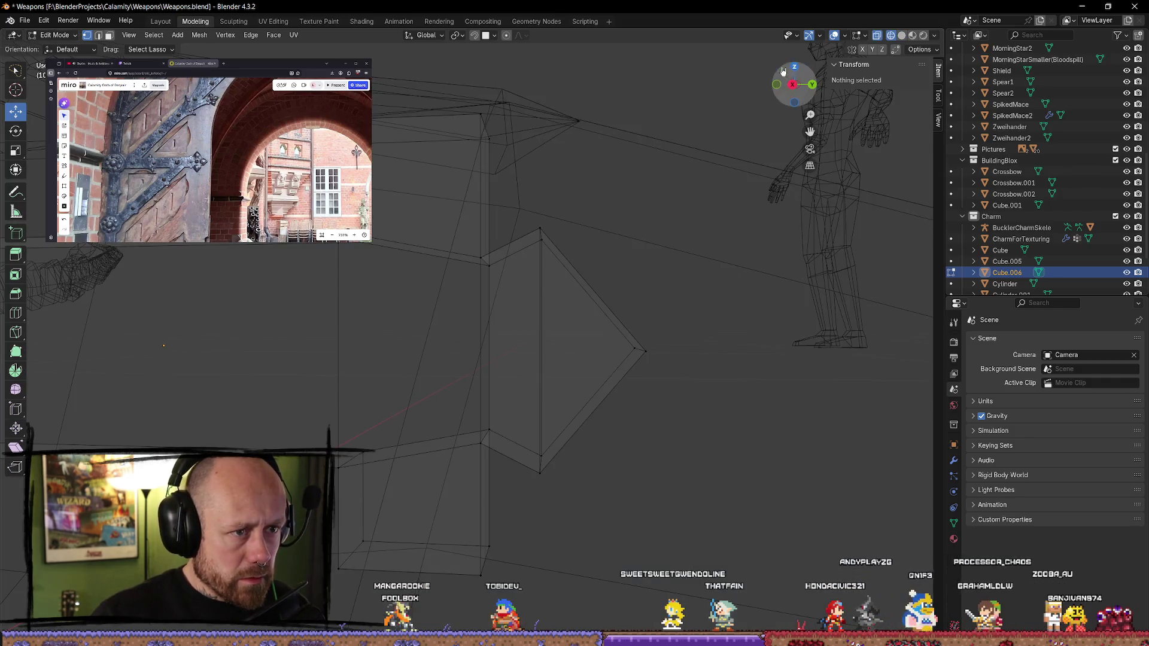
left_click(793, 84)
left_click(618, 344)
left_click_drag(664, 348, 706, 347)
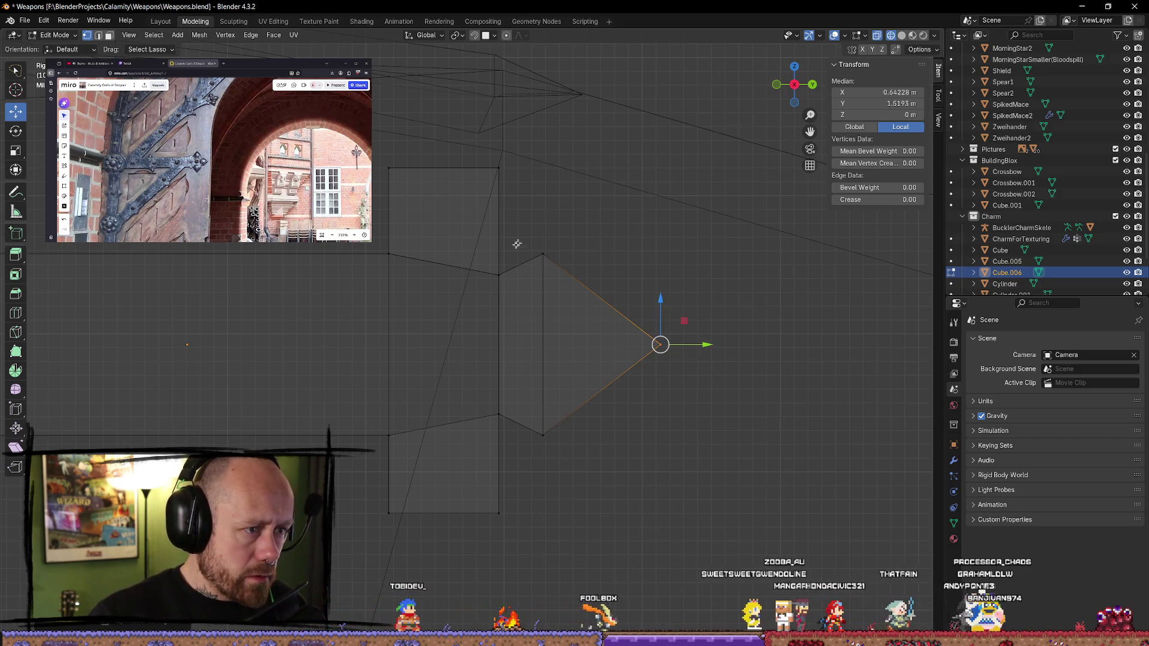
middle_click_drag(464, 261, 545, 213, "shift")
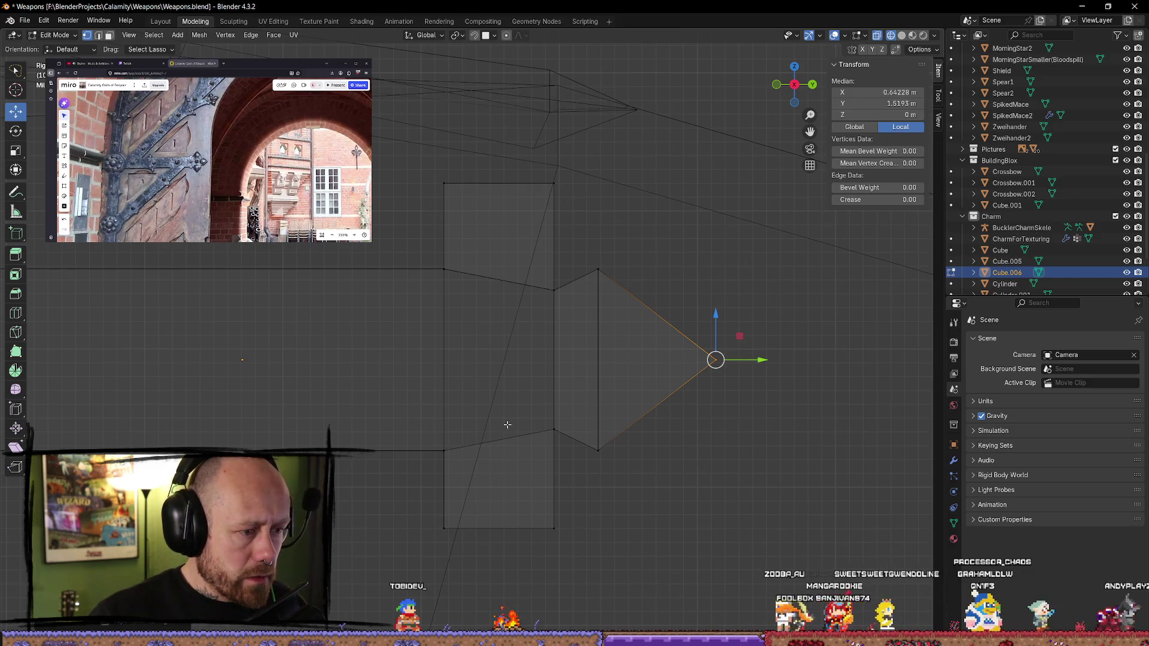
mouse_move(583, 506)
left_mouse_down()
mouse_move(395, 562)
mouse_move(503, 526)
mouse_move(500, 491)
mouse_move(569, 549)
mouse_move(524, 567)
left_mouse_up()
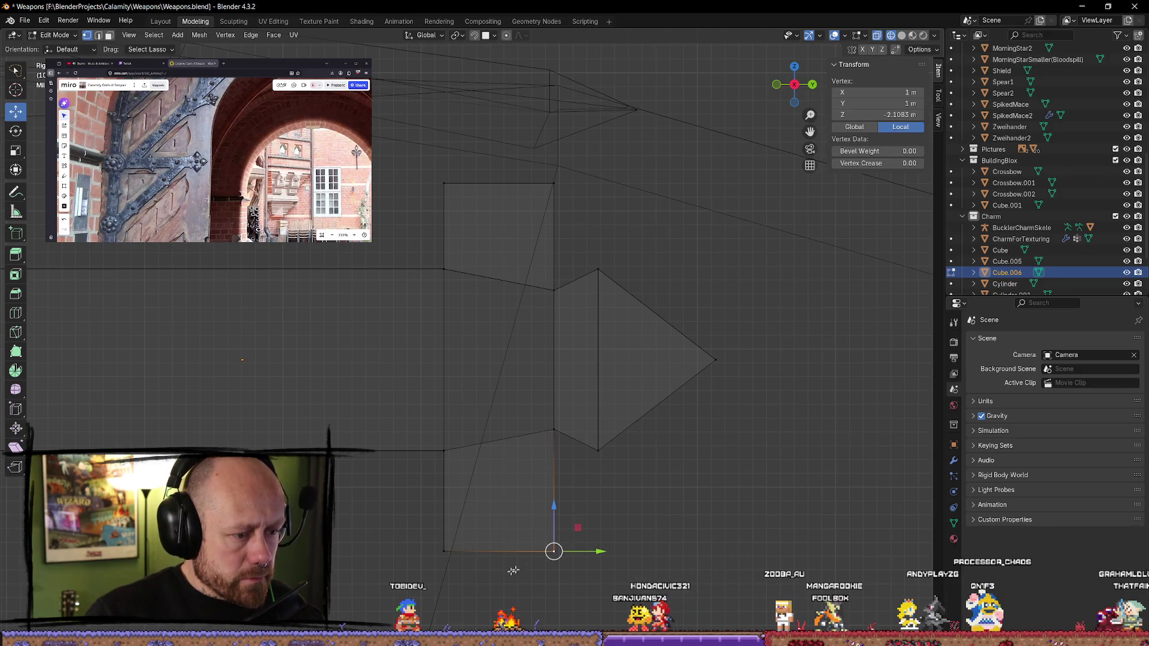
right_click(445, 555)
left_click(441, 554, "shift")
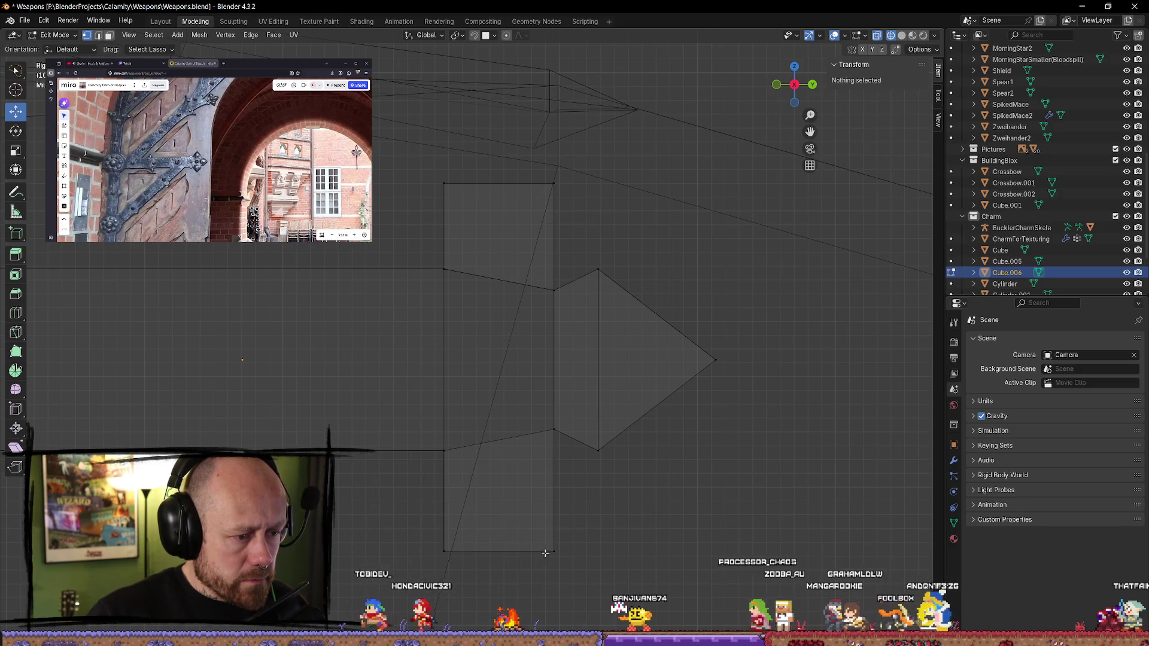
left_click(441, 553, "shift")
key("m")
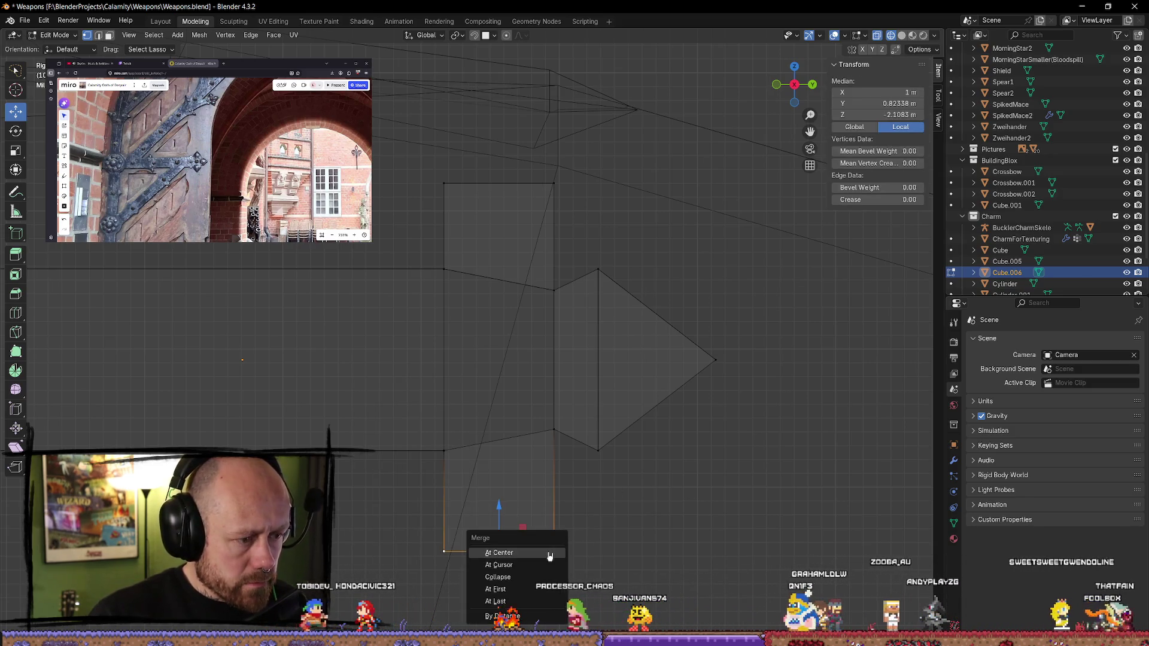
left_click(548, 551)
key("ctrl+z")
key("ctrl+z")
left_click(442, 554, "shift")
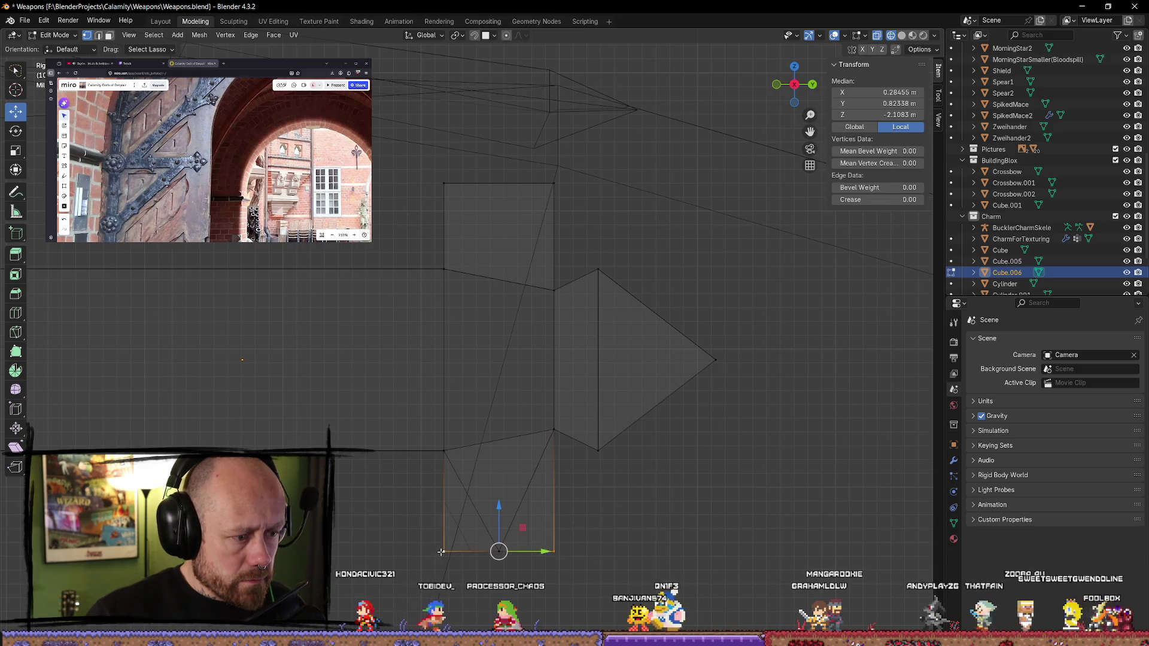
key("m")
left_click(442, 554)
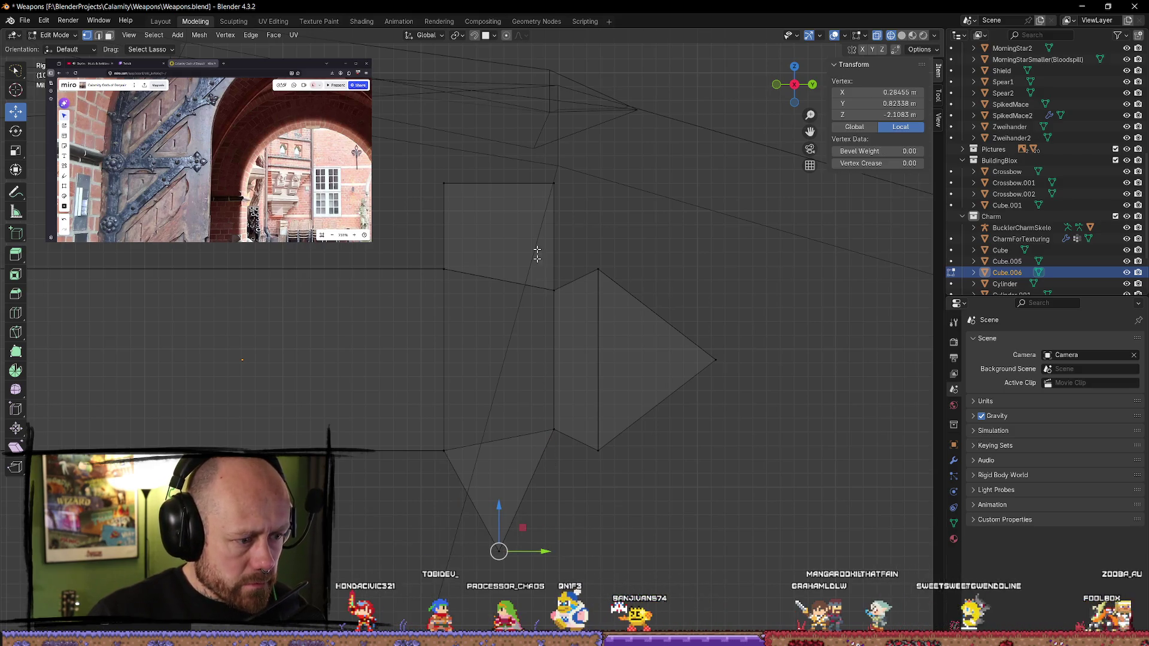
left_click(551, 185)
left_click(448, 184, "shift")
left_click(567, 193)
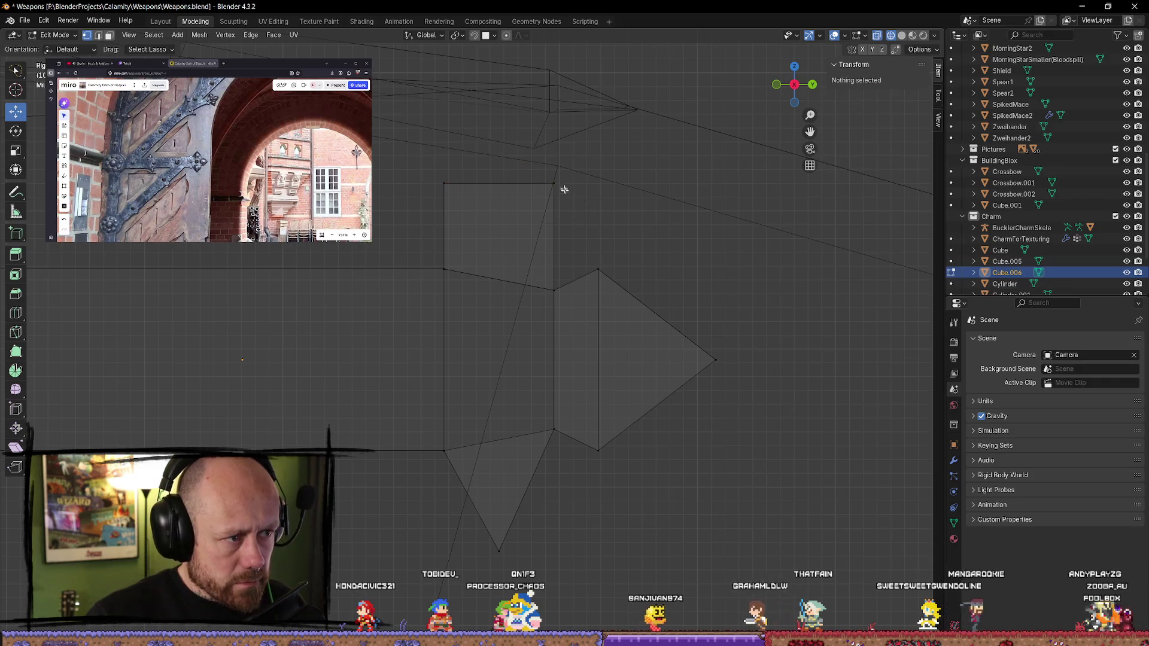
left_click(553, 184)
left_click(443, 183, "shift")
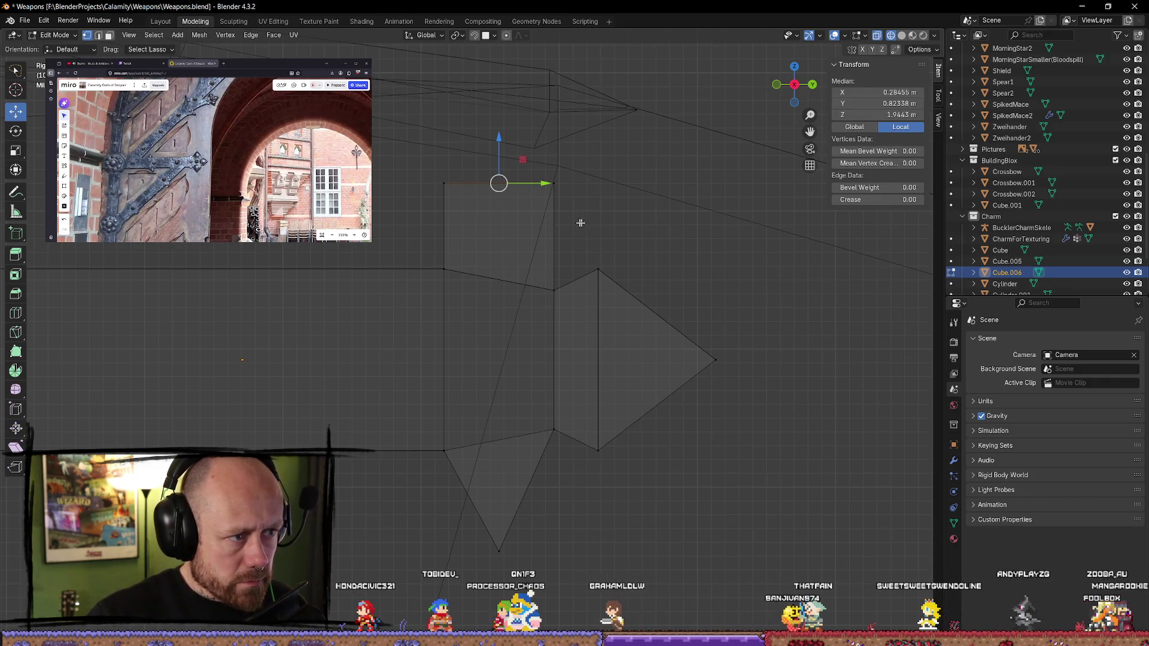
left_click(576, 223)
left_click(443, 183)
left_click(506, 209)
mouse_move(506, 209)
middle_mouse_down()
mouse_move(456, 192)
mouse_move(479, 246)
mouse_move(449, 227)
middle_mouse_up()
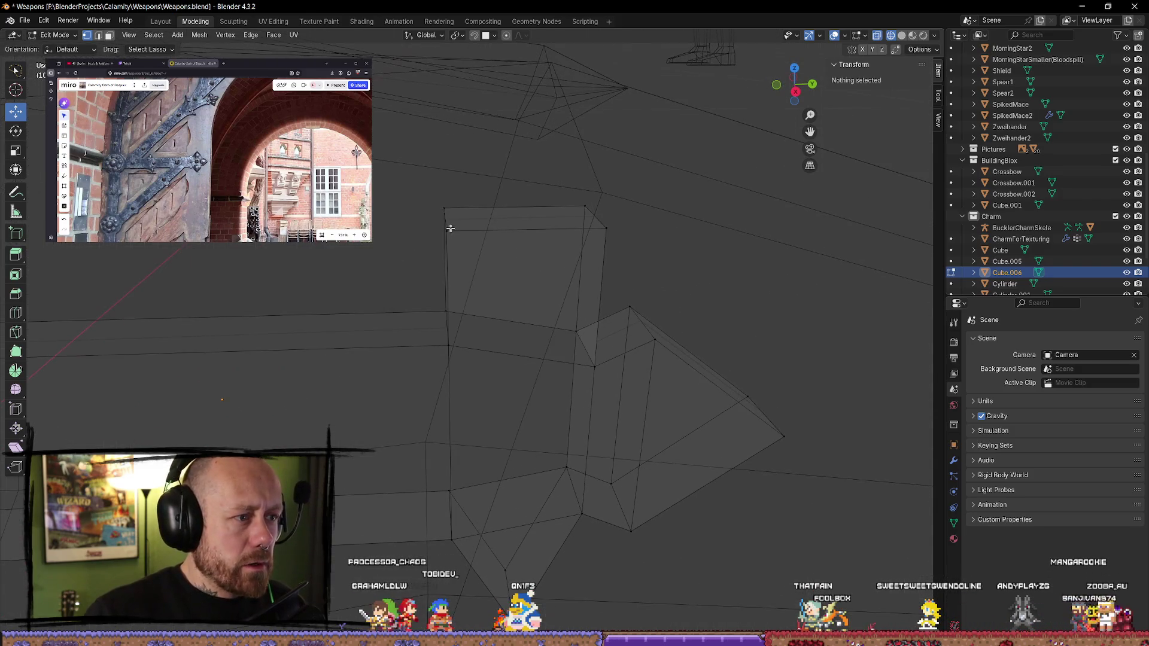
left_click(446, 230)
left_click(606, 228, "shift")
key("m")
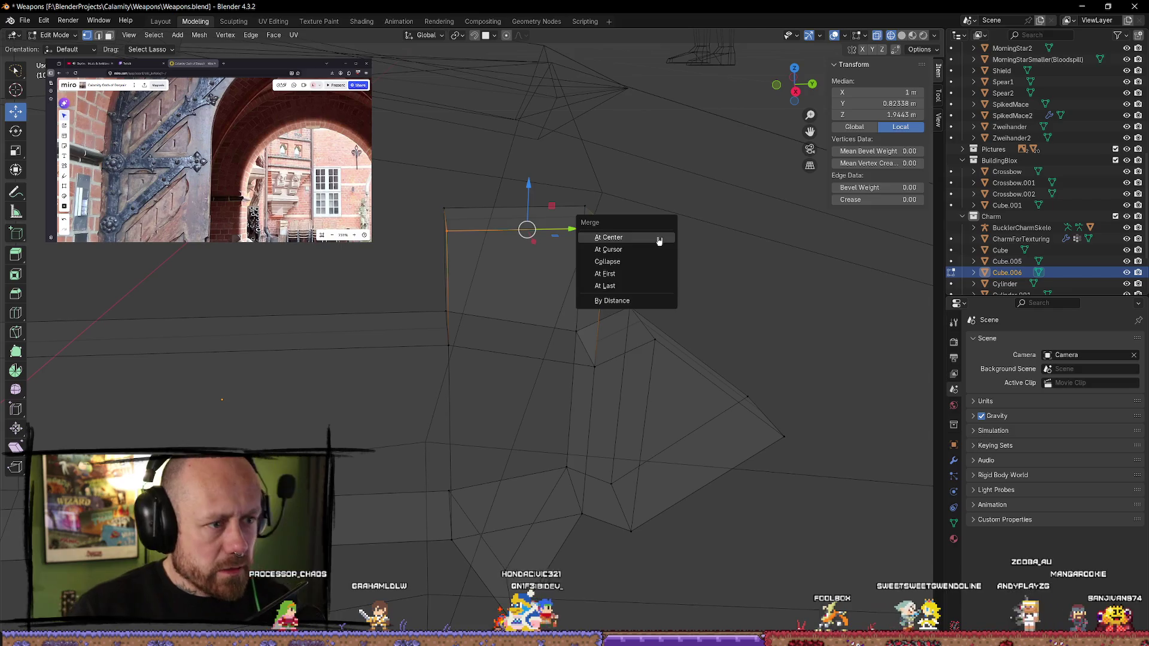
left_click(659, 239)
left_click(584, 207)
left_click(447, 209, "shift")
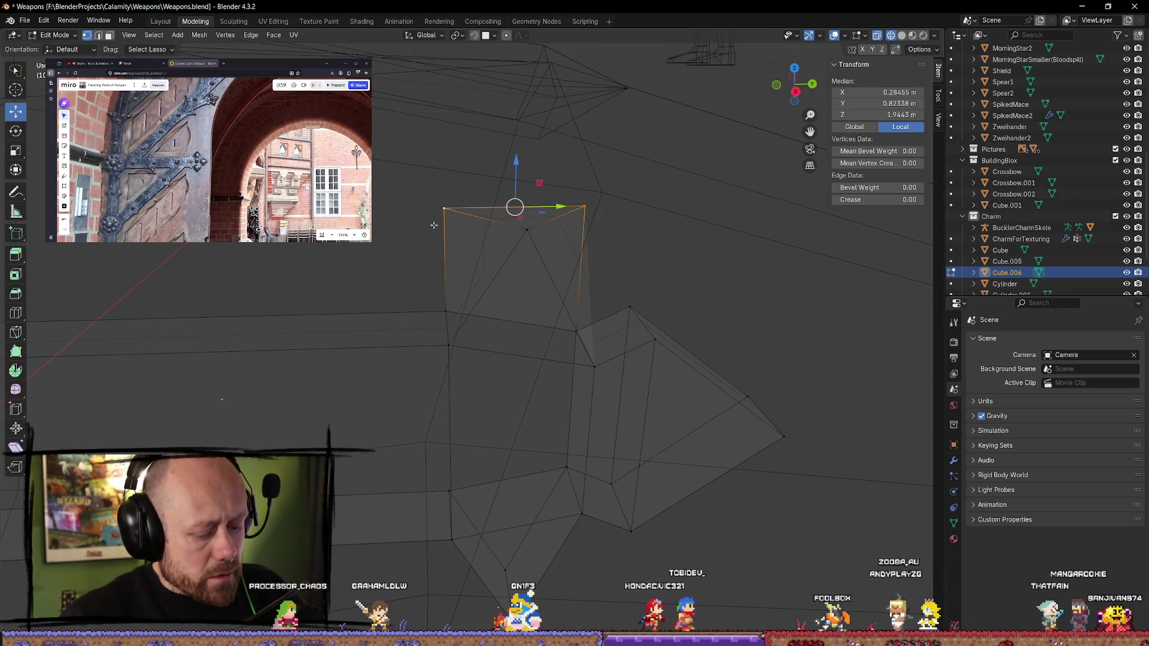
key("m")
left_click(436, 227)
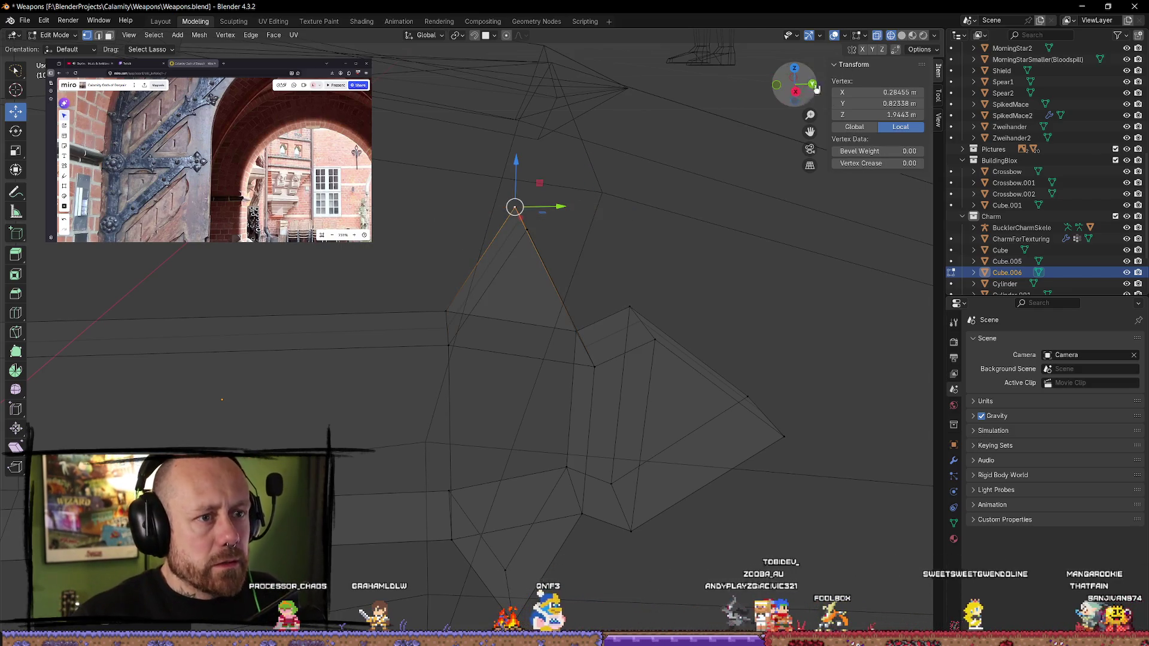
left_click(795, 91)
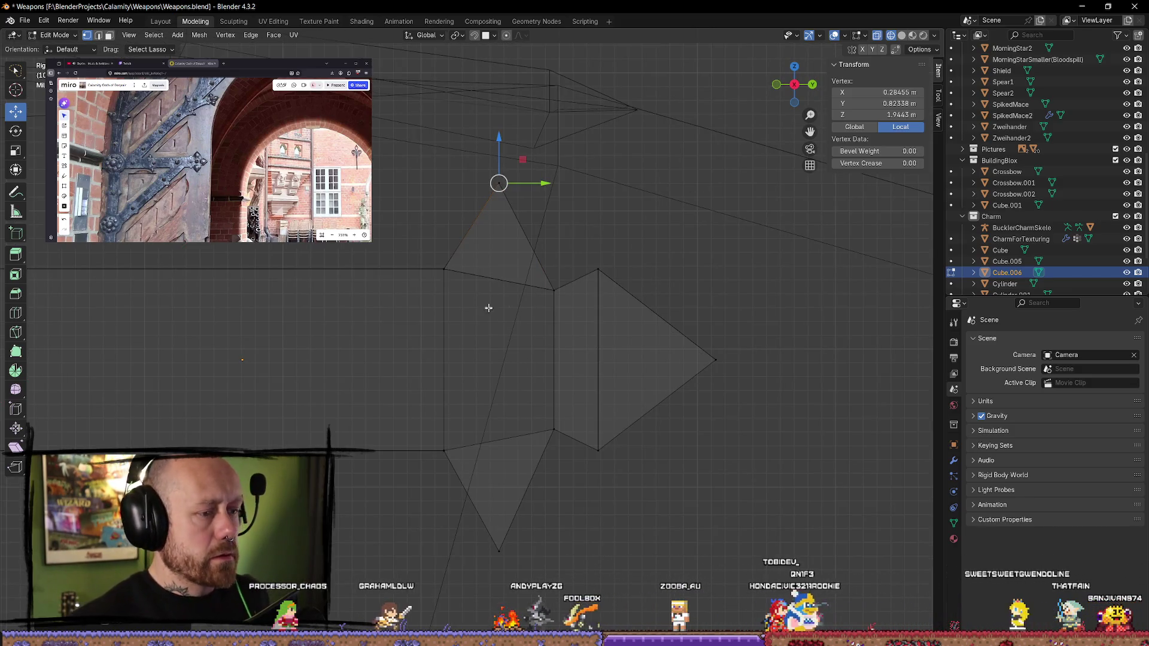
scroll(575, 386, "down", 1)
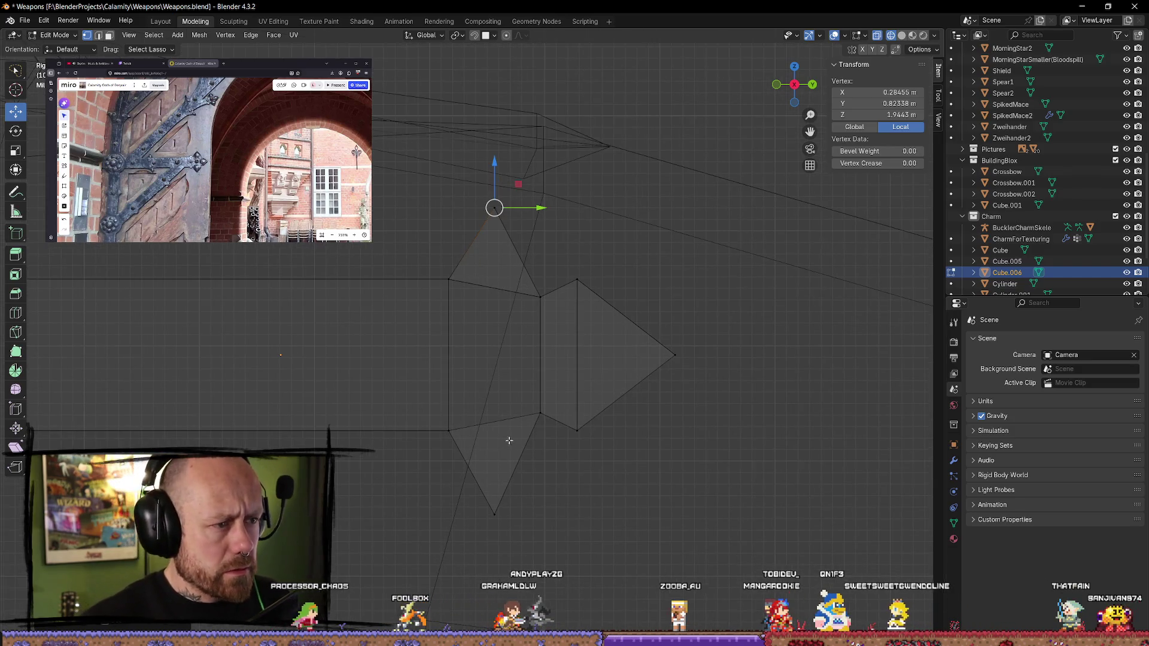
left_click(514, 496)
left_click_drag(496, 469, 495, 490)
left_click(632, 516)
key("ctrl+r")
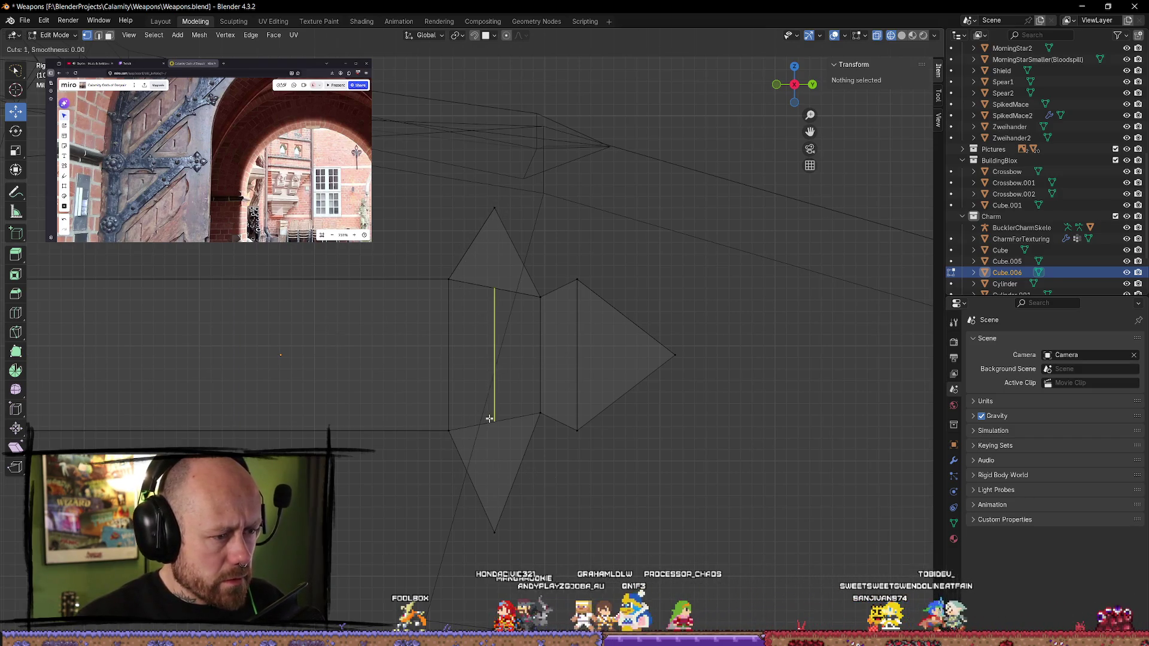
key("Escape")
key("shift+z")
mouse_move(538, 487)
middle_mouse_down()
mouse_move(570, 492)
mouse_move(270, 359)
mouse_move(42, 292)
middle_mouse_up()
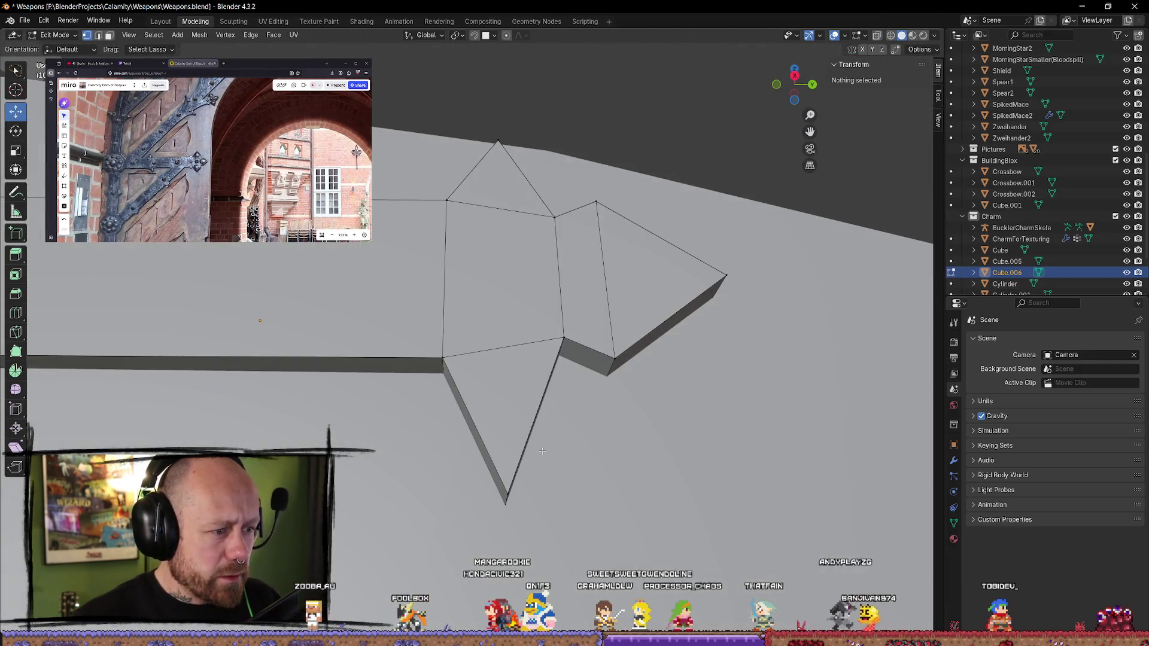
left_click(16, 312)
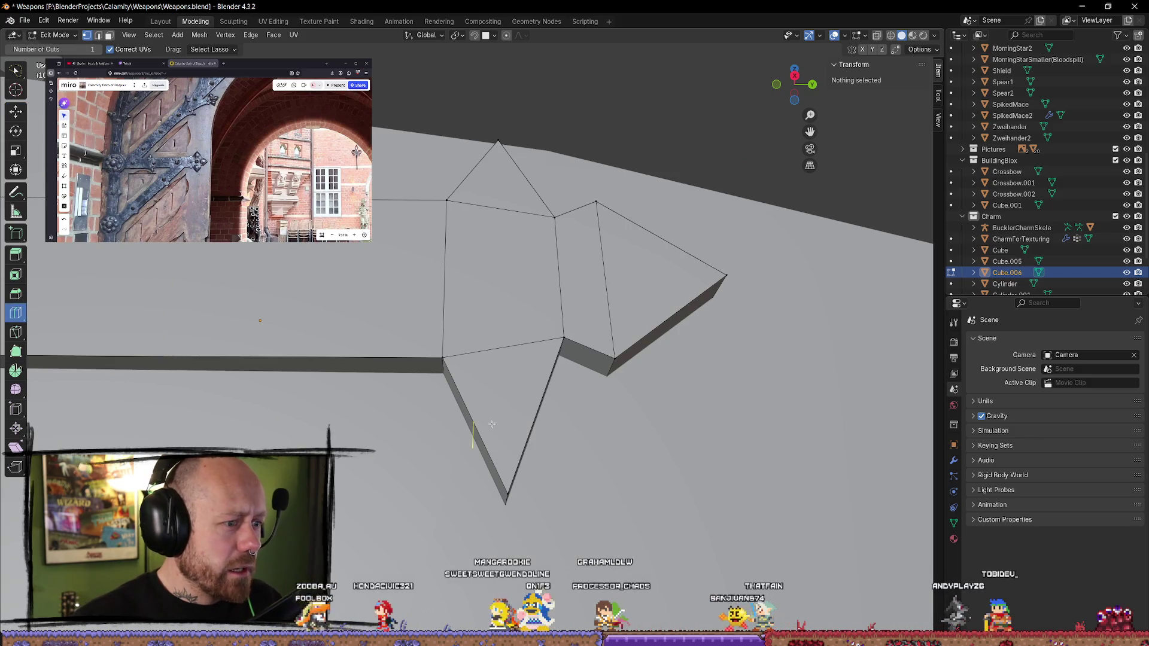
key("ctrl+z")
key("ctrl+z")
key("ctrl+z")
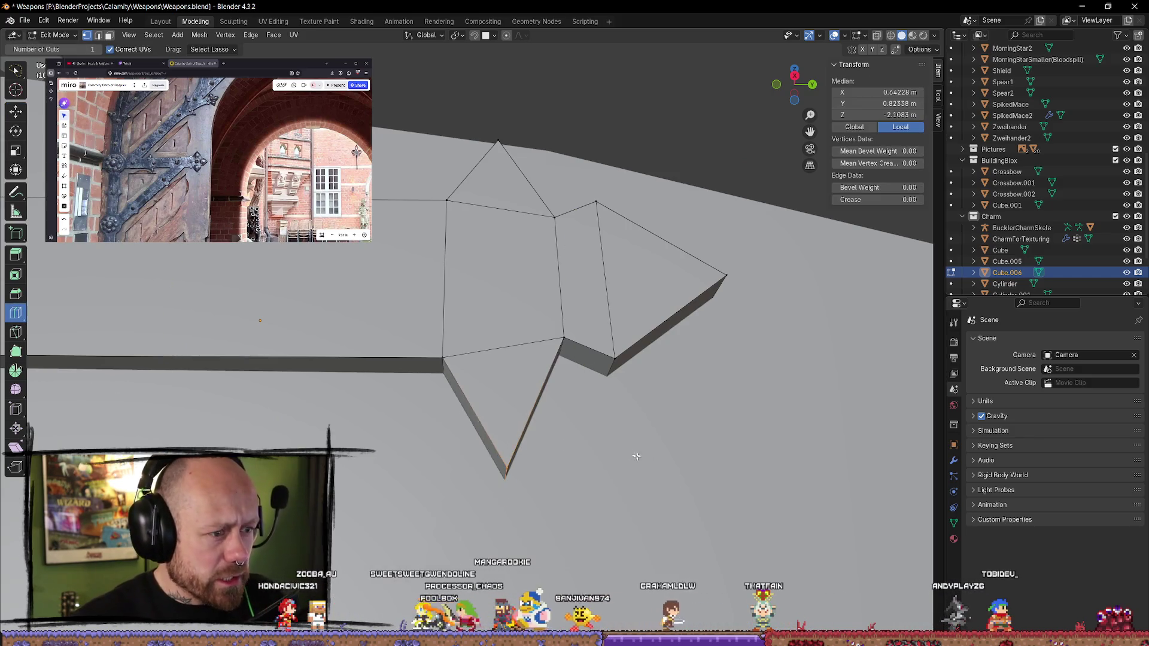
key("ctrl+z")
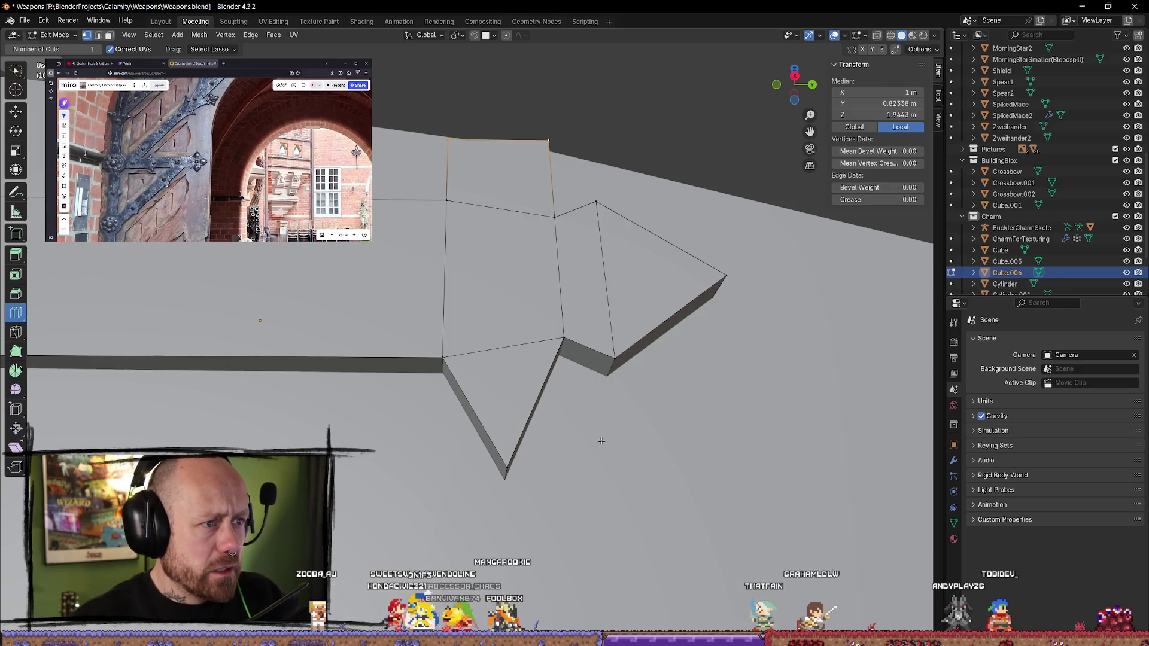
key("ctrl+z")
key("ctrl+z")
key("ctrl+z")
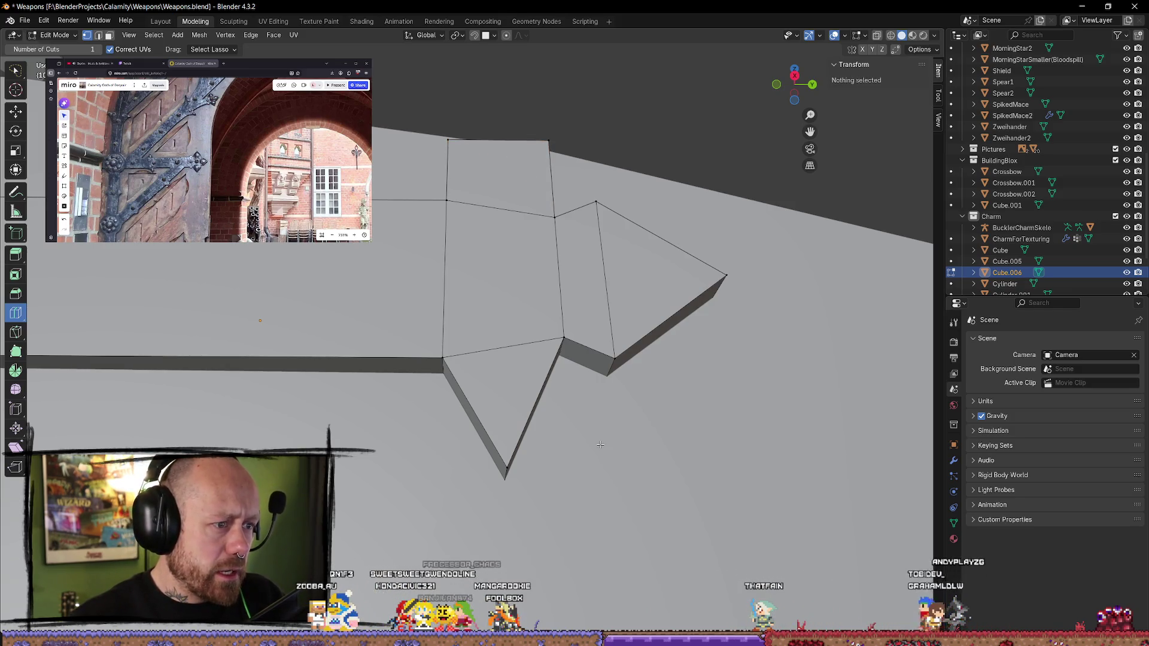
key("ctrl+z")
key("ctrl+z")
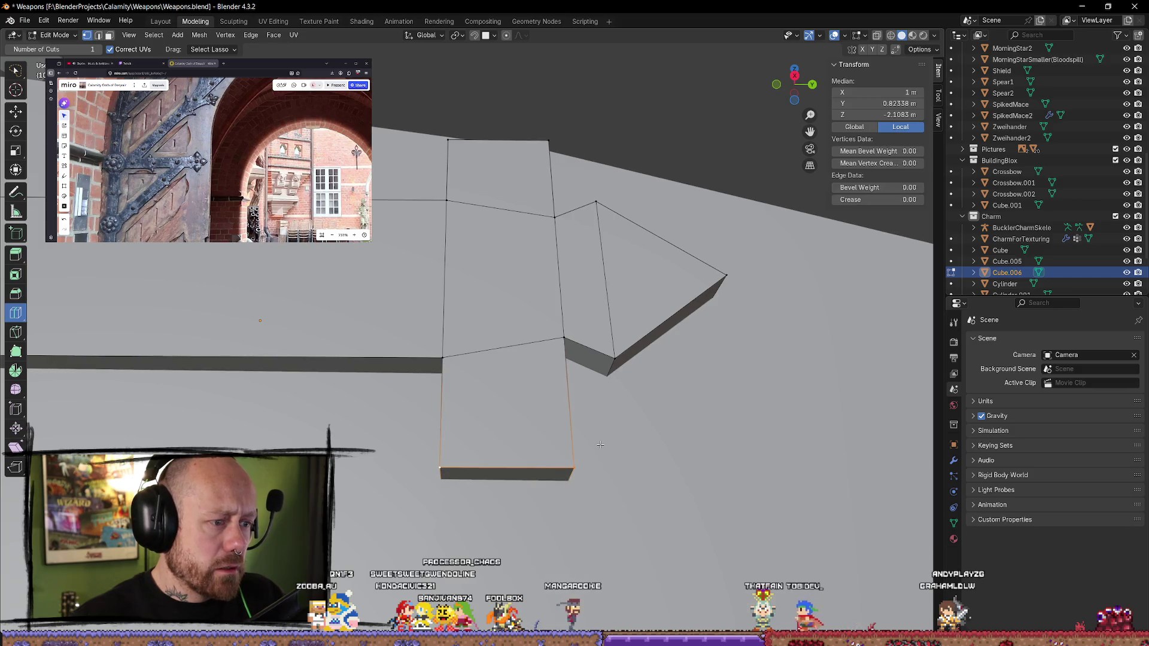
- Add edge loops across the lower arm and near the top of the upper arm
middle_click_drag(606, 446, 610, 493)
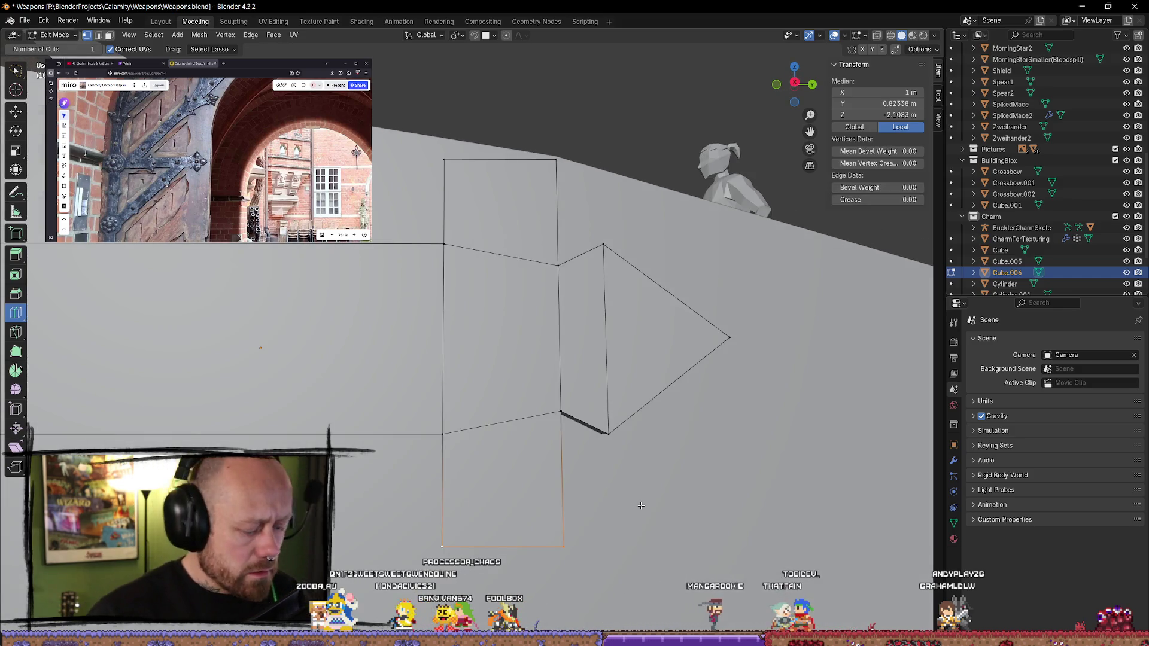
left_click_drag(447, 489, 448, 495)
left_click_drag(452, 181, 453, 187)
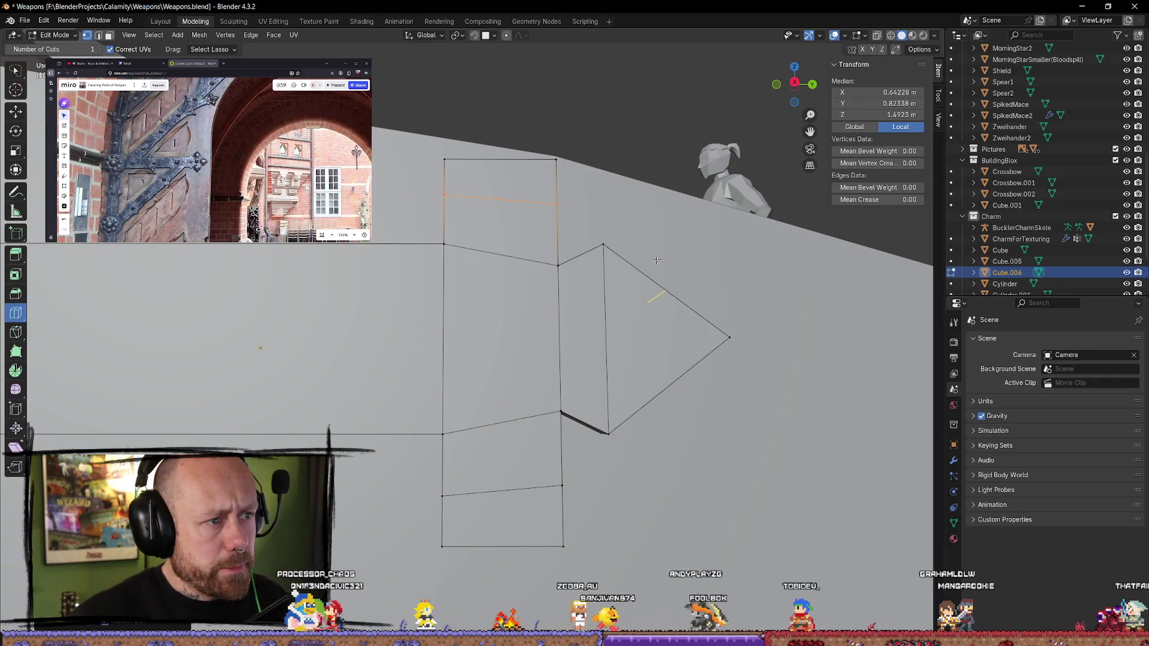
middle_click_drag(658, 261, 650, 283)
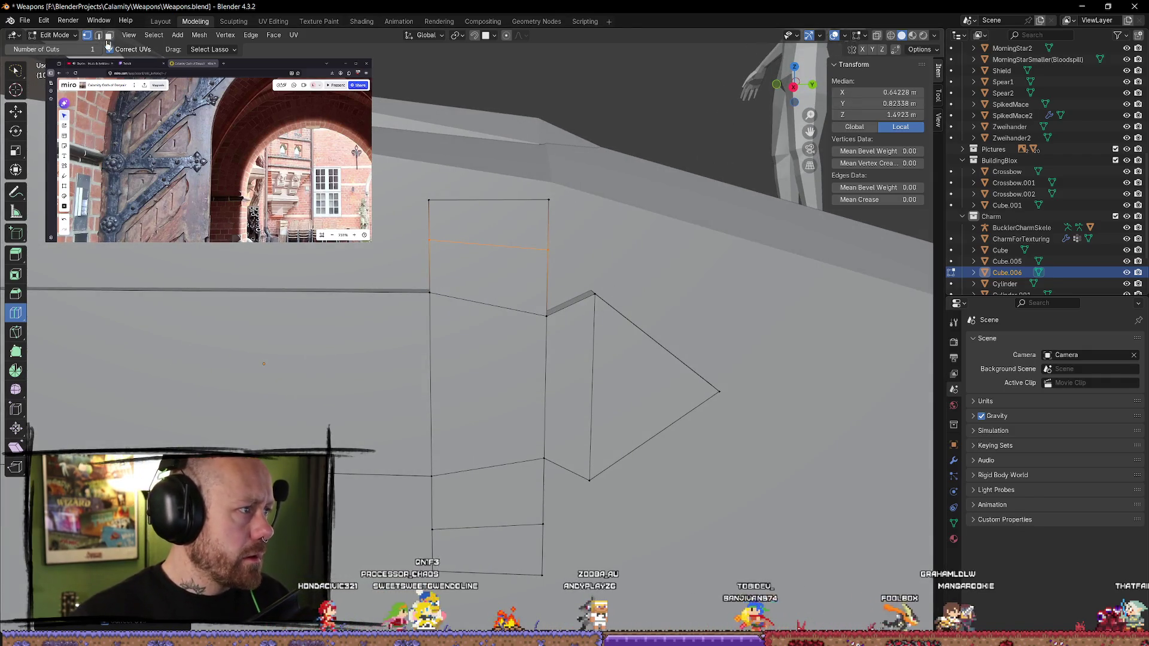
left_click(16, 112)
key("alt+a")
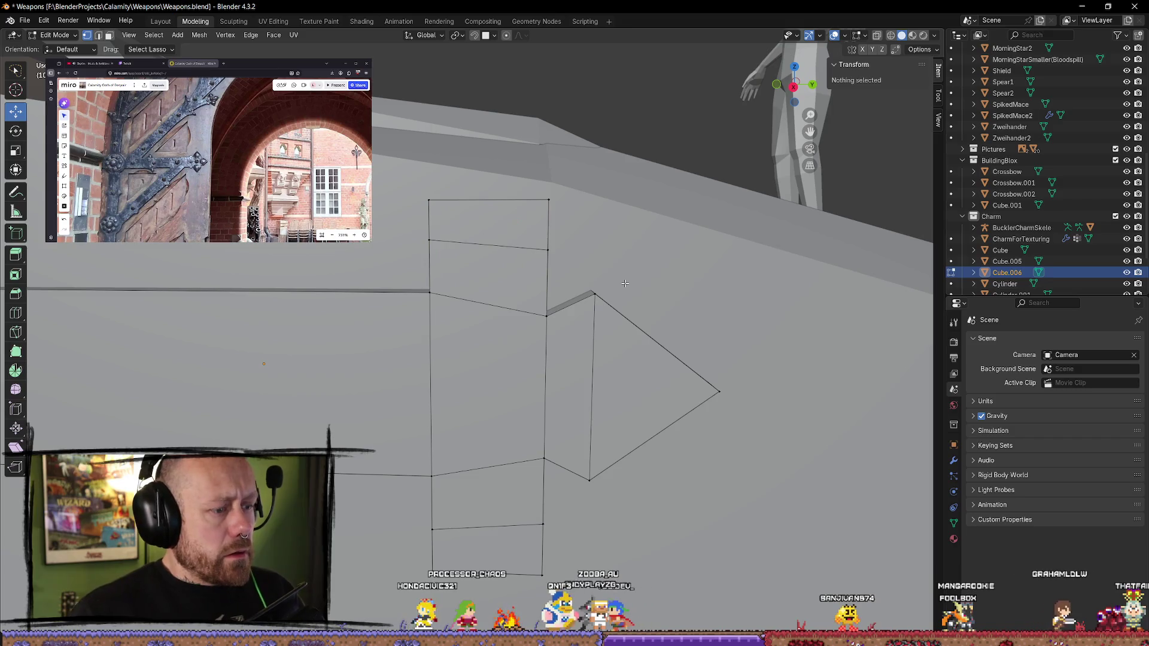
key("m")
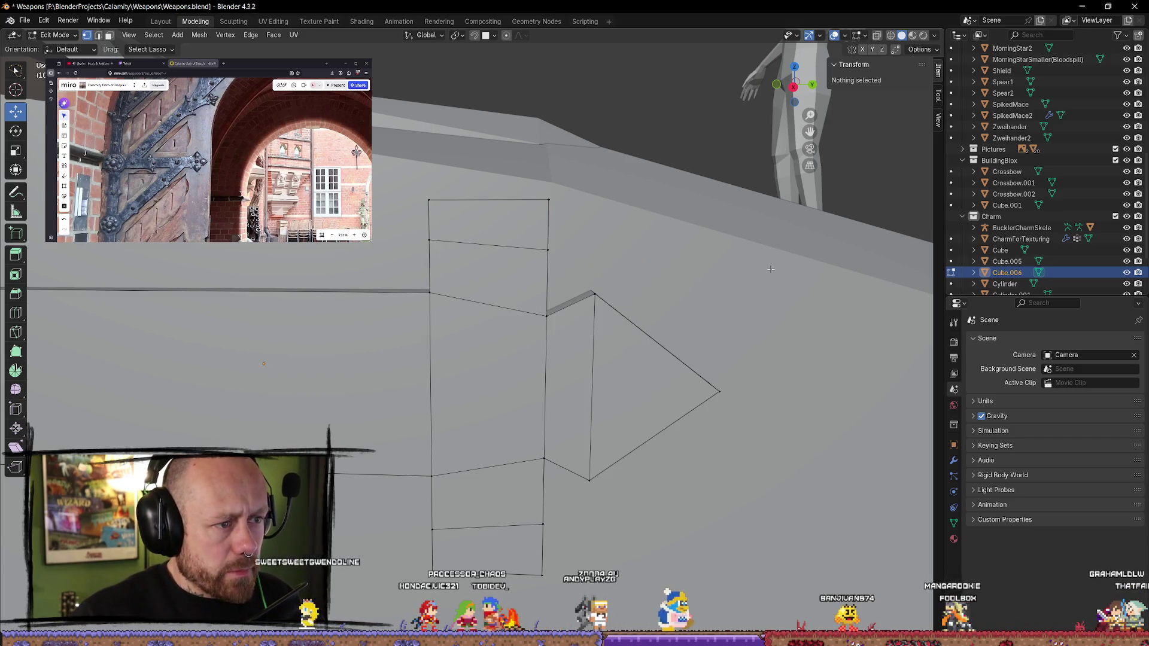
- Merge the upper arm's front and back top edges at center into points
key("z")
left_click(671, 267)
left_click(547, 198)
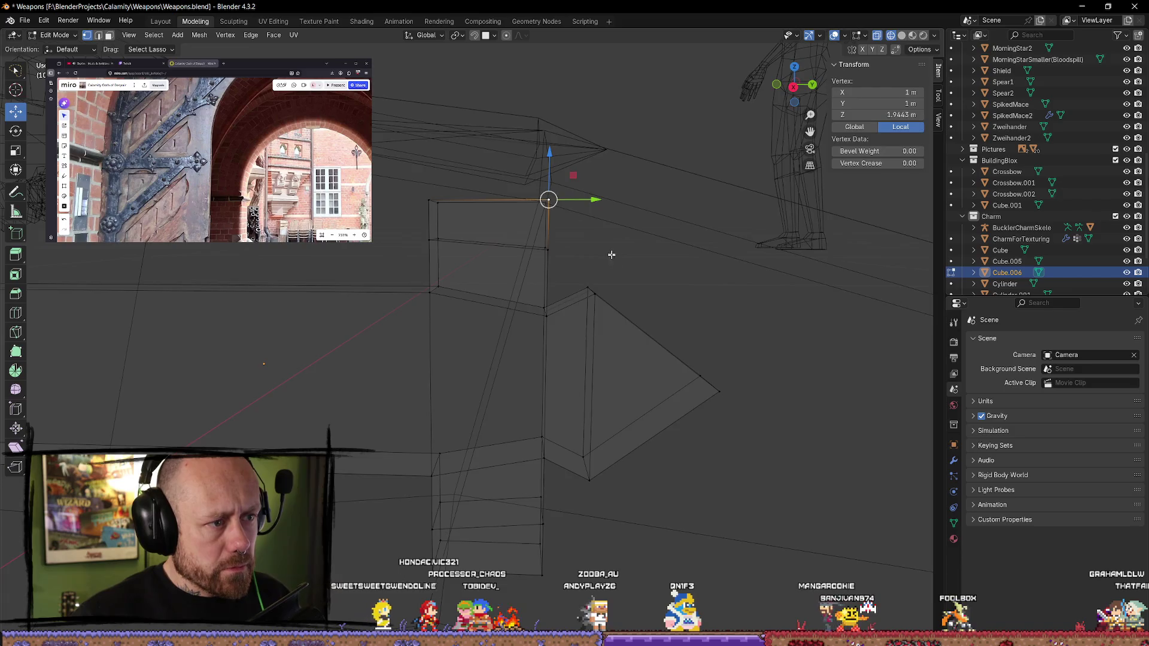
middle_click_drag(608, 248, 461, 266)
left_click(427, 261, "shift")
key("m")
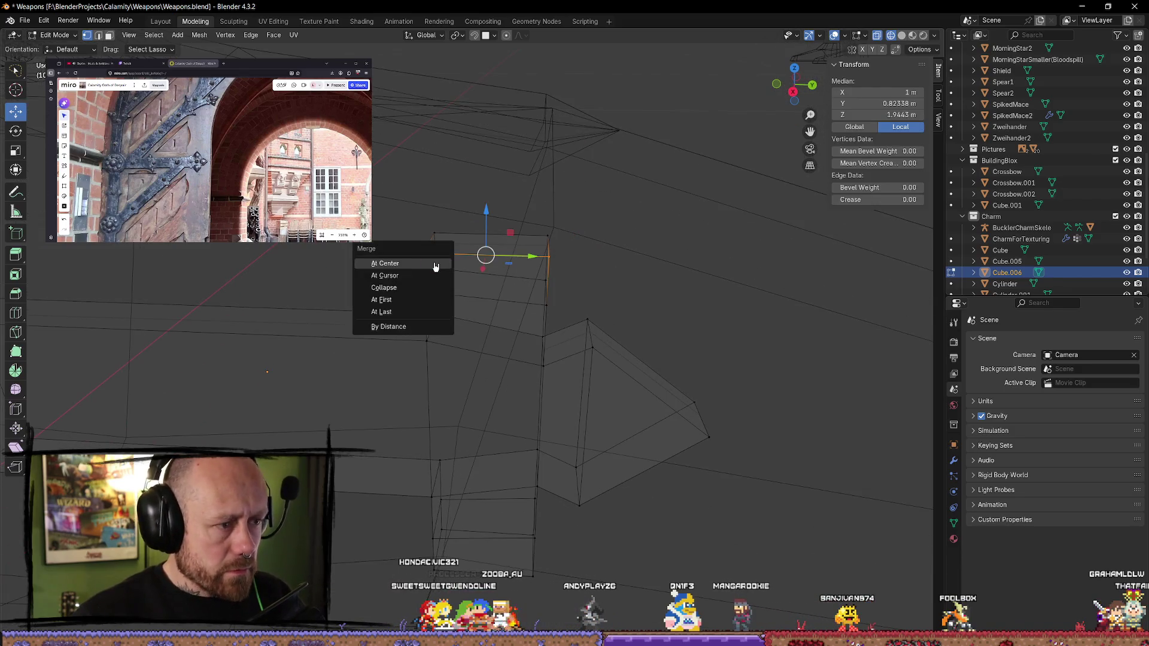
left_click(434, 263)
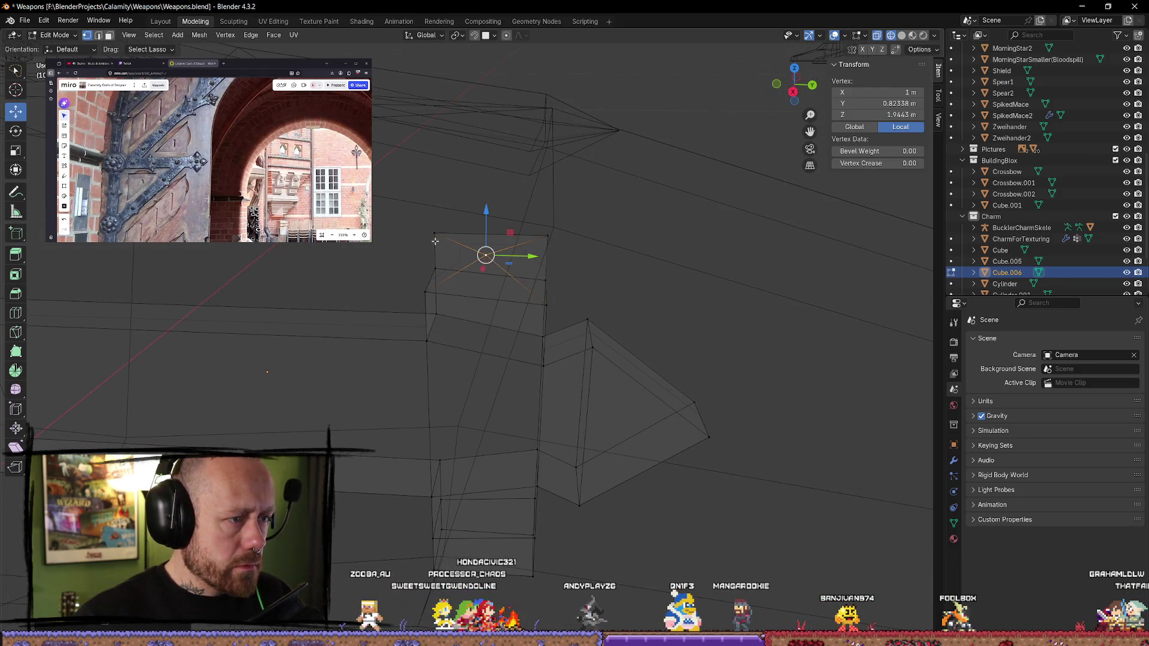
left_click(541, 238, "shift")
key("m")
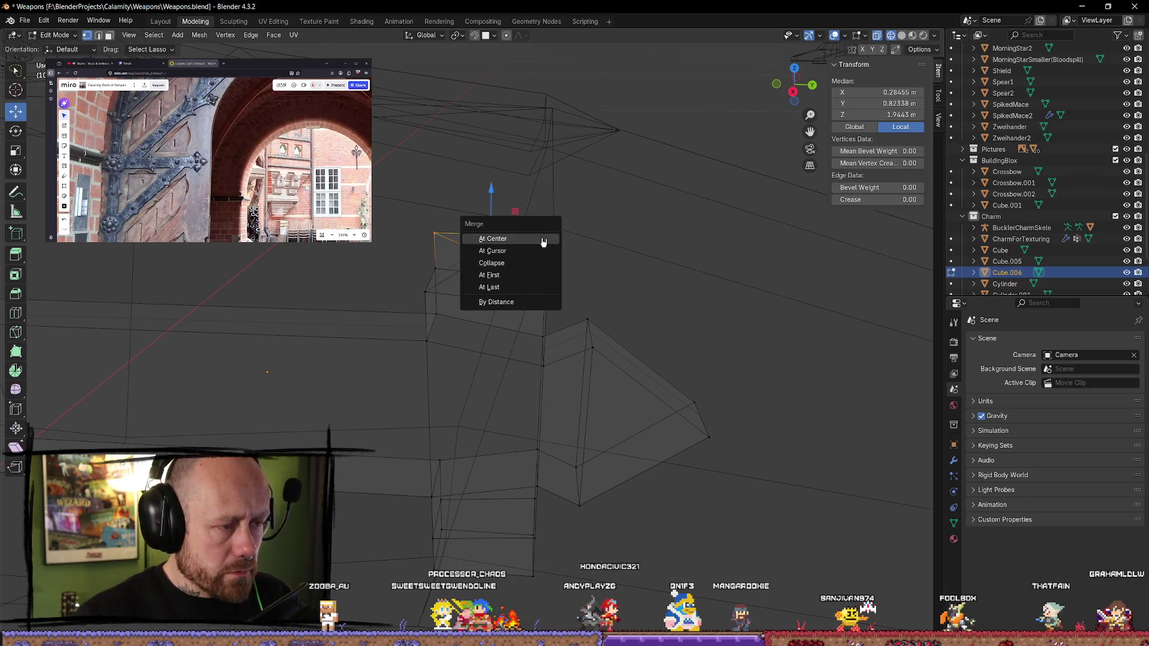
left_click(541, 238)
- Merge the lower arm's bottom-right and bottom-left corners at center, redoing a wrong merge
middle_click_drag(595, 405, 451, 527)
left_click(413, 504, "shift")
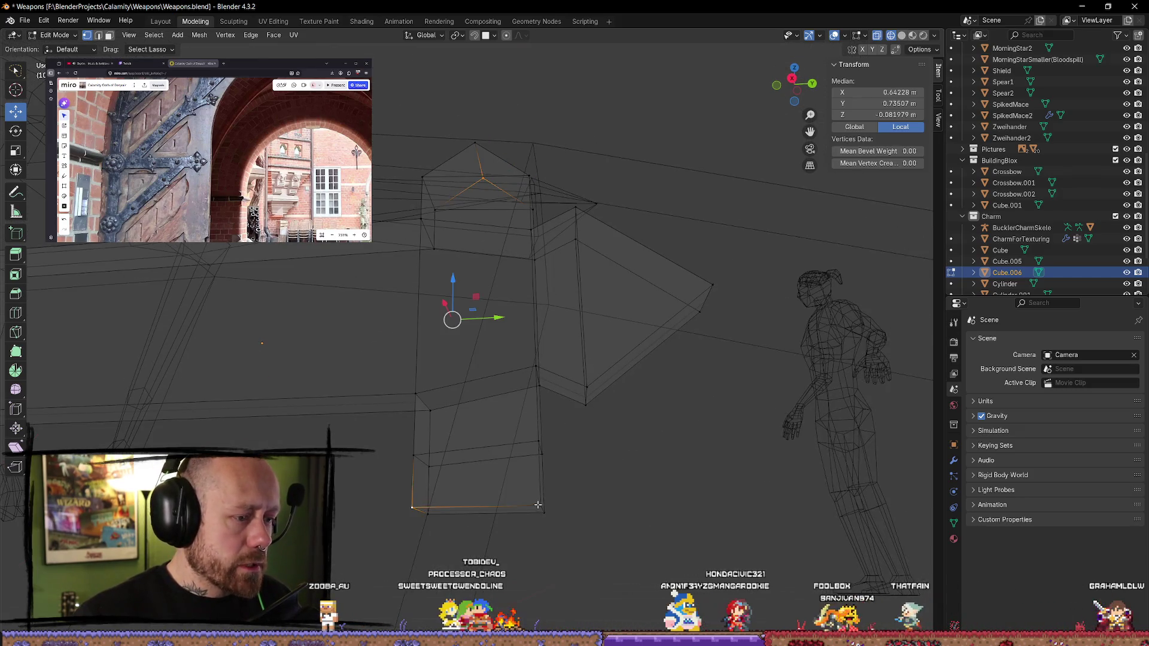
key("m")
left_click(668, 502)
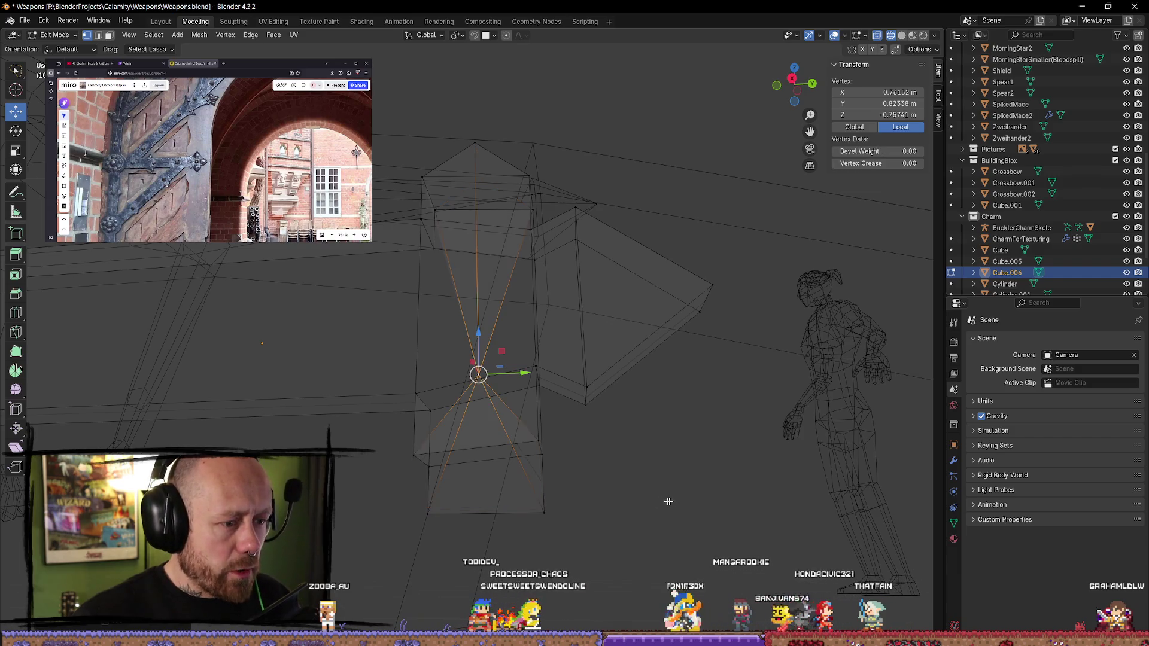
key("ctrl+z")
key("alt+a")
left_click(542, 508)
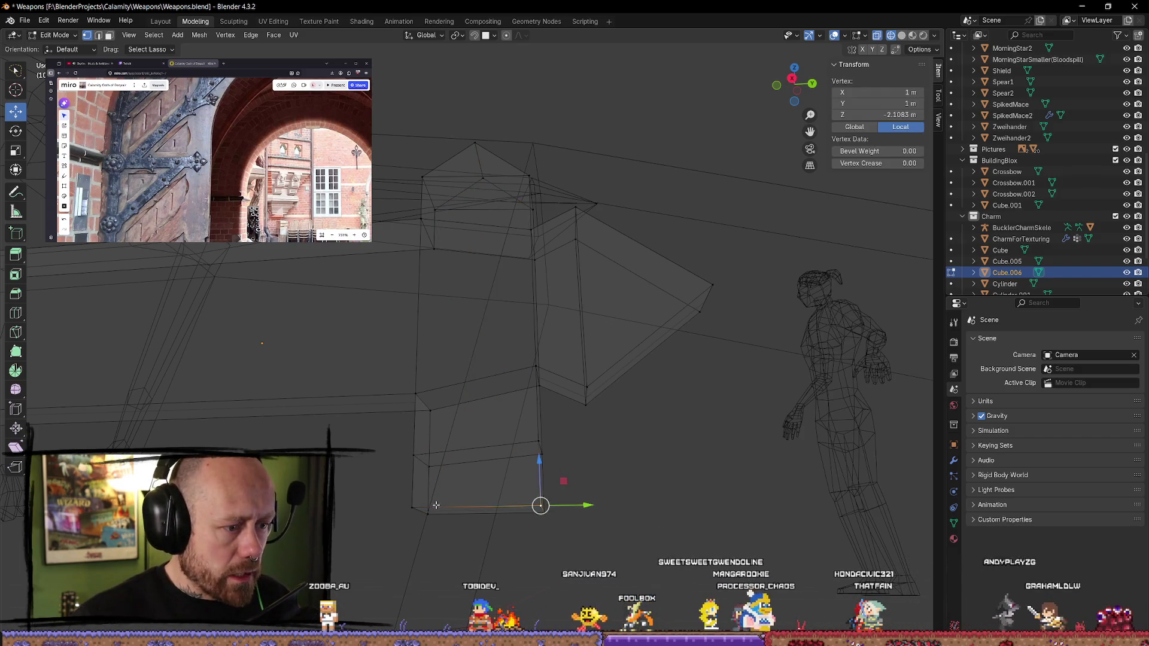
left_click(412, 507, "shift")
key("m")
left_click(596, 512)
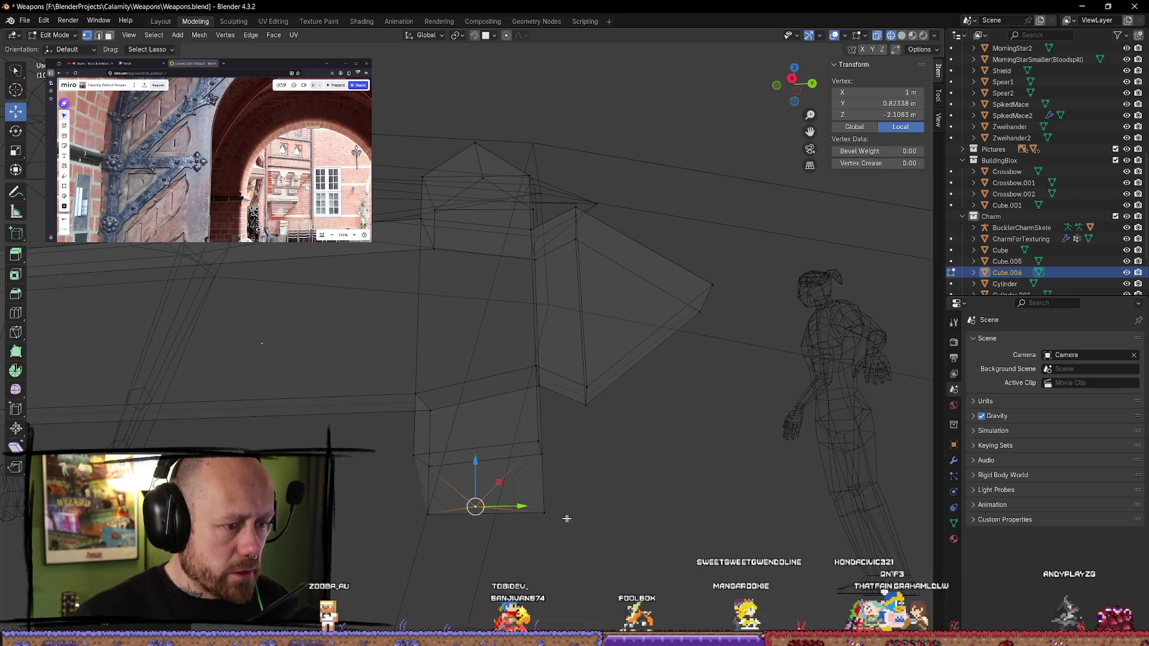
- Merge the remaining lower-arm vertex pairs into single points and check in side view
left_click(544, 513, "shift")
key("m")
left_click(607, 527)
middle_click_drag(605, 529, 520, 532)
left_click(473, 532, "shift")
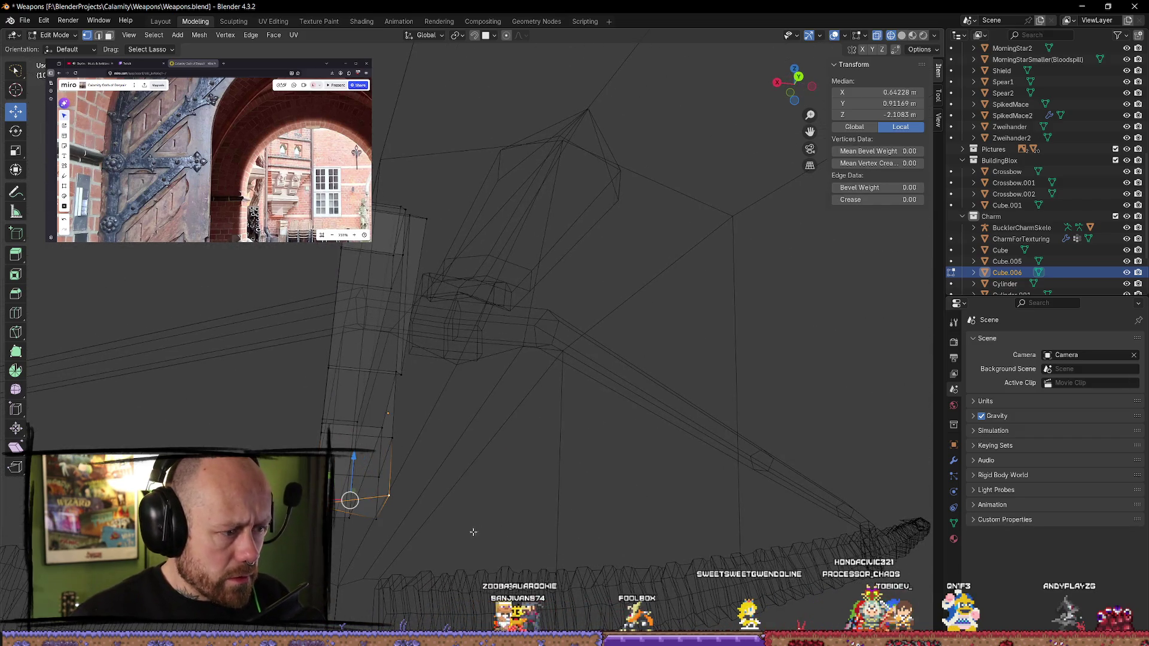
left_click(394, 530)
left_click(394, 501, "shift")
key("m")
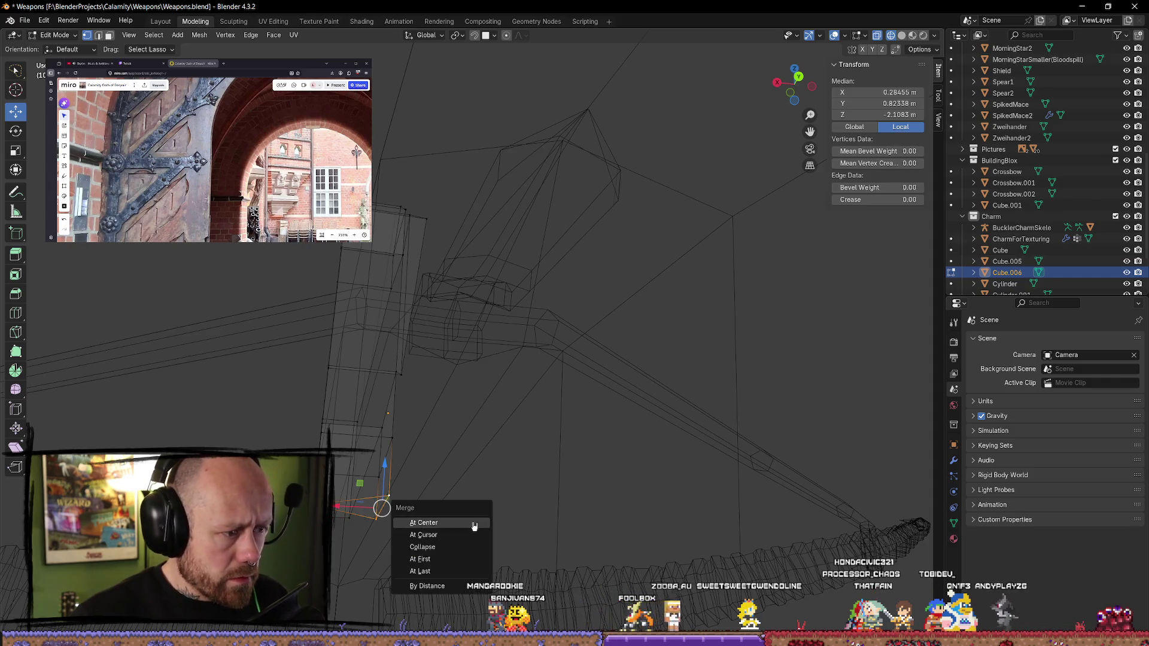
left_click(473, 523)
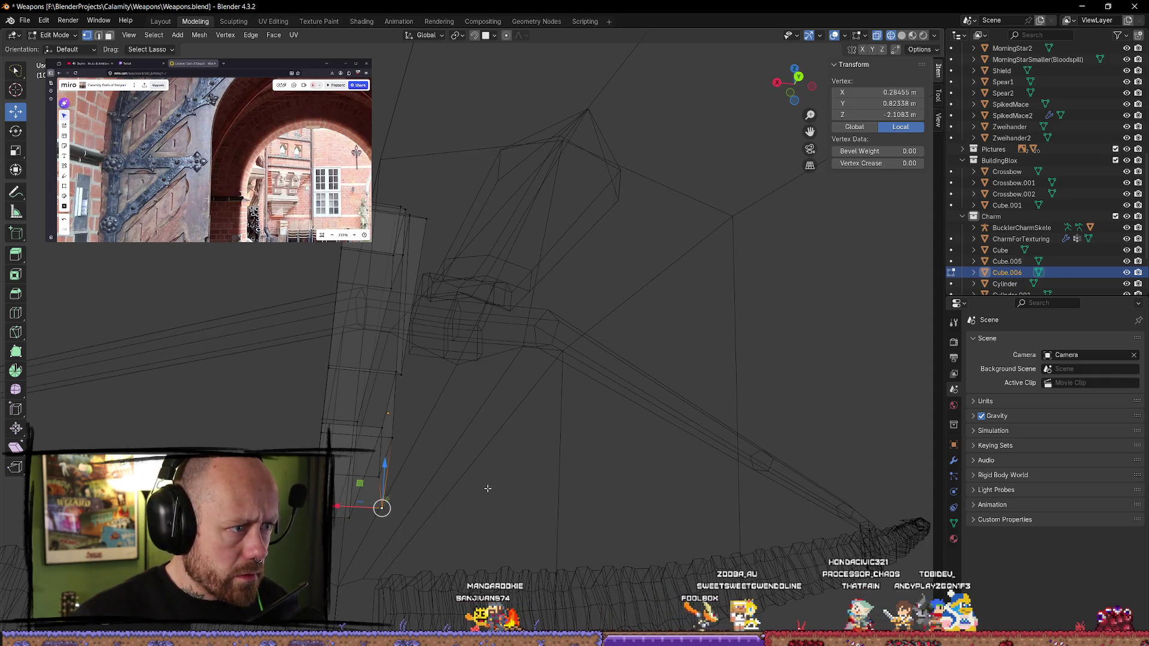
left_click(776, 82)
scroll(639, 157, "up", 1)
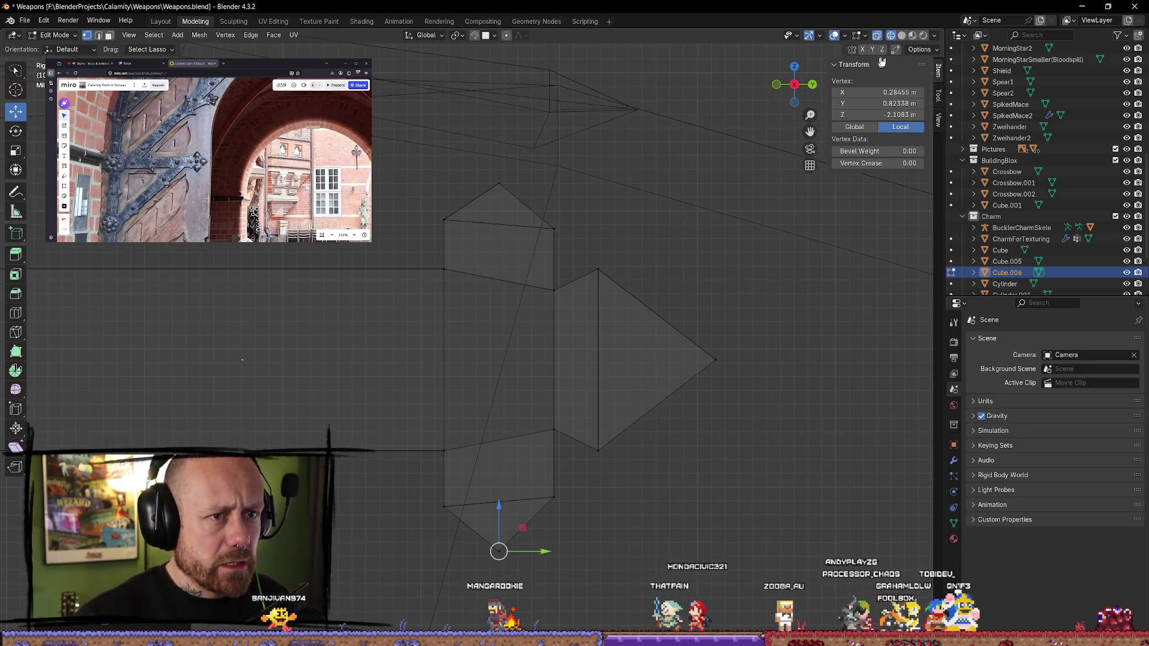
- In wireframe, nudge the top-left corner and bottom vertex vertically with G Z
left_click(902, 37)
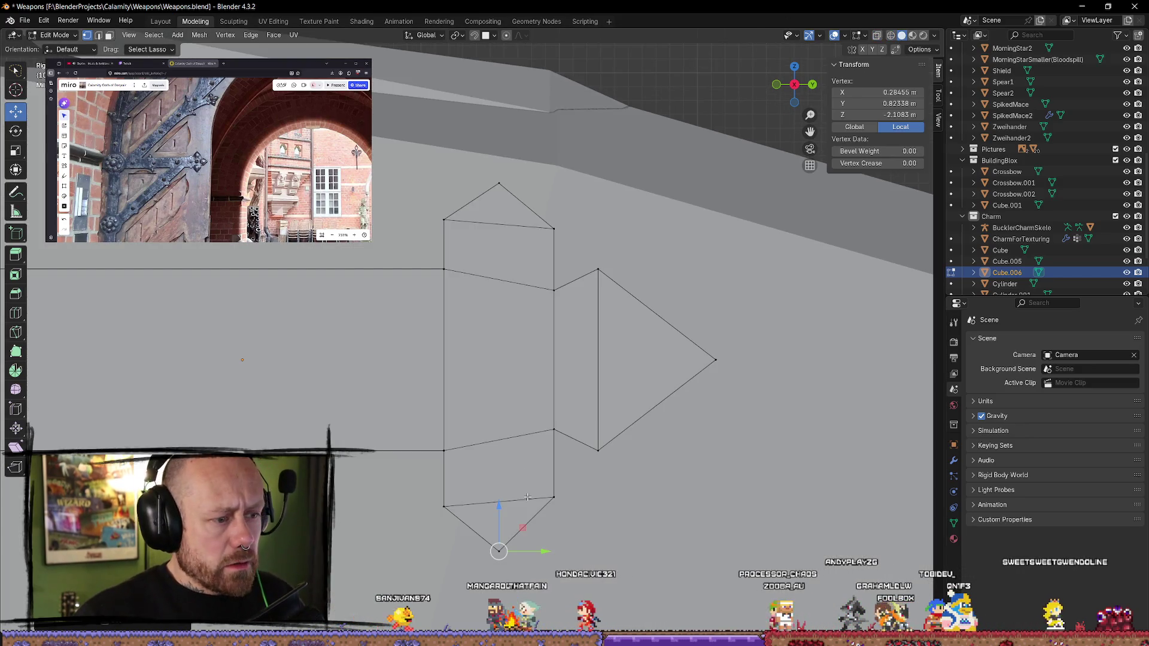
key("z")
left_click(413, 208)
left_click(443, 219)
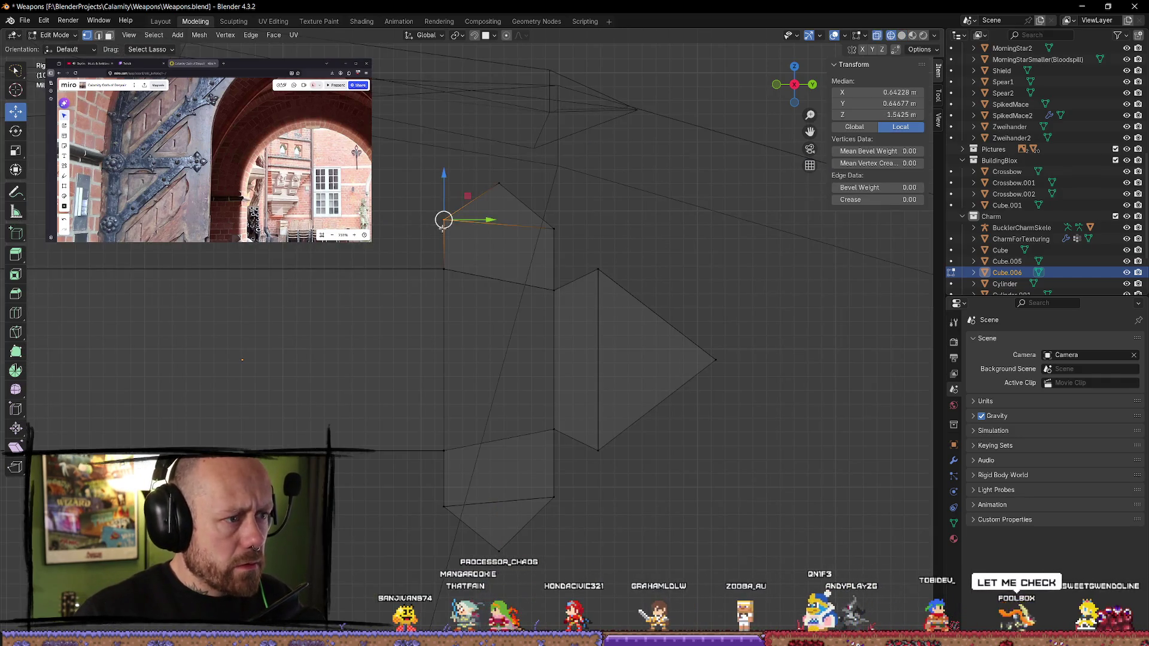
left_click_drag(443, 173, 443, 182)
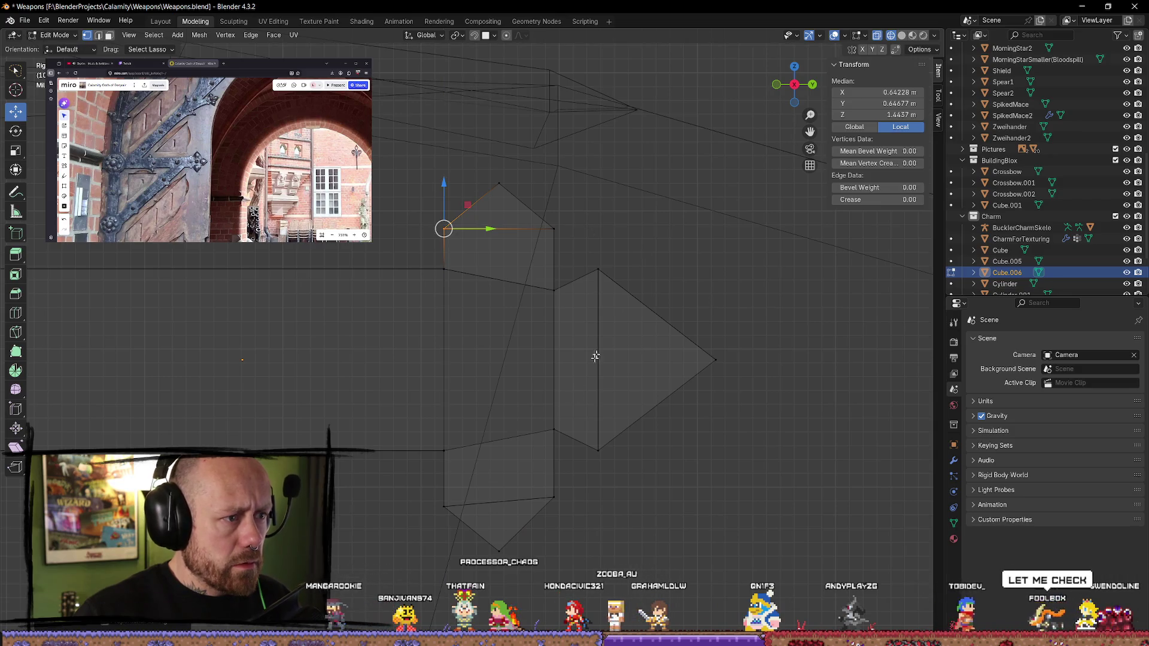
left_click(444, 498)
left_click_drag(444, 455, 445, 457)
left_click(636, 522)
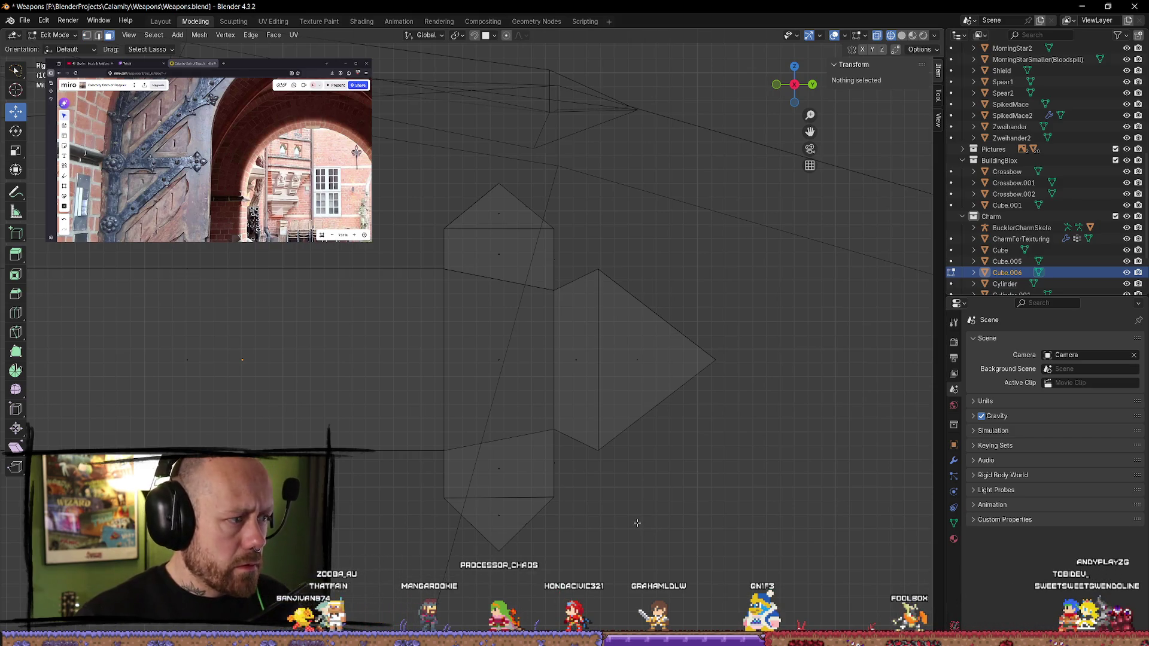
- Widen the bottom arm's lower edge and the top arm's edge by scaling along Y
left_click(583, 510)
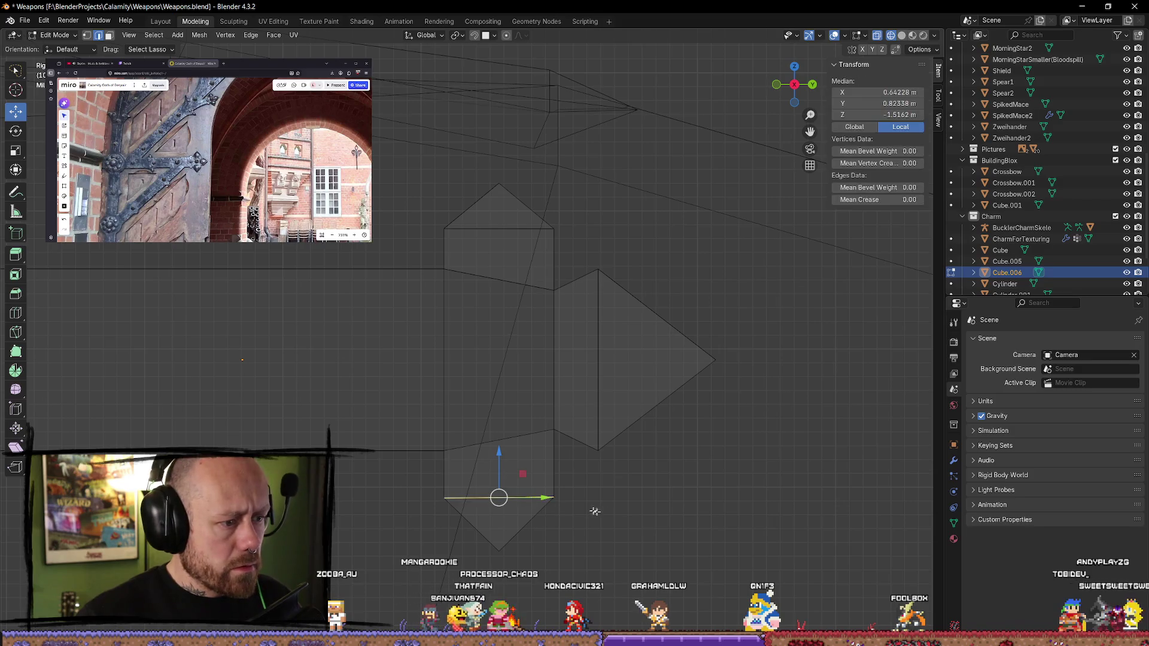
key("s")
key("y")
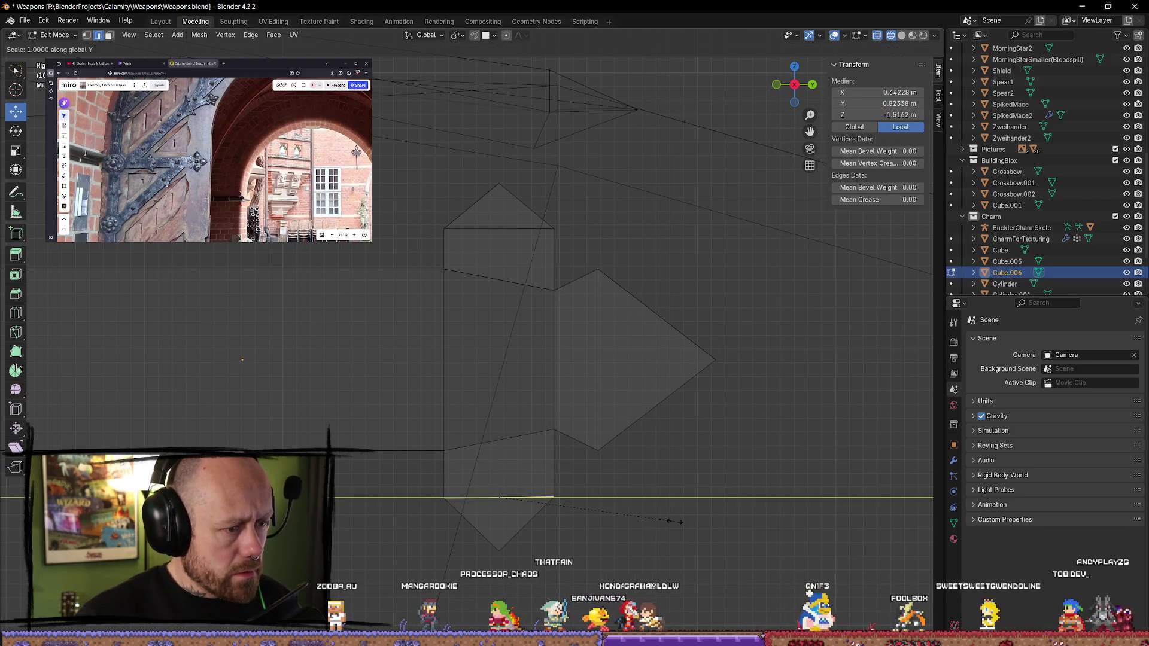
left_click(696, 521)
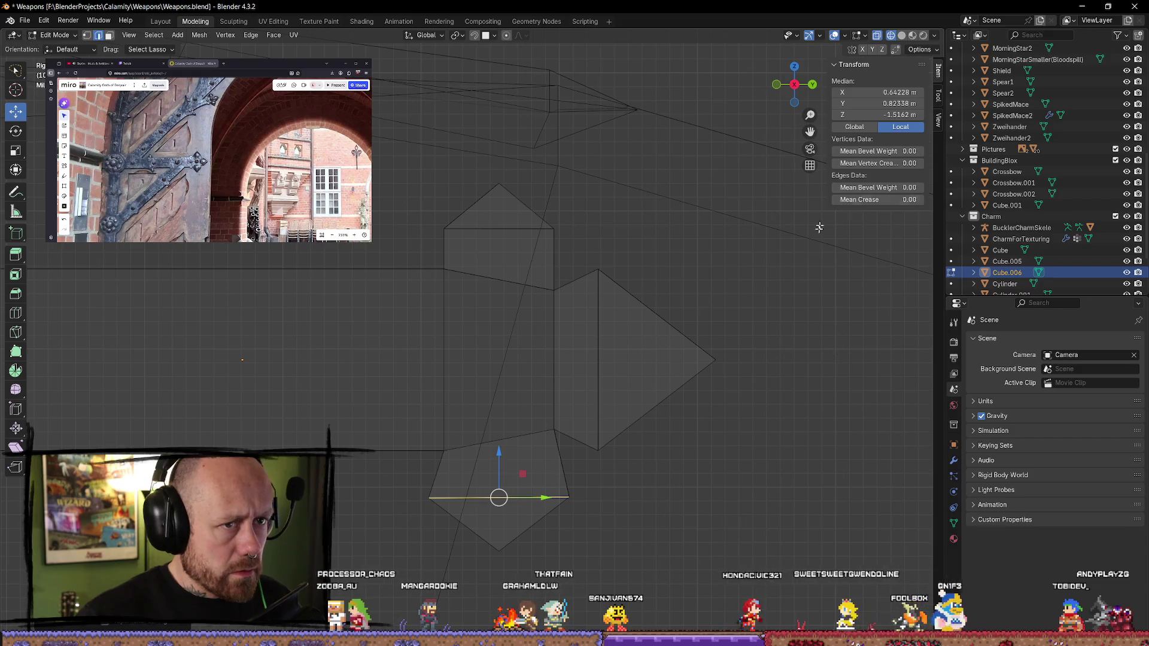
mouse_move(752, 469)
middle_mouse_down()
mouse_move(656, 442)
mouse_move(587, 441)
mouse_move(572, 459)
mouse_move(608, 474)
mouse_move(636, 424)
middle_mouse_up()
left_click(467, 216)
key("s")
key("y")
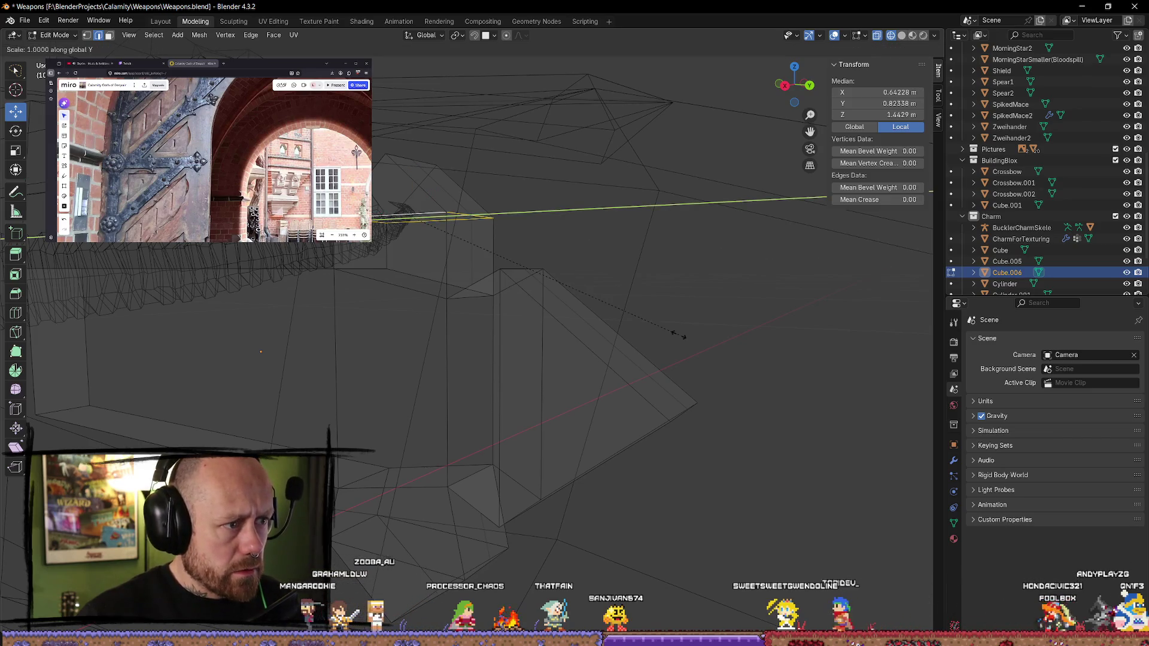
left_click(773, 352)
left_click(784, 85)
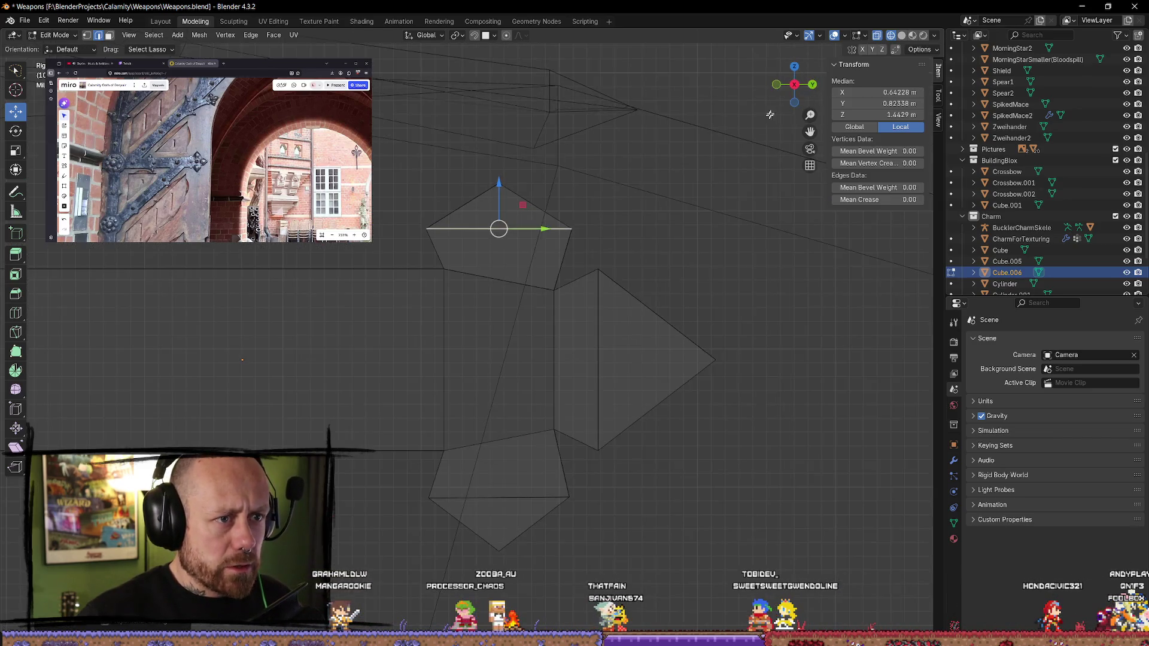
- Switch to solid shading and Object Mode, select the crossbow body and inspect the plate
left_click(904, 36)
key("Tab")
left_click(641, 432)
mouse_move(610, 460)
middle_mouse_down()
mouse_move(584, 389)
mouse_move(539, 390)
mouse_move(521, 407)
mouse_move(536, 457)
mouse_move(361, 413)
mouse_move(526, 410)
mouse_move(591, 426)
mouse_move(672, 380)
mouse_move(682, 310)
mouse_move(595, 297)
mouse_move(595, 280)
mouse_move(598, 335)
middle_mouse_up()
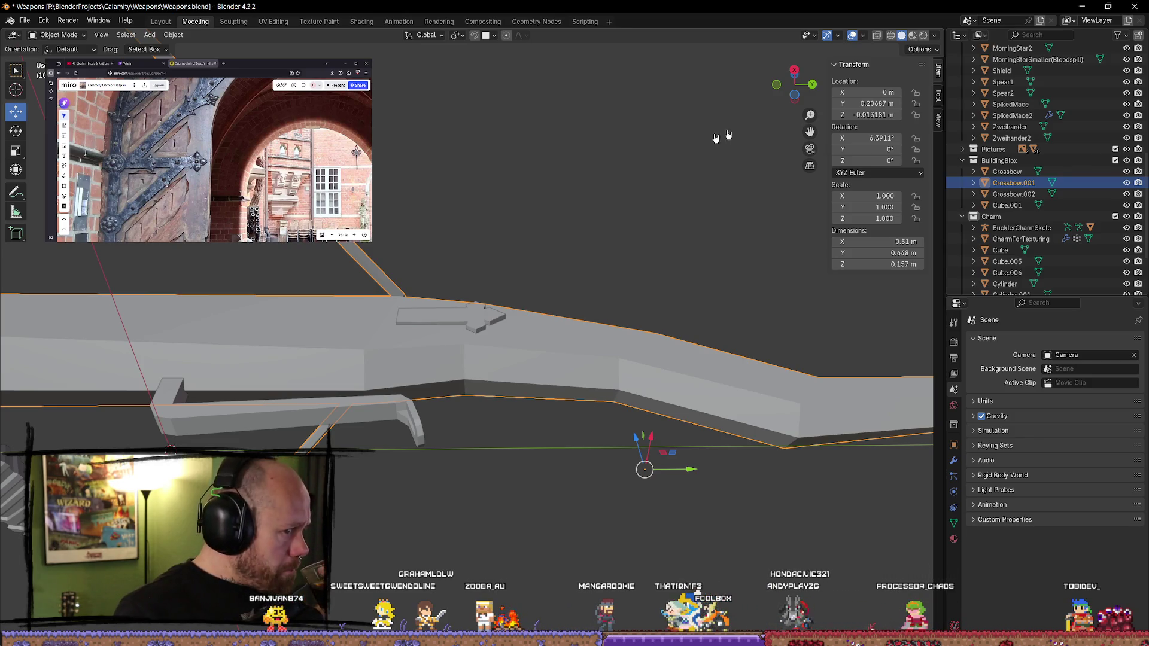
- View the crossbow from directly above, then from the side, zooming in
key("KP_7")
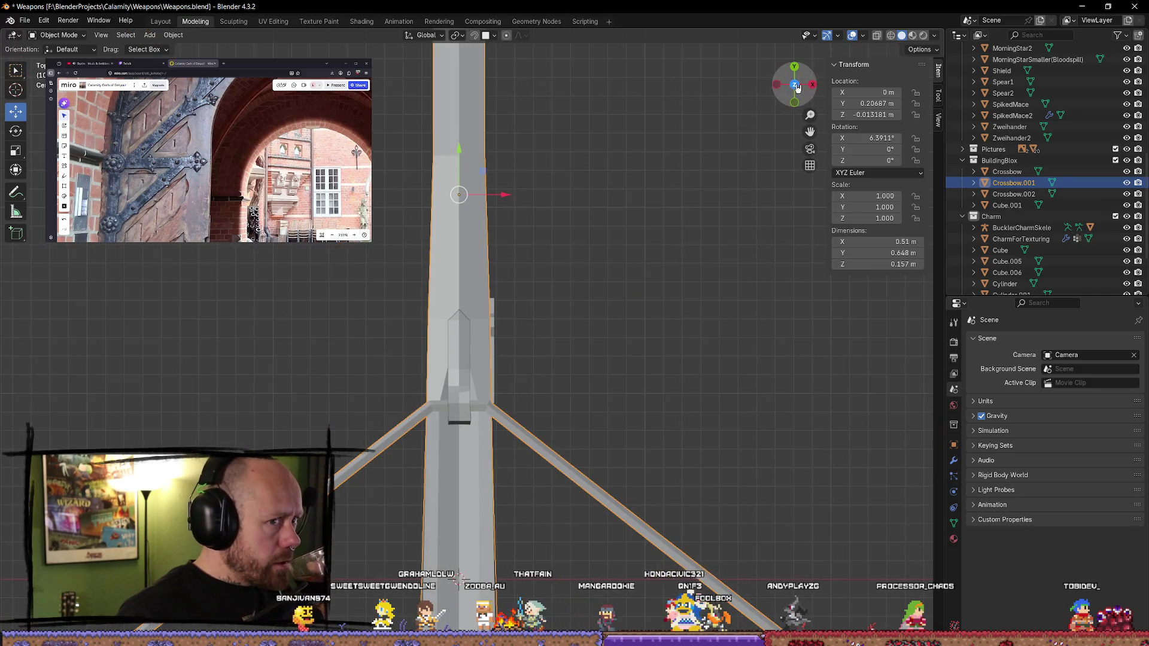
left_click(813, 86)
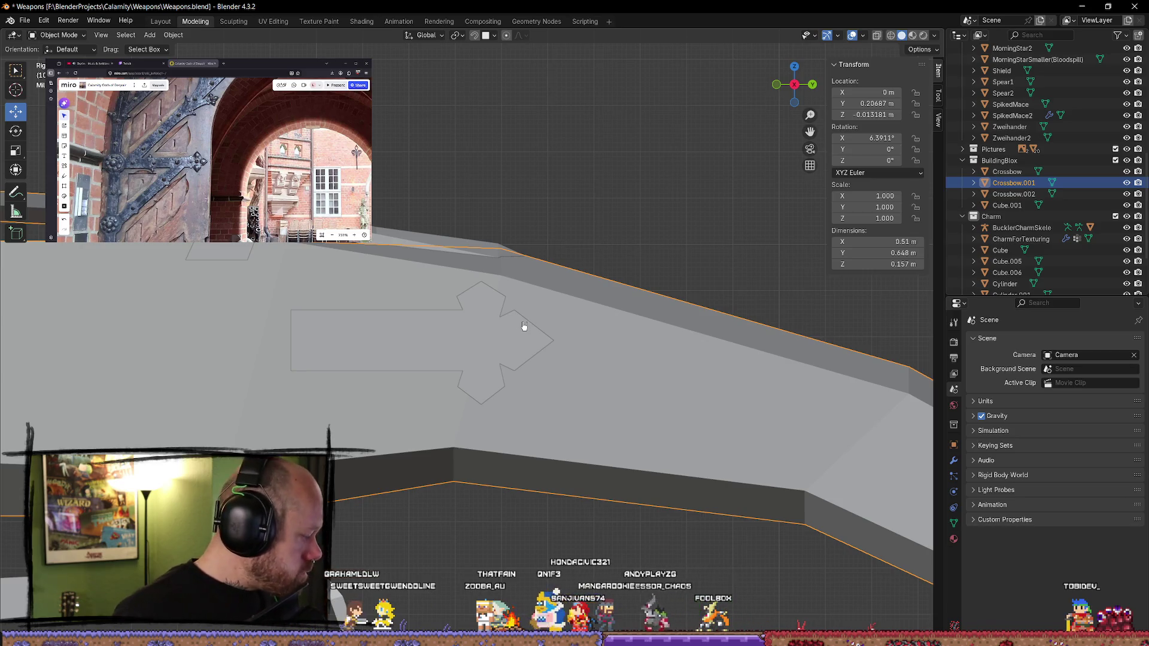
scroll(479, 334, "up", 3)
scroll(482, 321, "down", 2)
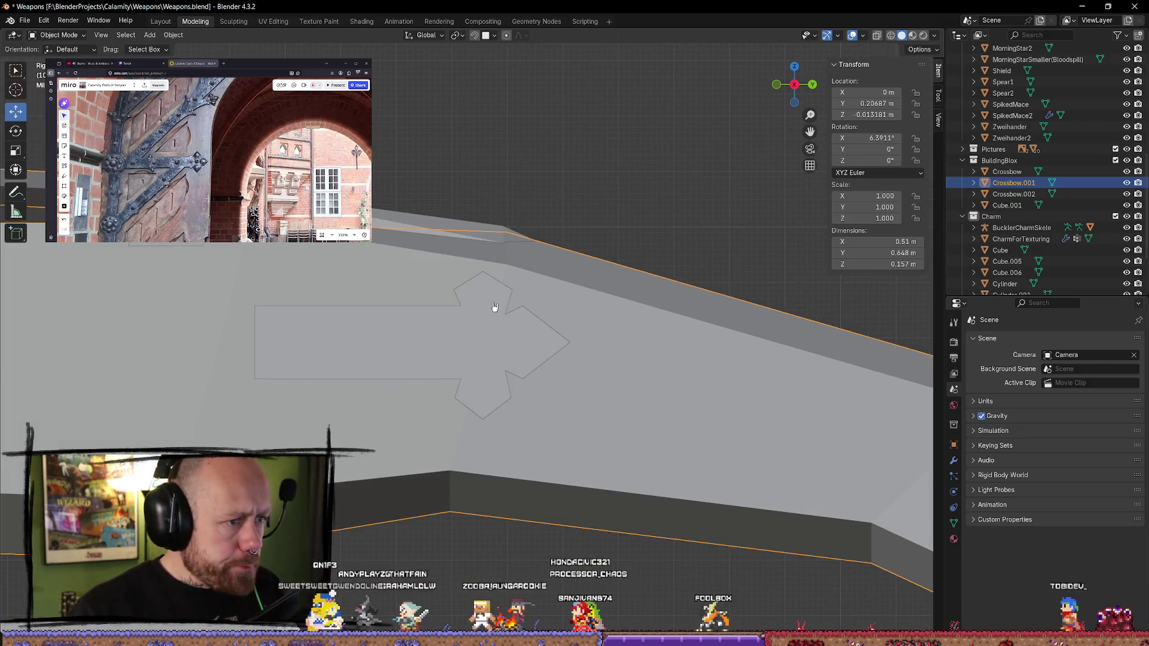
scroll(503, 335, "up", 3)
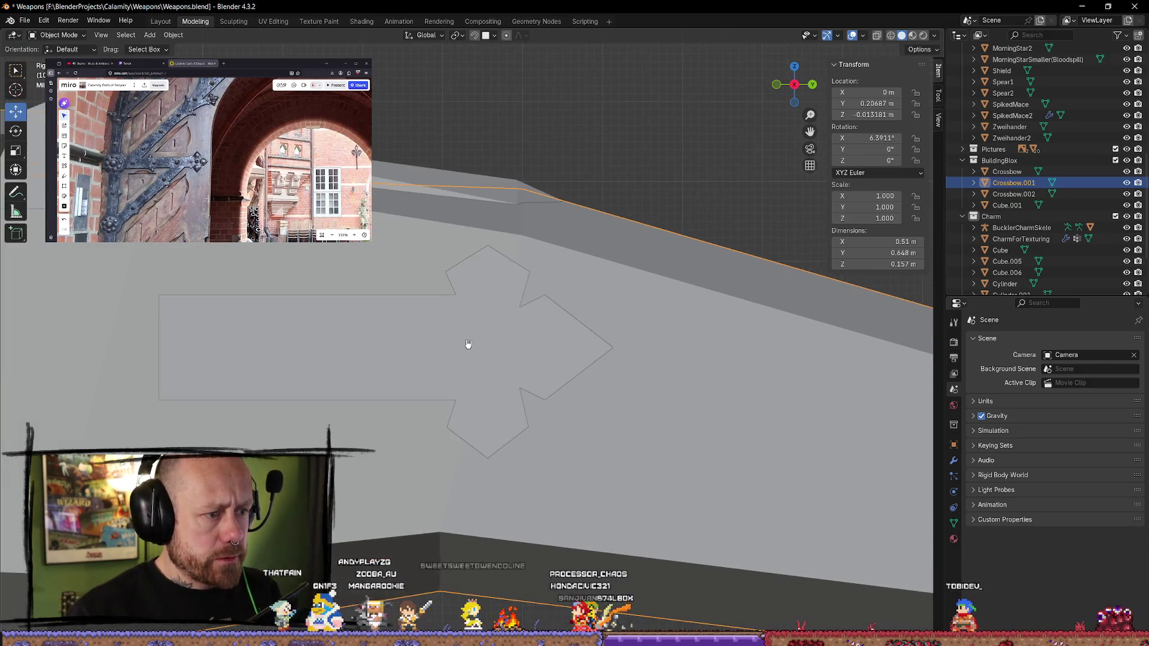
- Put Cube.006 into Edit Mode with wireframe shading and nothing selected
left_click(493, 328)
key("Tab")
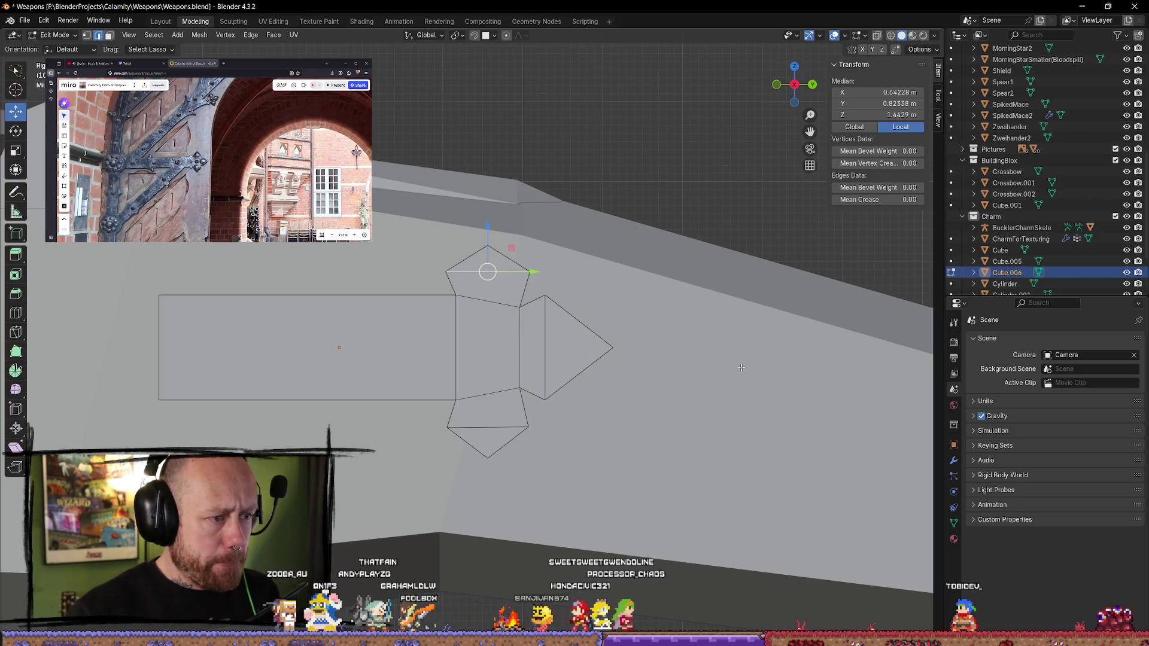
left_click(691, 380)
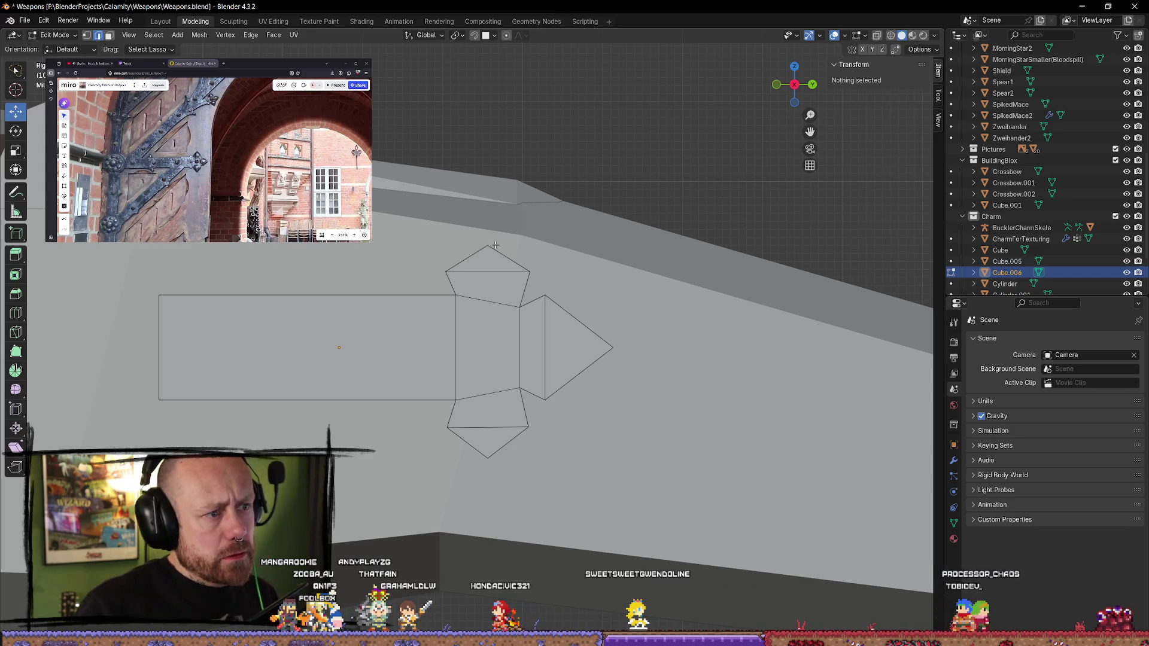
key("z")
left_click(418, 254)
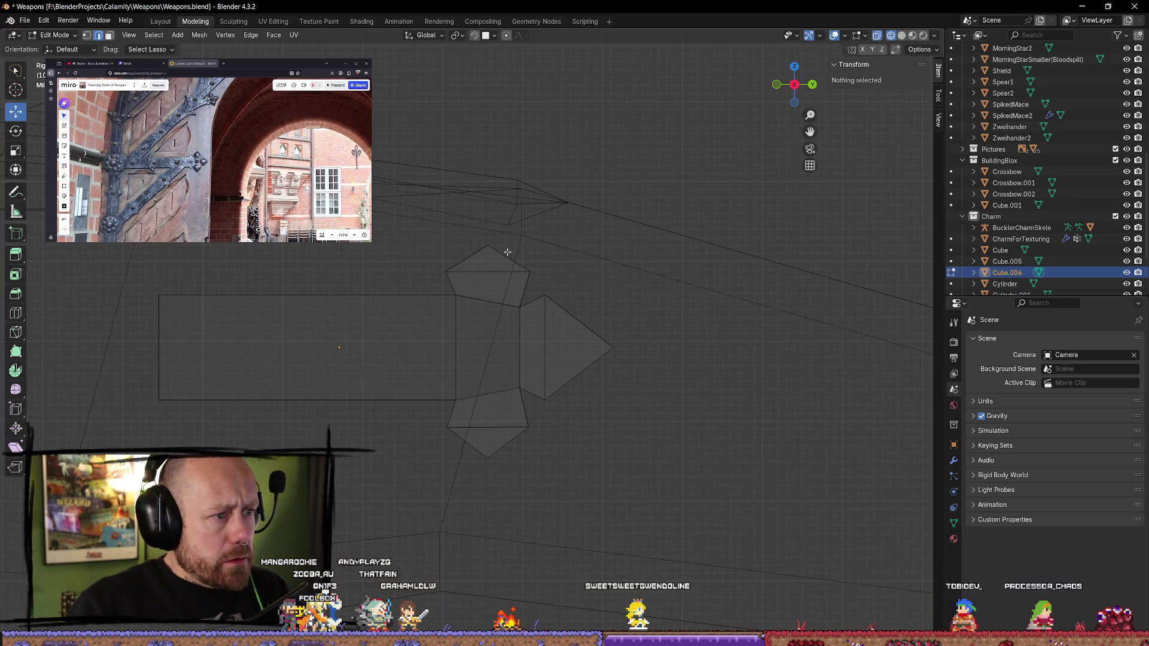
left_click(451, 326)
left_click(636, 351)
key("a")
left_click(529, 248)
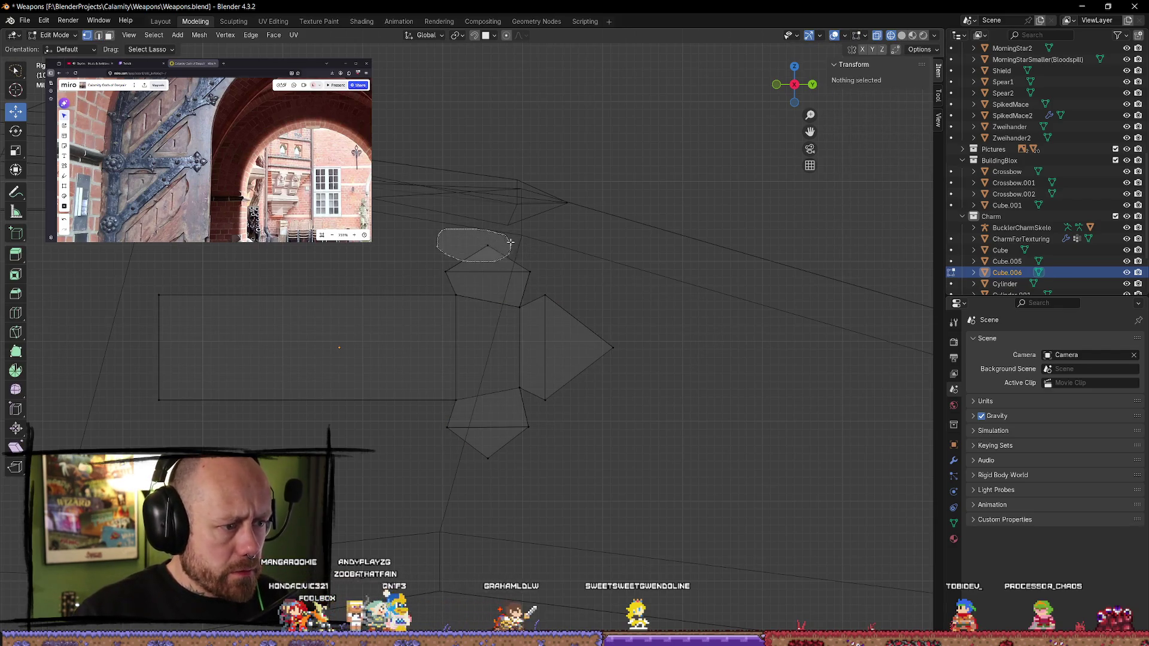
- Lower the top arm's tip vertex for a shorter, blunter point, then recentre the view
left_click_drag(511, 245, 509, 246)
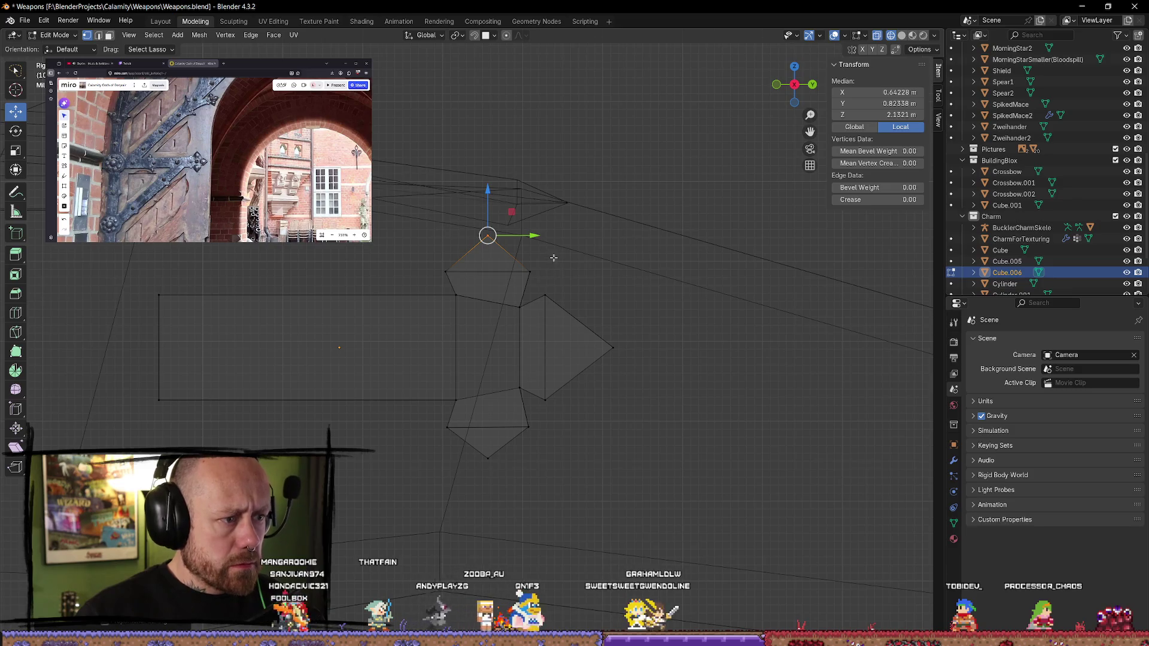
left_click_drag(487, 192, 487, 225)
left_click(616, 288)
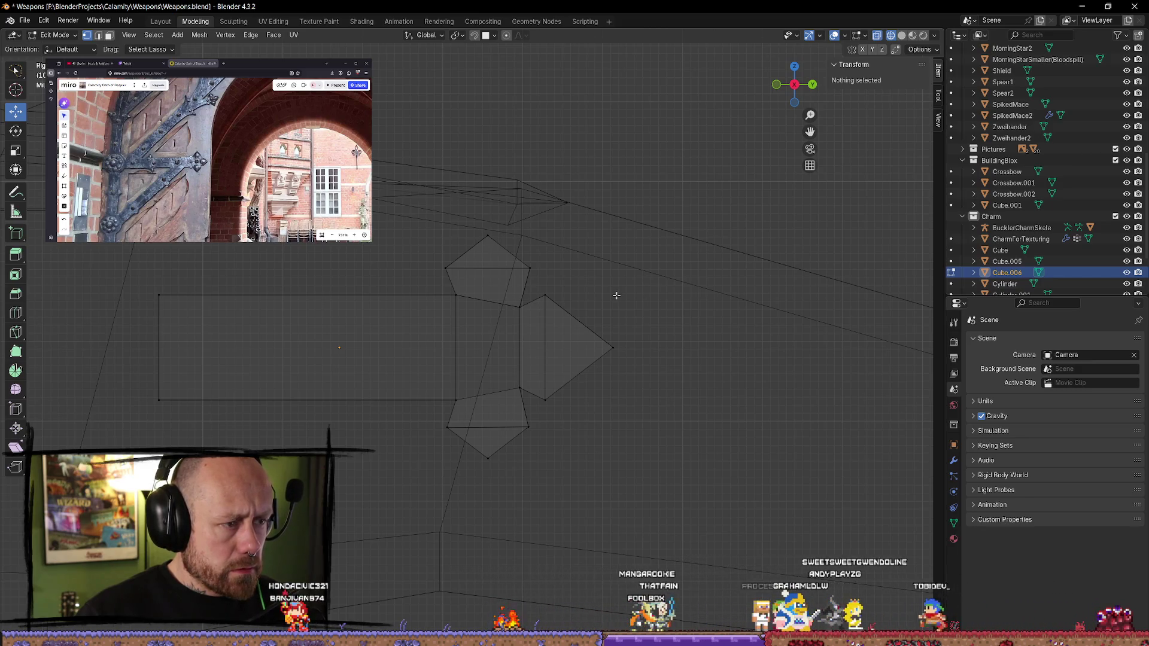
scroll(617, 295, "down", 2)
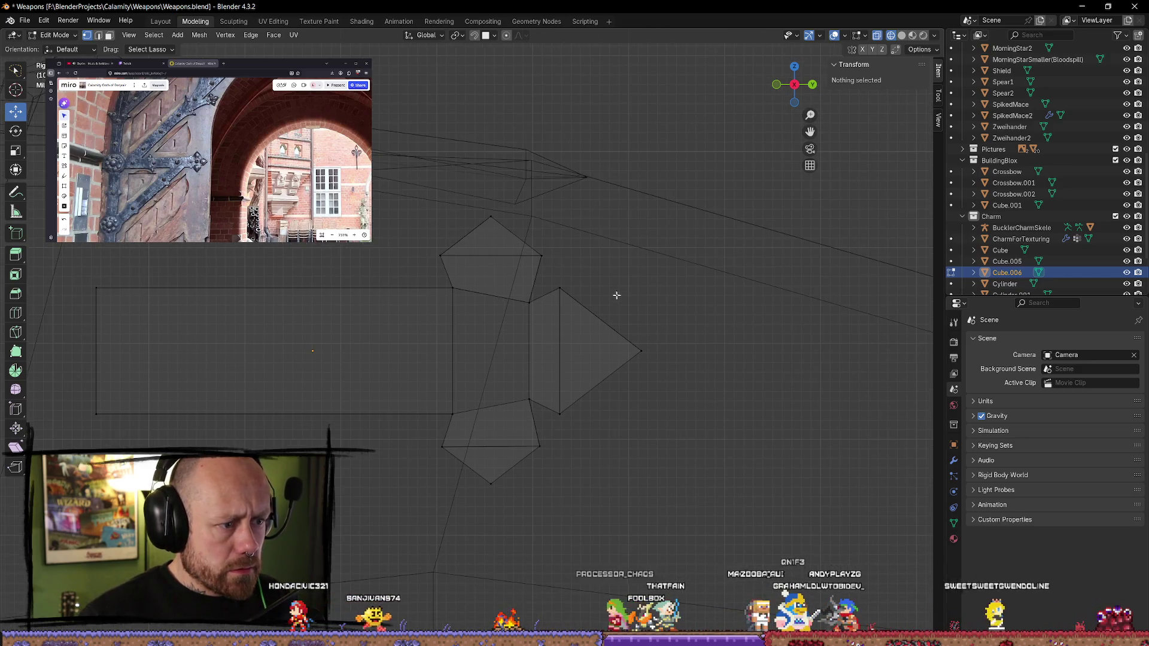
scroll(432, 302, "up", 2)
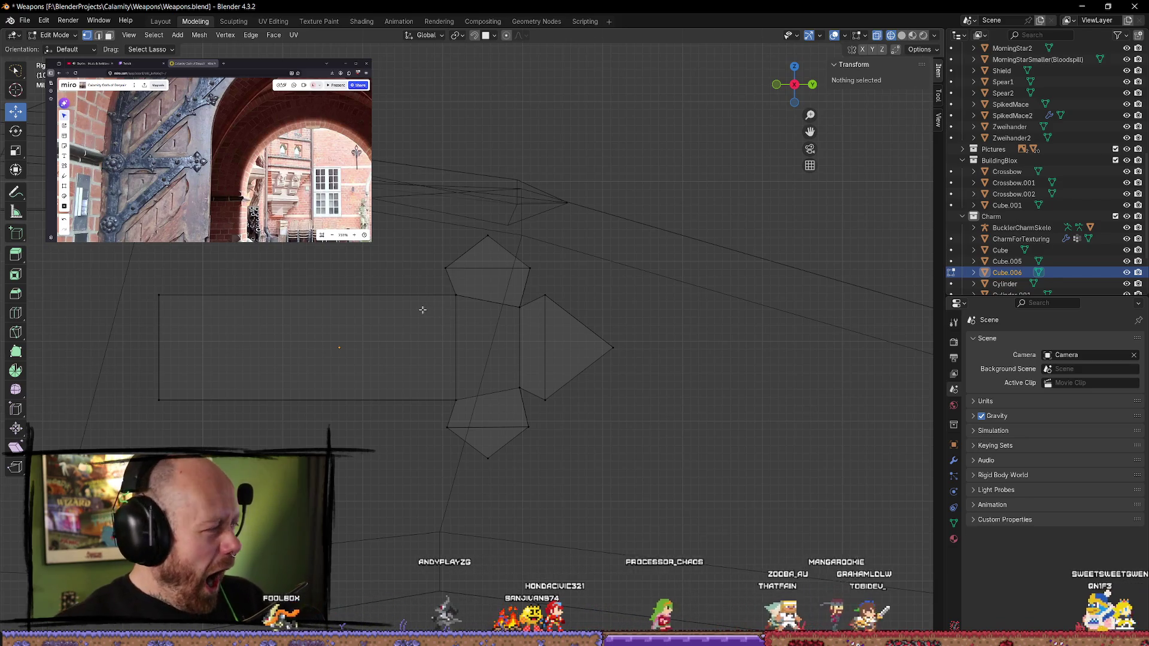
middle_click_drag(322, 292, 465, 313, "shift")
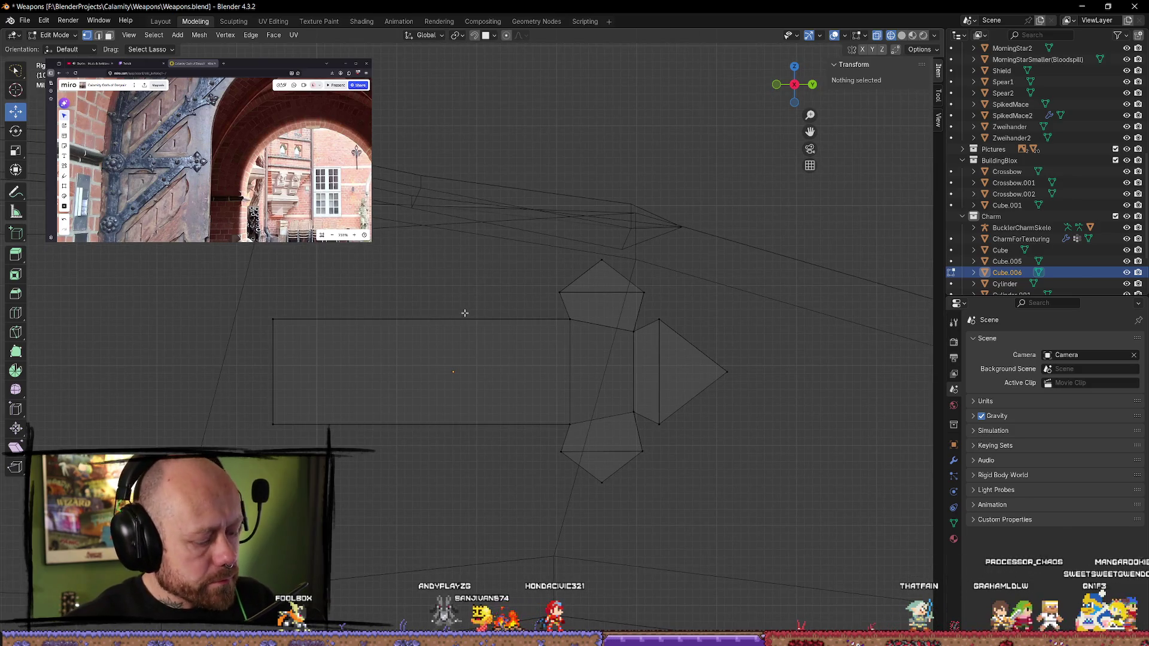
- Add an edge loop across the rectangular arm and slide it into position
key("ctrl+r")
left_click(401, 328)
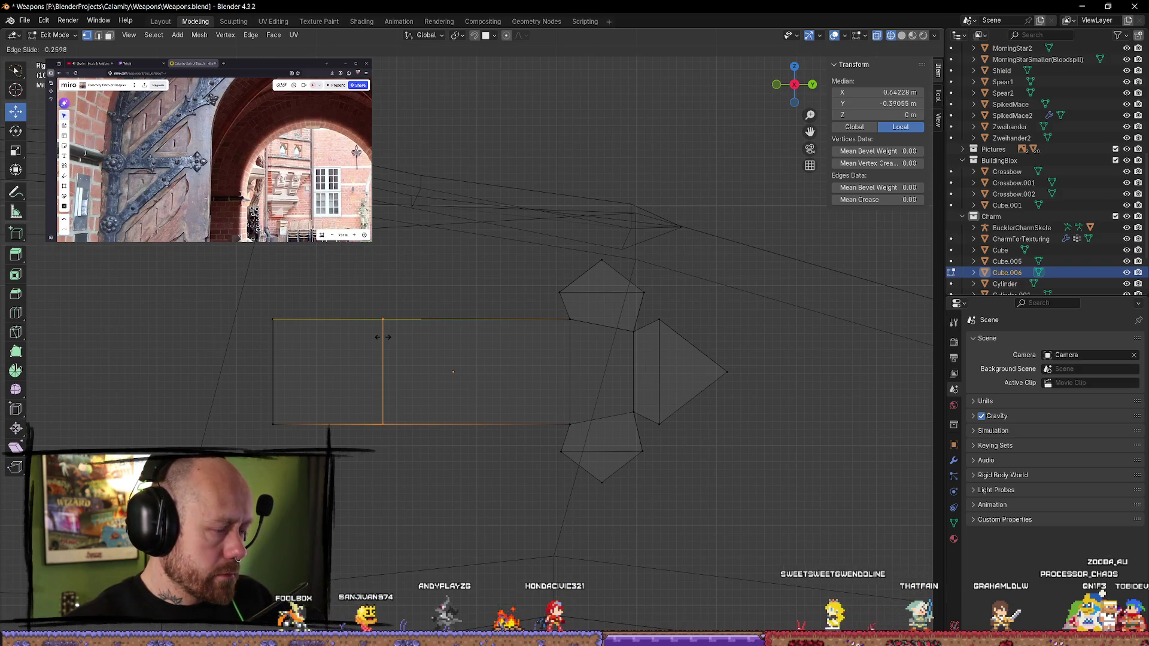
left_click(386, 337)
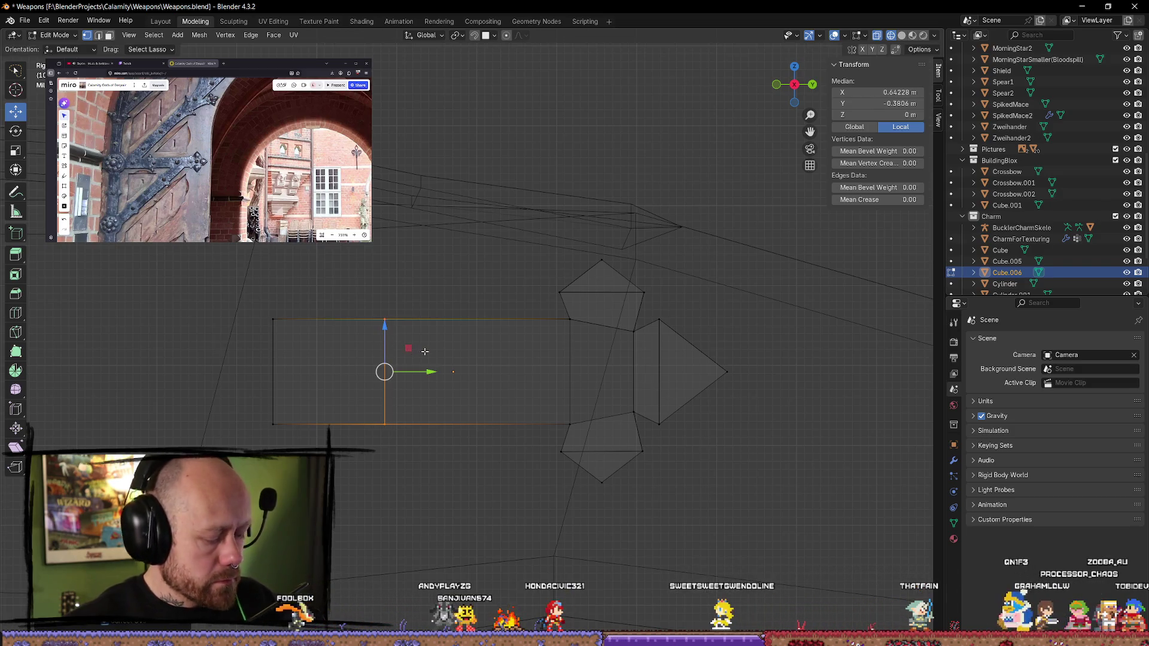
key("g")
key("g")
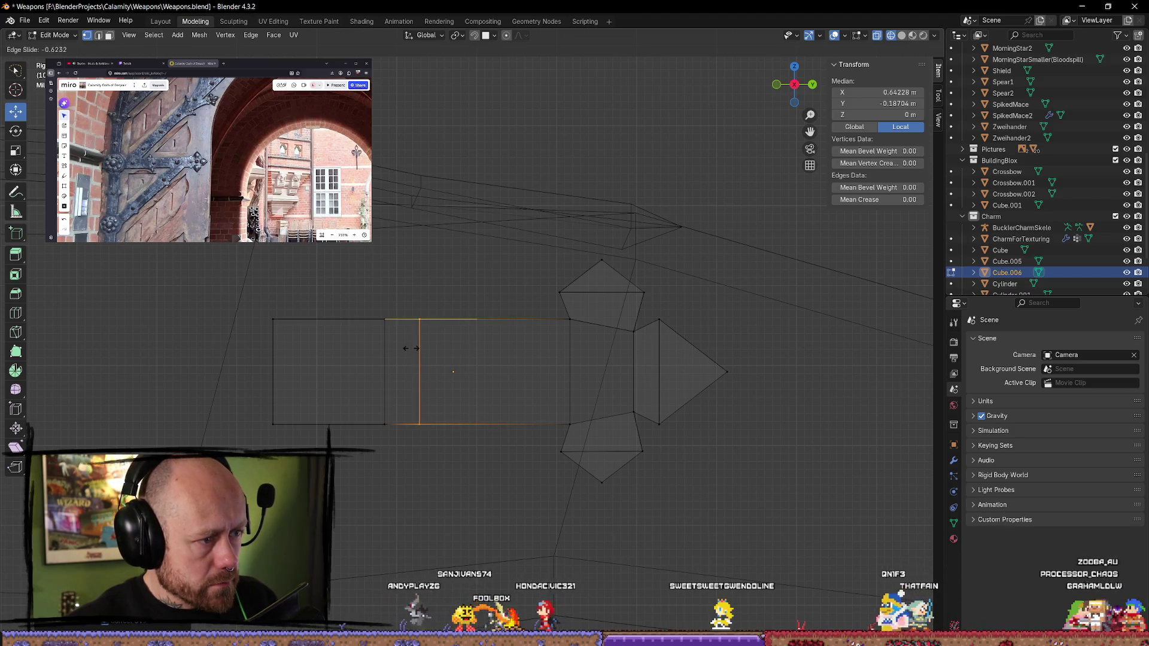
left_click(418, 349)
middle_click_drag(433, 459, 431, 492)
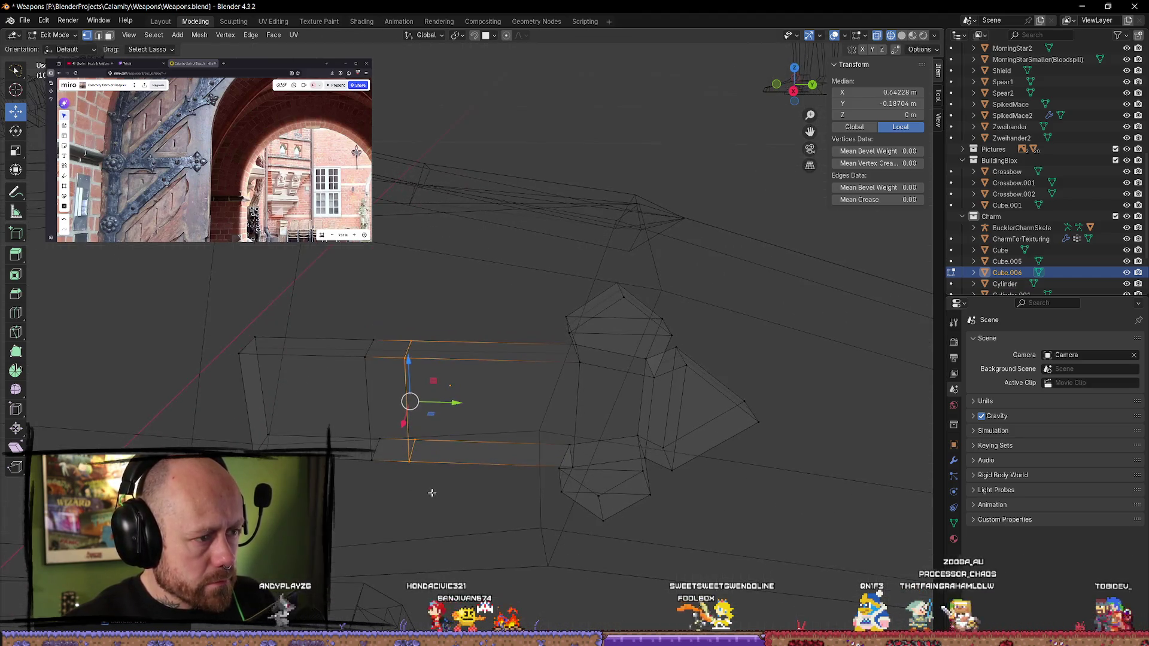
- Raise the arm's small top face along its normal into a small tab
left_click(467, 479)
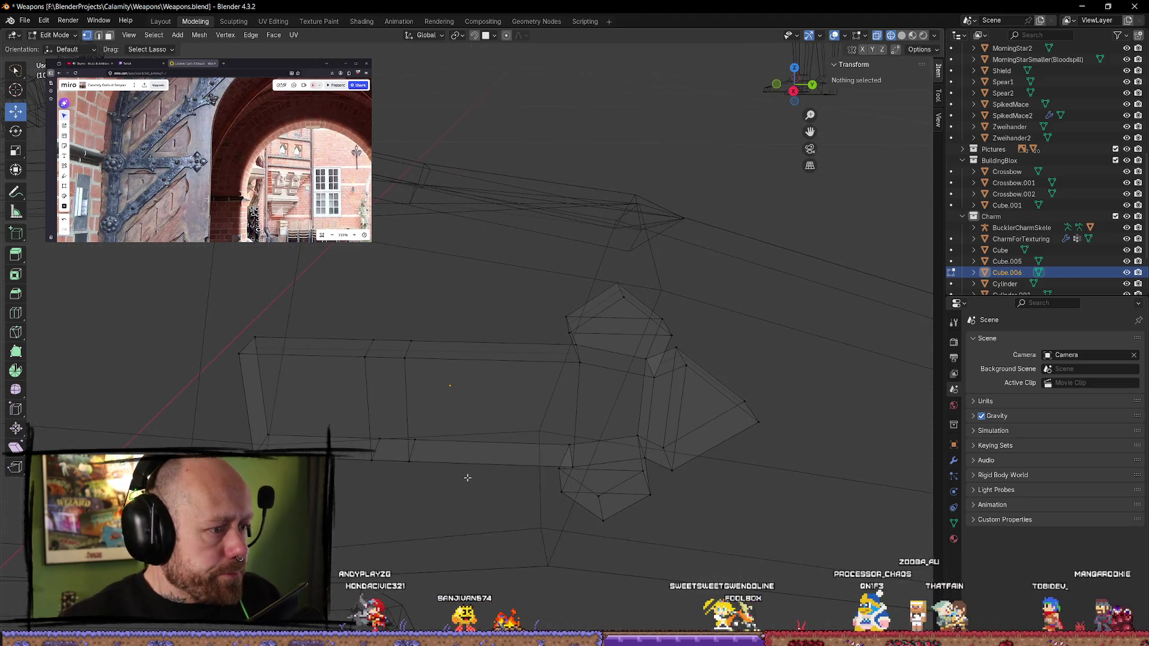
left_click(389, 355)
left_click_drag(431, 356, 431, 321)
middle_click_drag(440, 323, 467, 322)
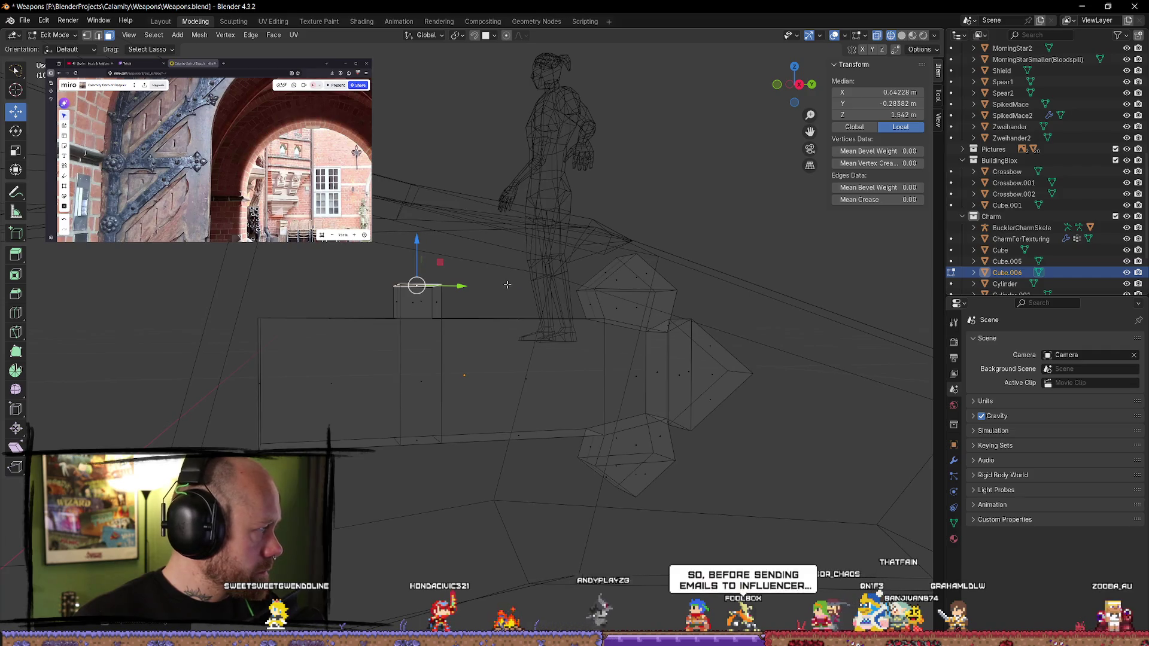
- Merge one vertical edge of the small block onto its last vertex
mouse_move(432, 306)
middle_mouse_down()
mouse_move(321, 328)
mouse_move(366, 341)
middle_mouse_up()
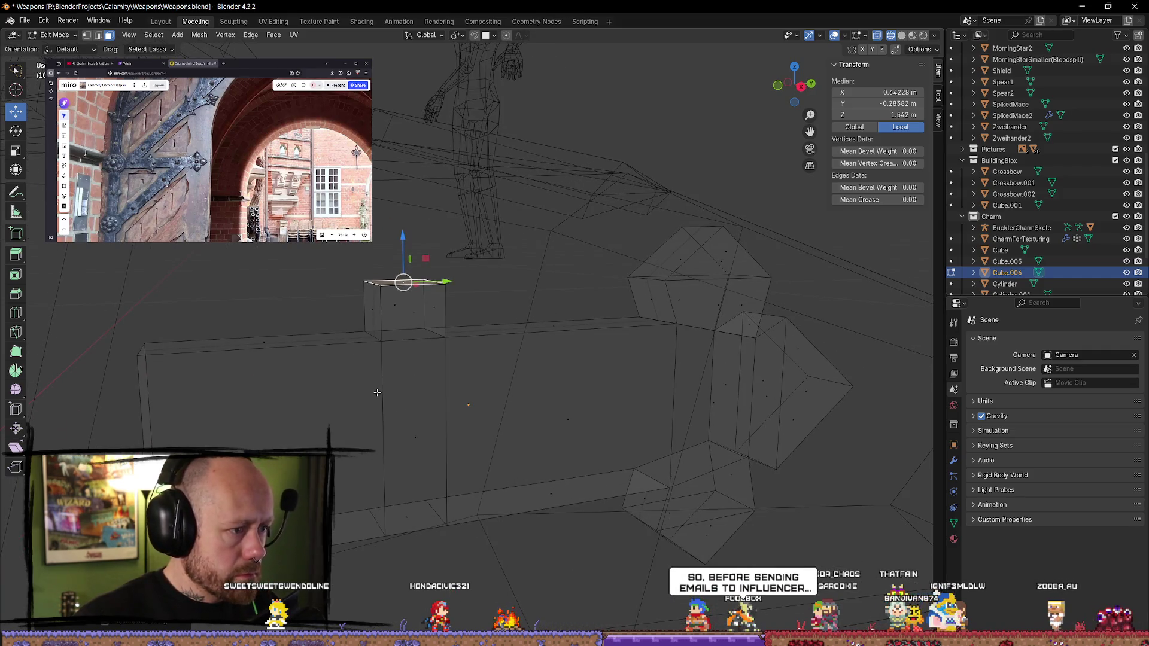
key("1")
left_click(380, 283)
left_click(381, 341, "shift")
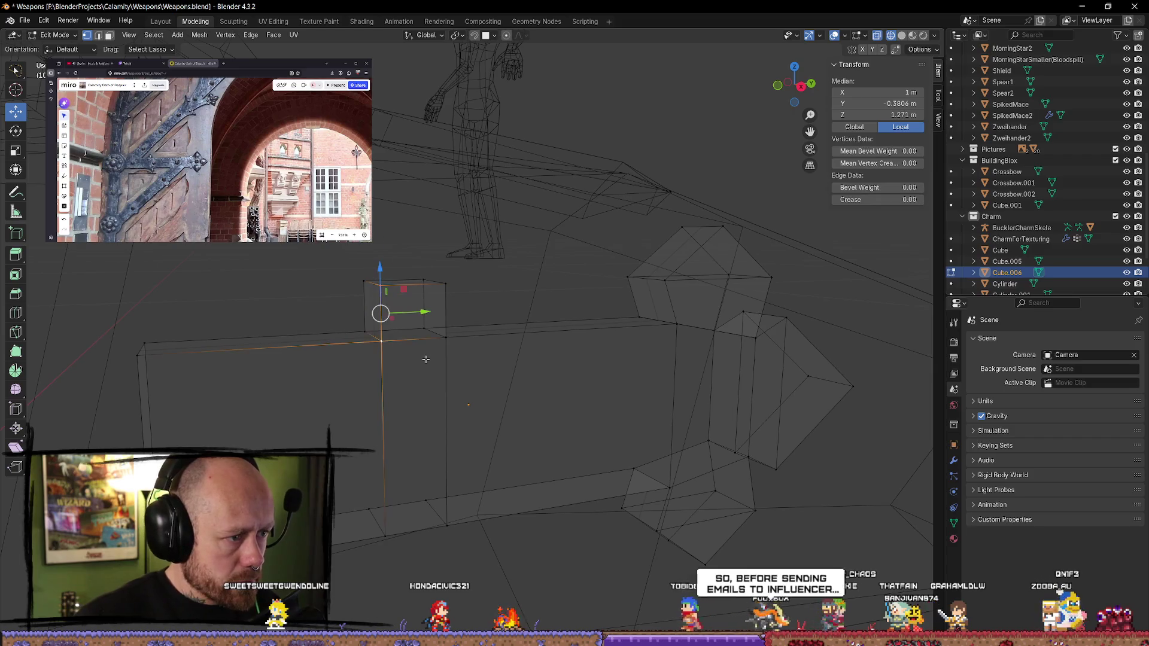
key("m")
left_click(422, 360)
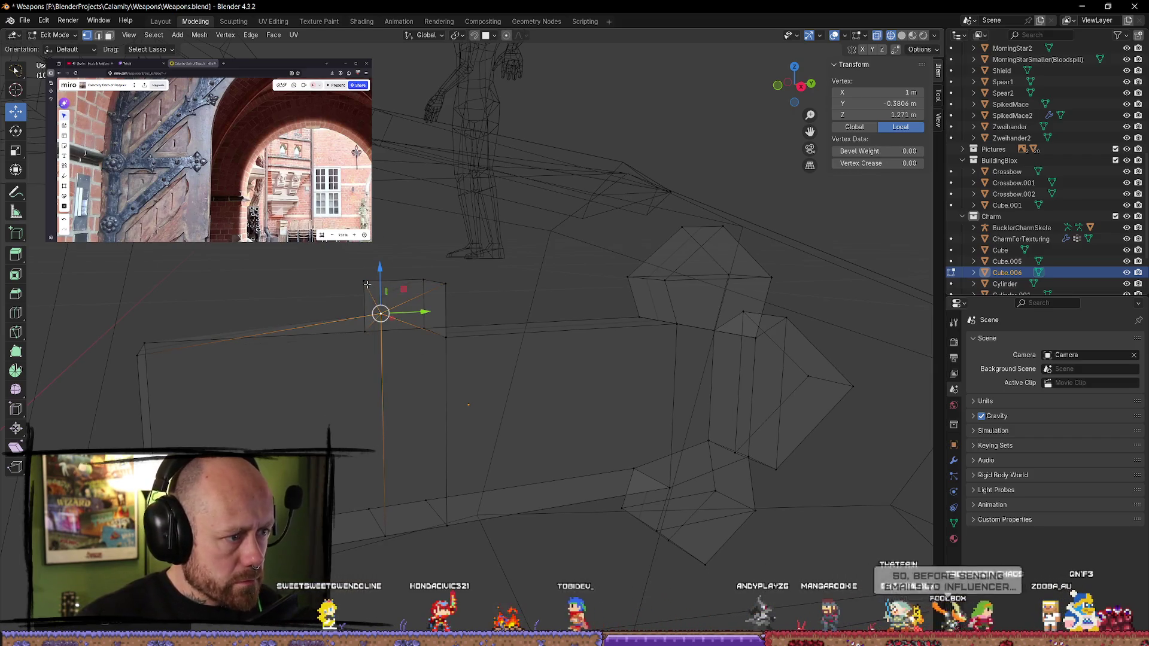
key("ctrl+z")
right_click(386, 316)
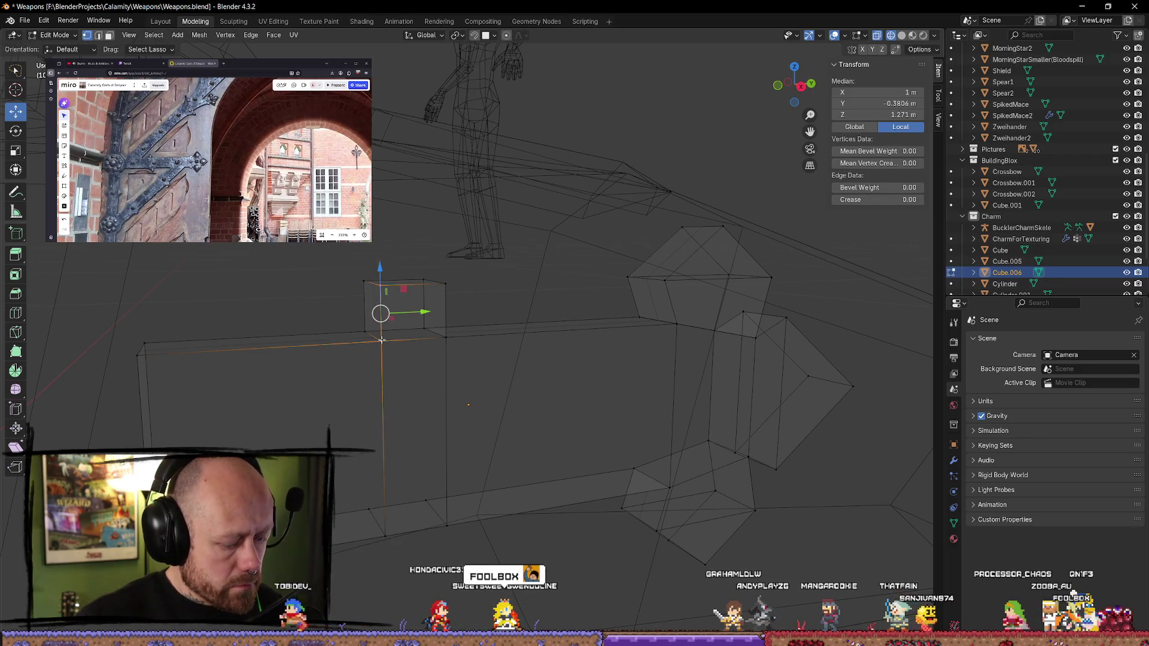
key("m")
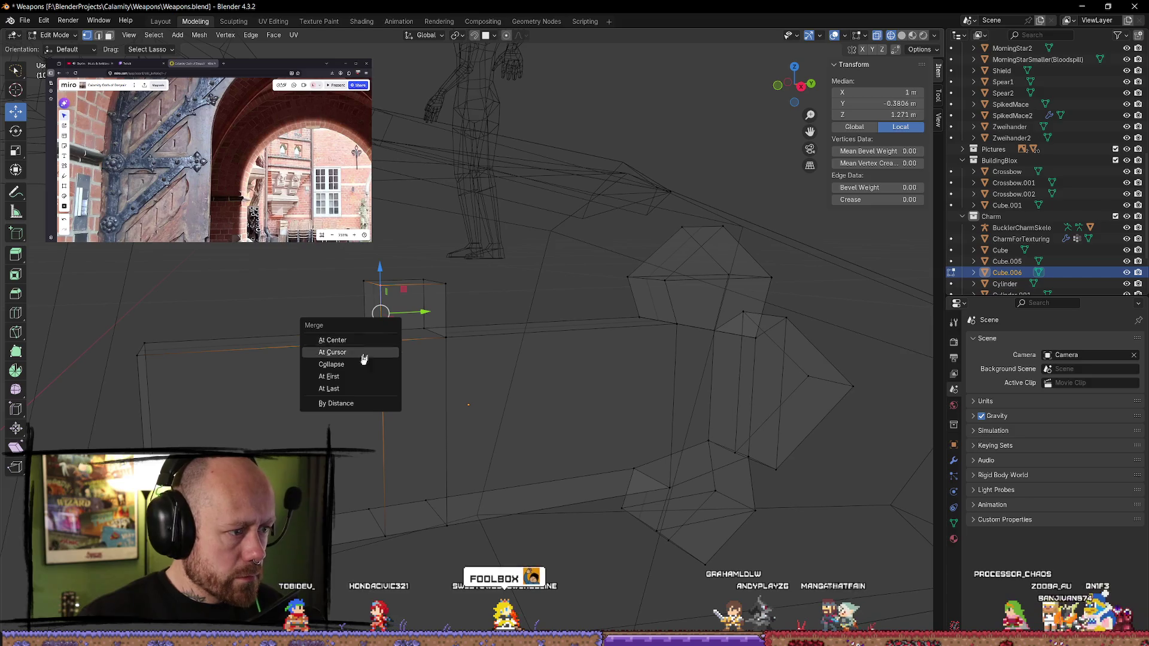
left_click(359, 388)
- Merge the block's next vertical edge into one vertex, then switch to the Steam stats page
left_click(358, 299)
key("m")
left_click(438, 326)
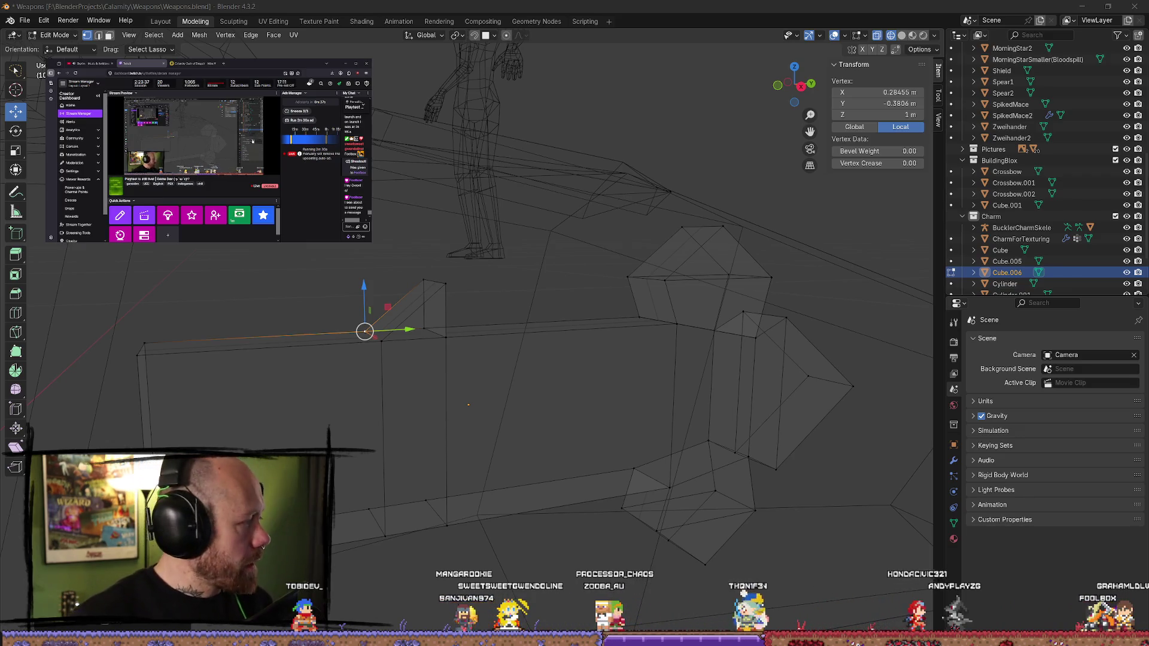
key("alt+Tab")
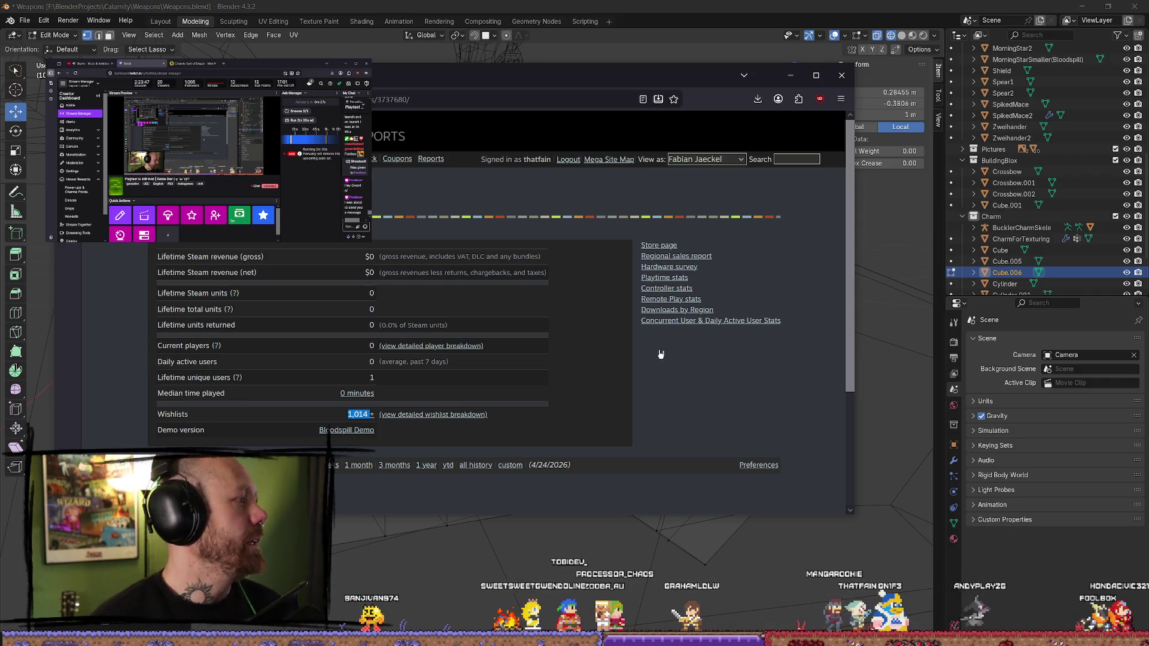
- Review the Steamworks pages, closing an extra tab and visiting the activations report and dashboard
left_click(193, 63)
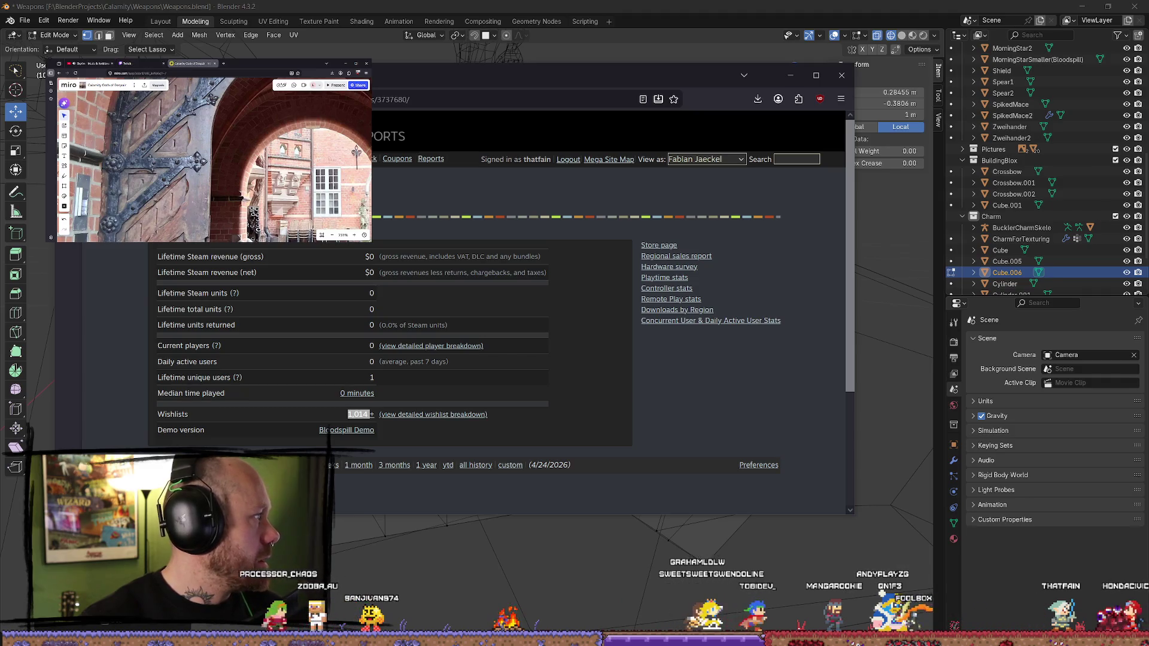
middle_click(198, 64)
key("ctrl+1")
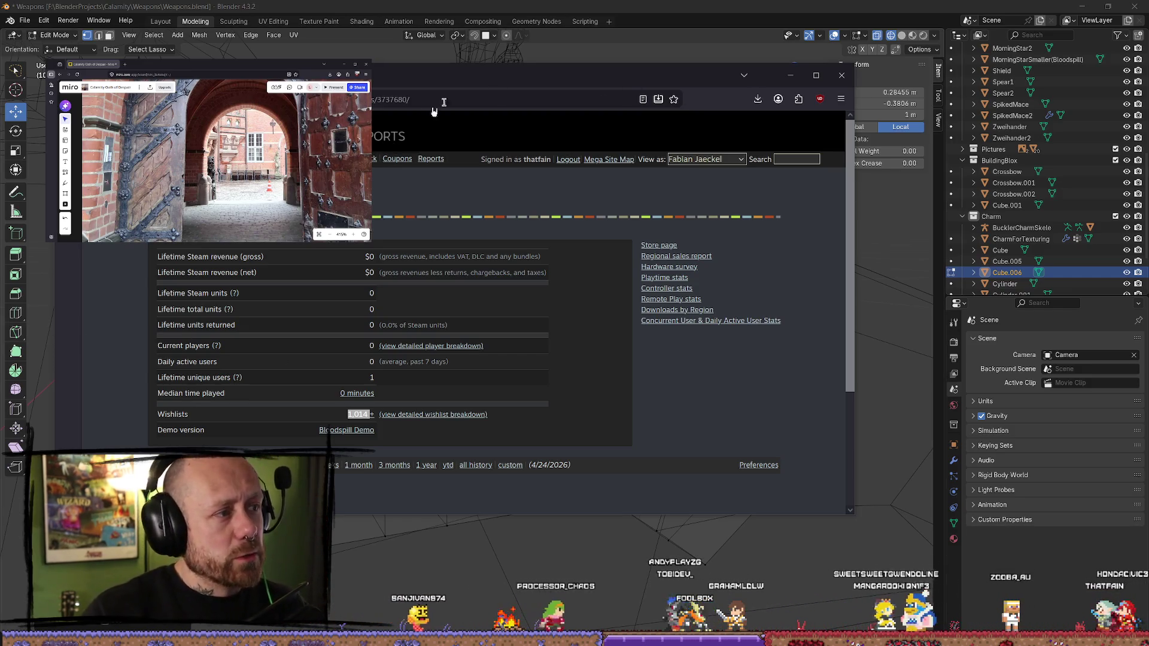
key("alt+Left")
left_click_drag(676, 86, 728, 100)
key("alt+Left")
key("alt+Right")
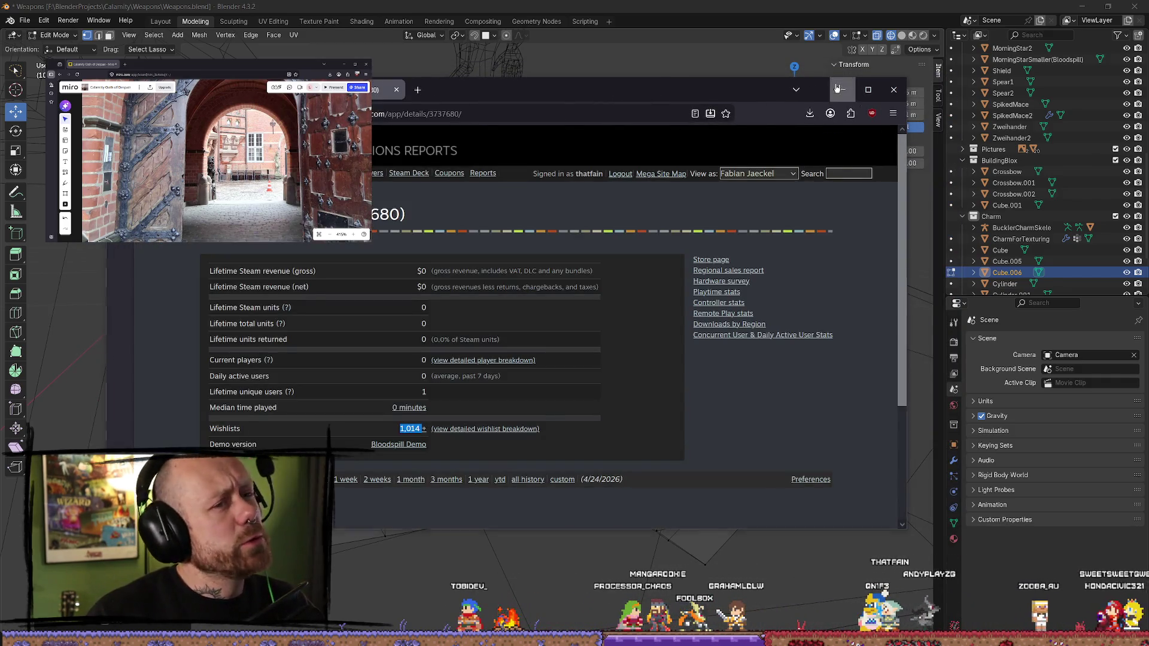
- Return to Blender and view the plate straight from the side
key("alt+Tab")
scroll(526, 348, "down", 2)
key("KP_3")
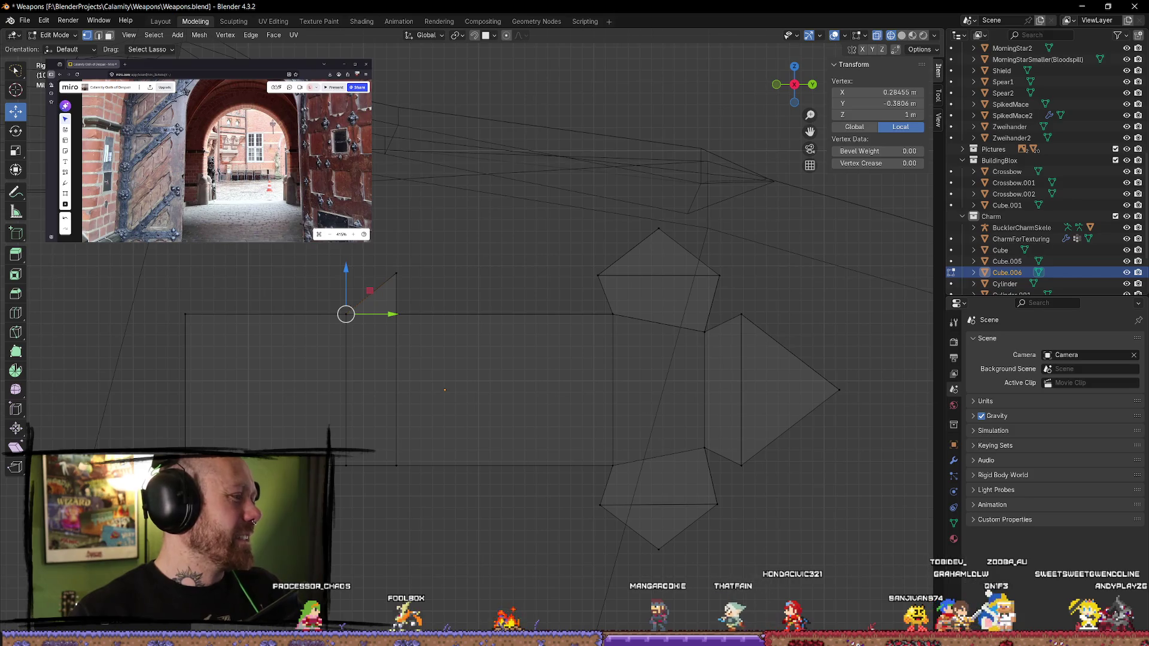
left_click(349, 161)
scroll(144, 136, "up", 3)
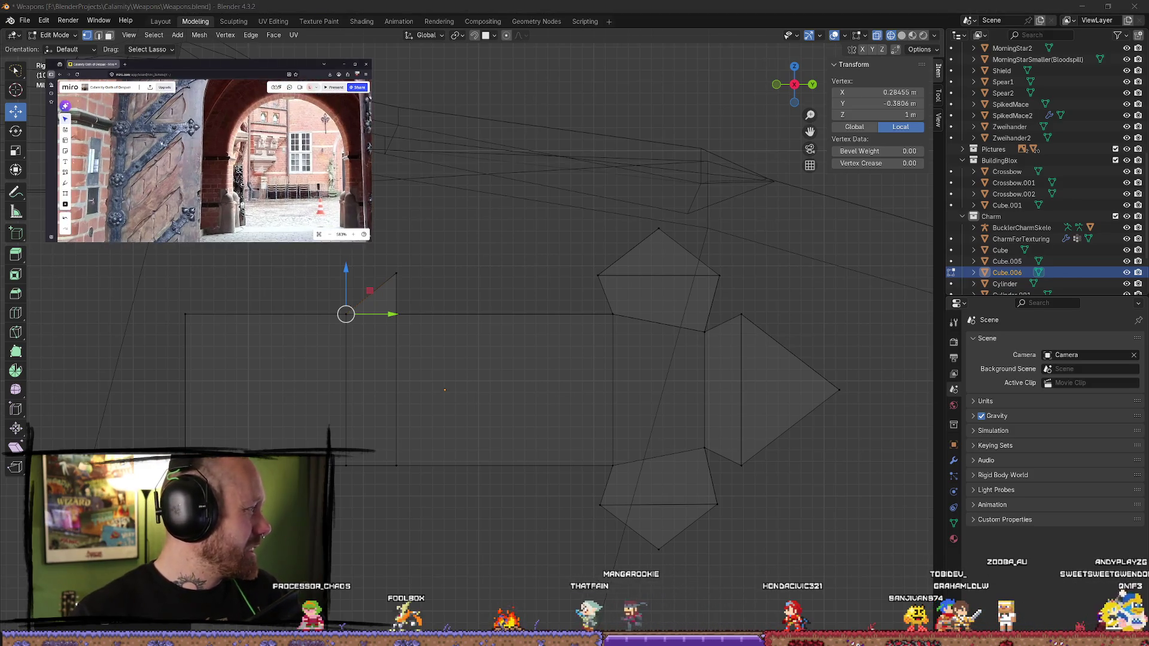
scroll(479, 332, "up", 3)
left_click(409, 289)
mouse_move(411, 285)
middle_mouse_down()
mouse_move(359, 285)
mouse_move(388, 310)
middle_mouse_up()
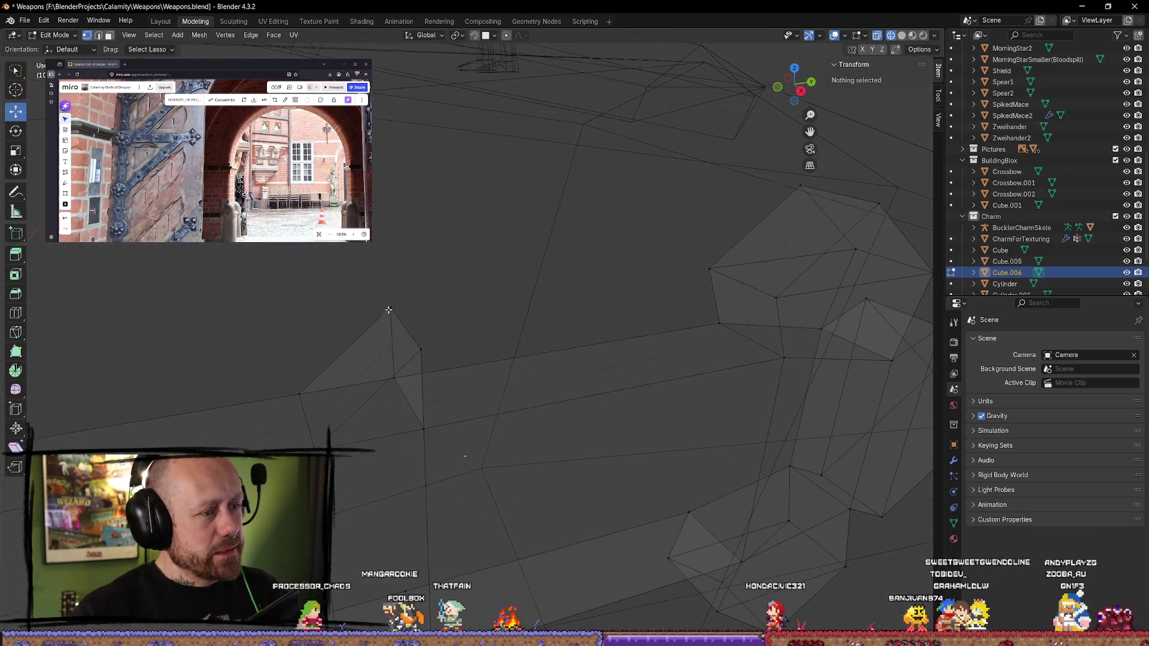
left_click(800, 91)
middle_click_drag(397, 244, 506, 251, "shift")
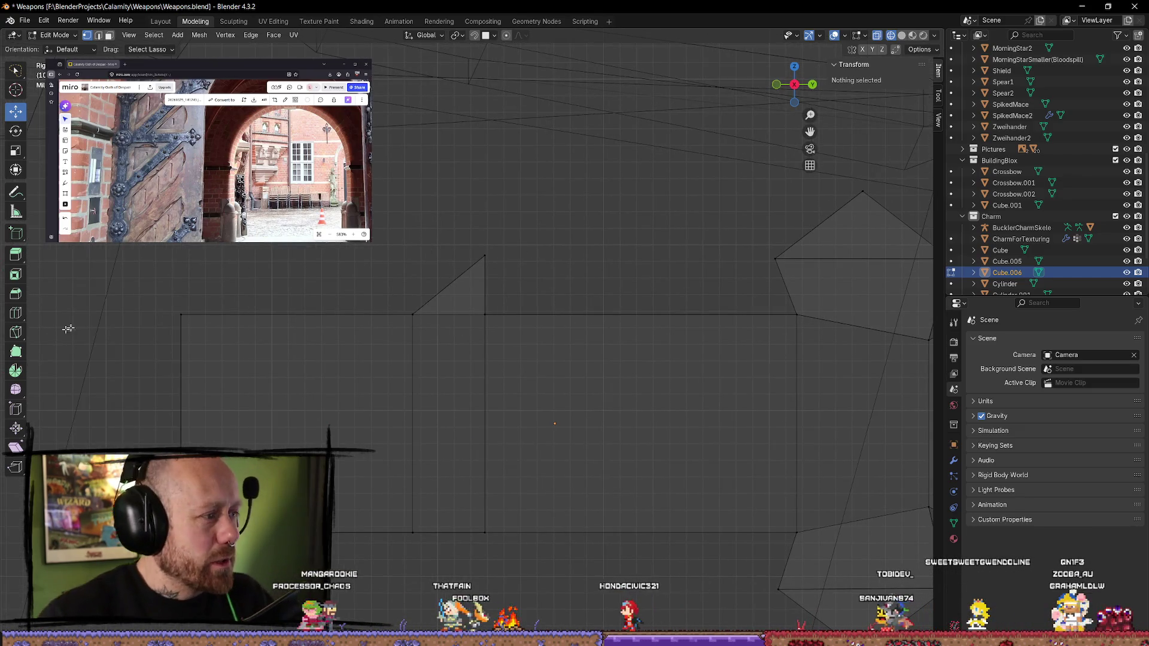
left_click(16, 312)
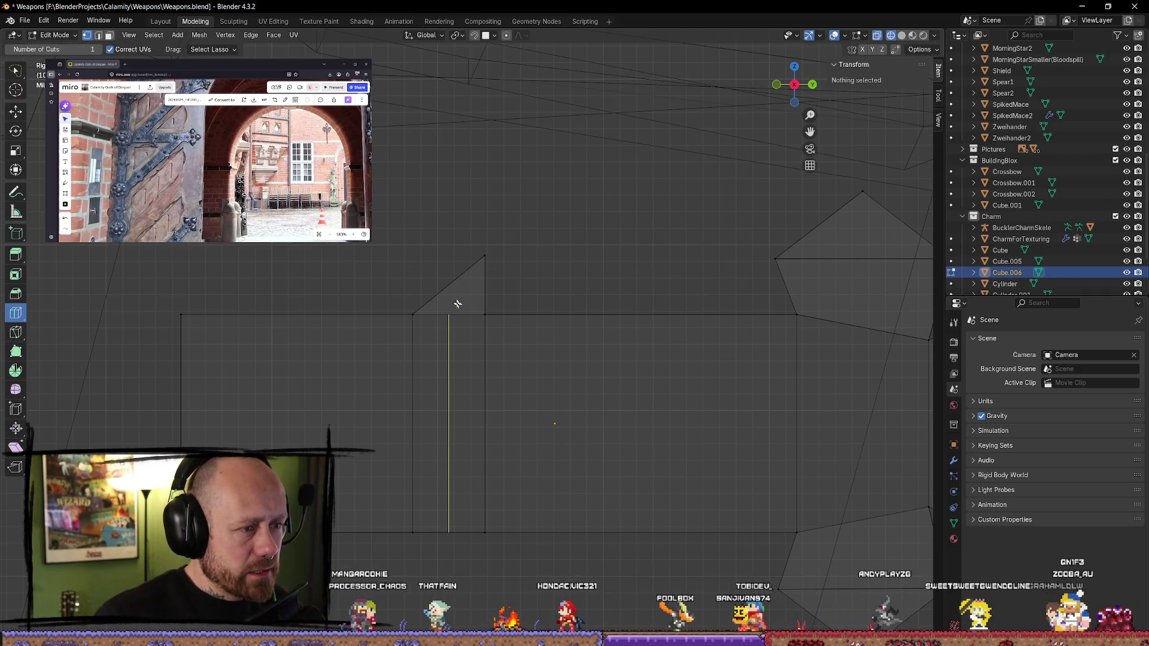
left_click(15, 332)
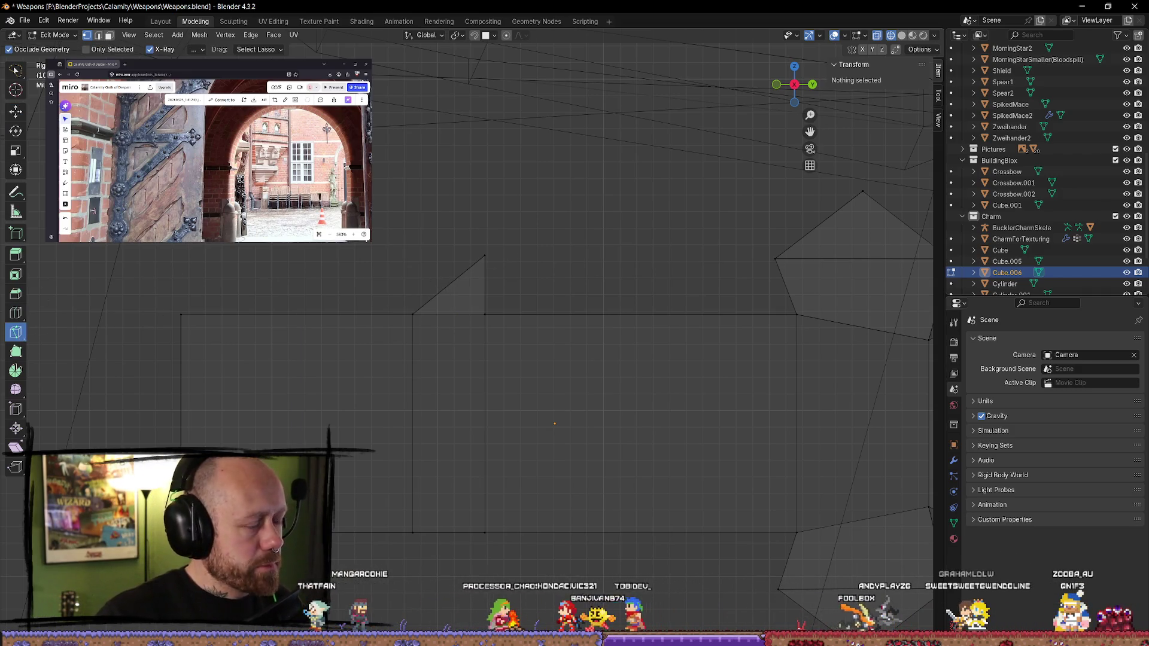
right_click(232, 246)
key("Escape")
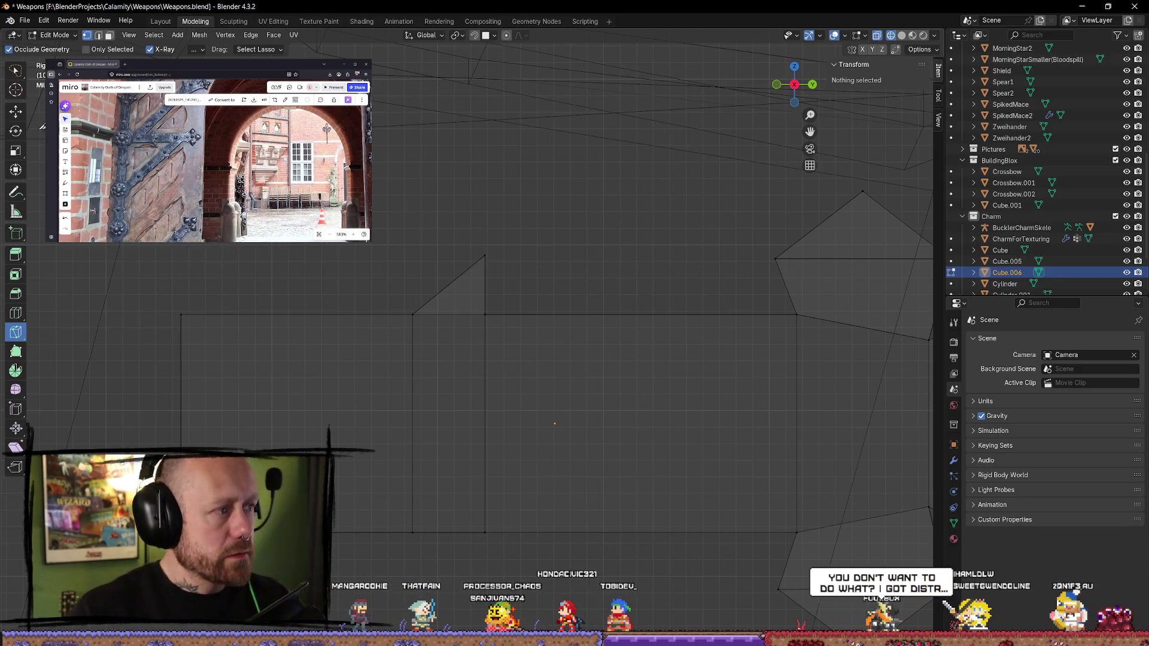
key("shift+space")
key("g")
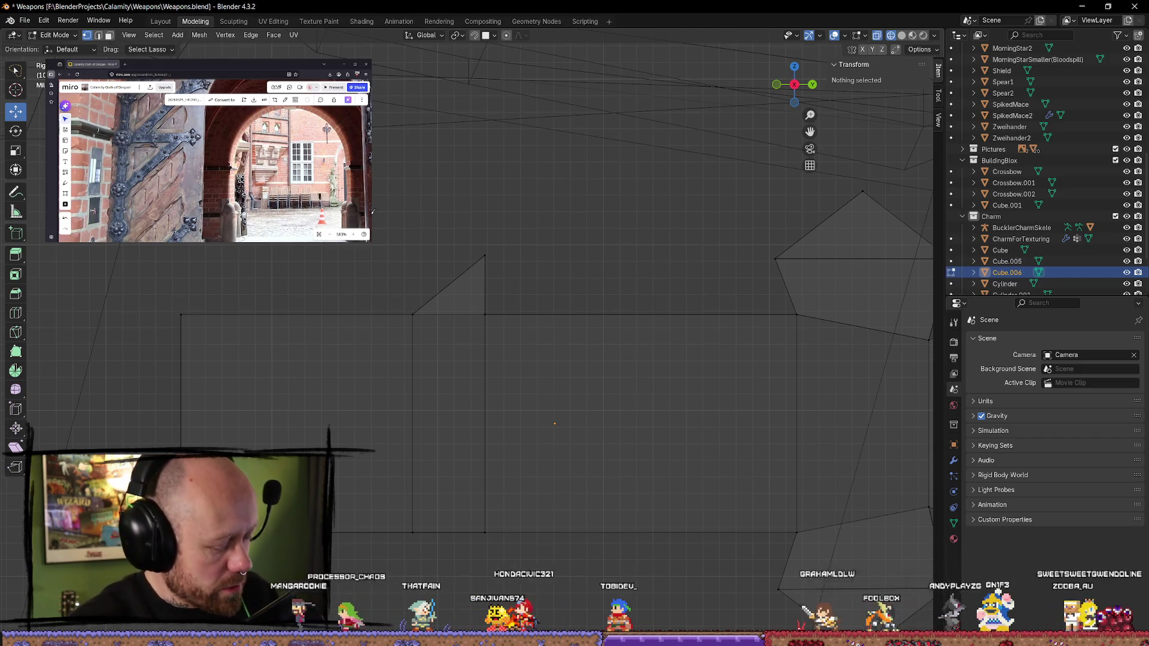
- Knife-cut across the tip's slanted edge and slide the new edge down
key("k")
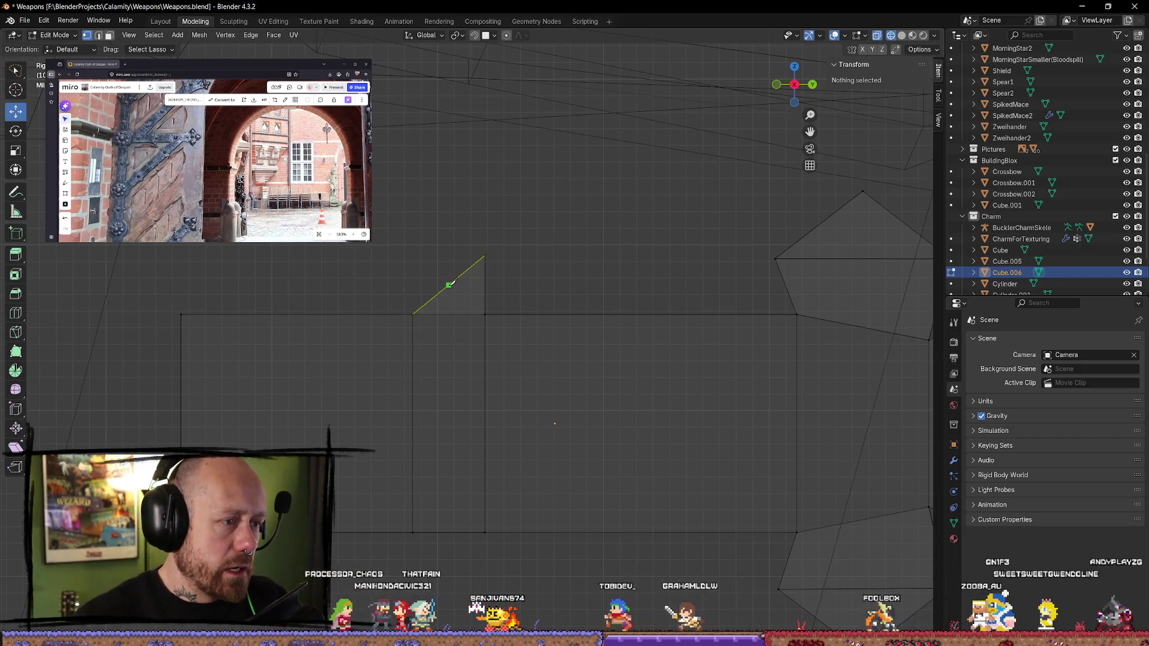
left_click(447, 286)
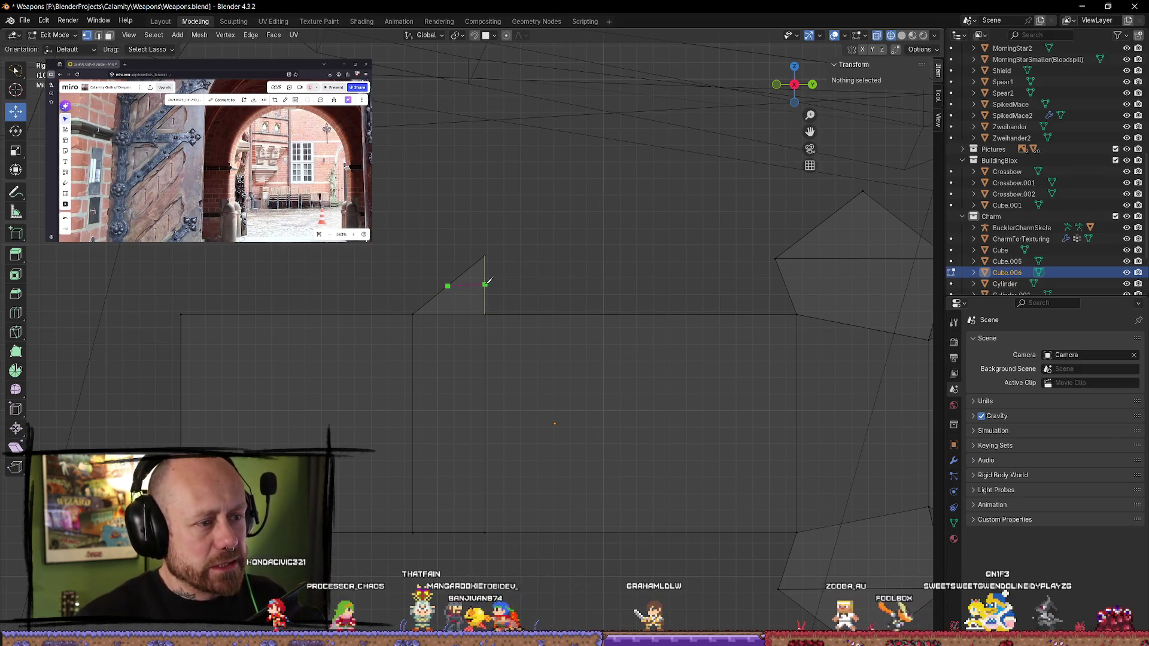
left_click(485, 286)
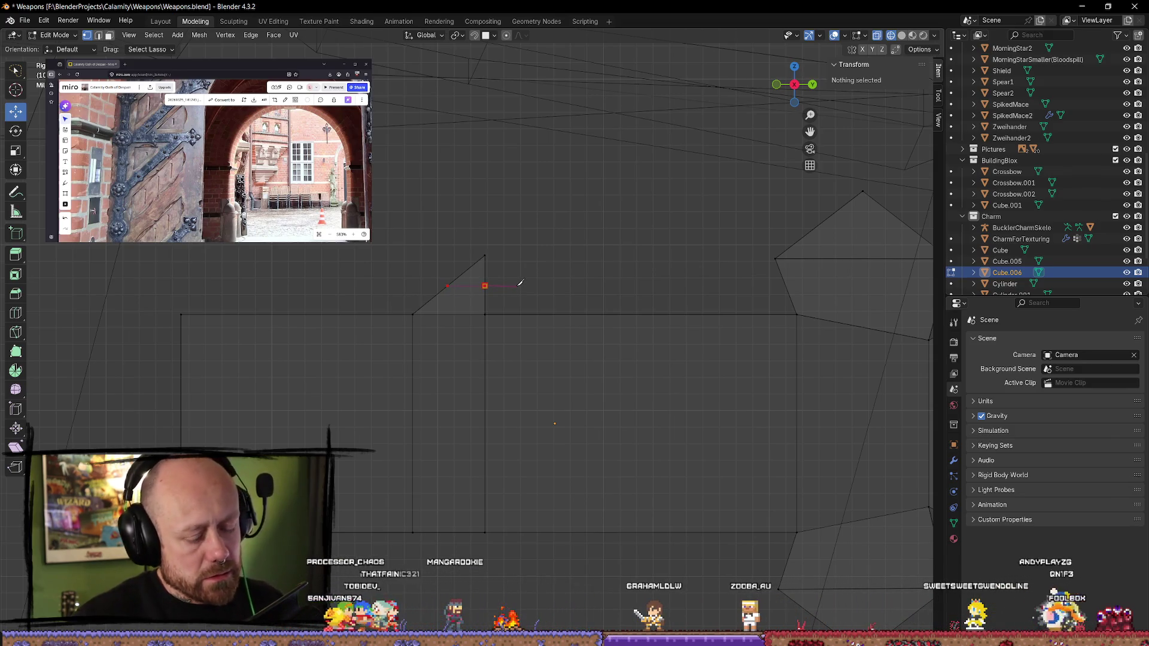
key("Return")
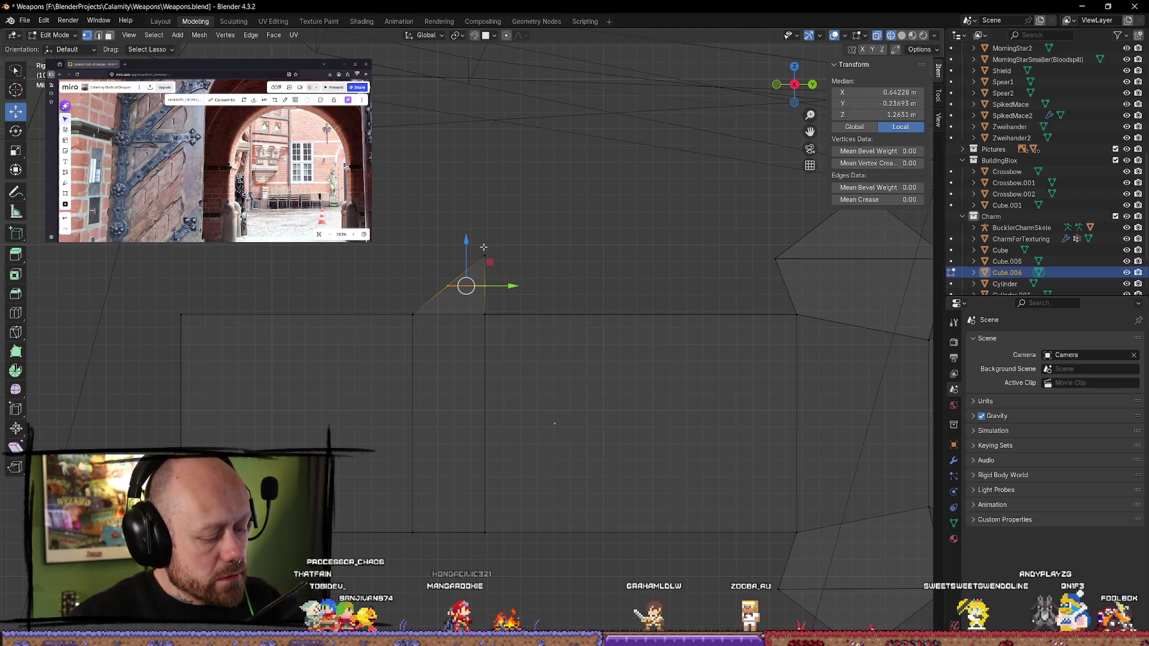
key("g")
key("g")
left_click(593, 280)
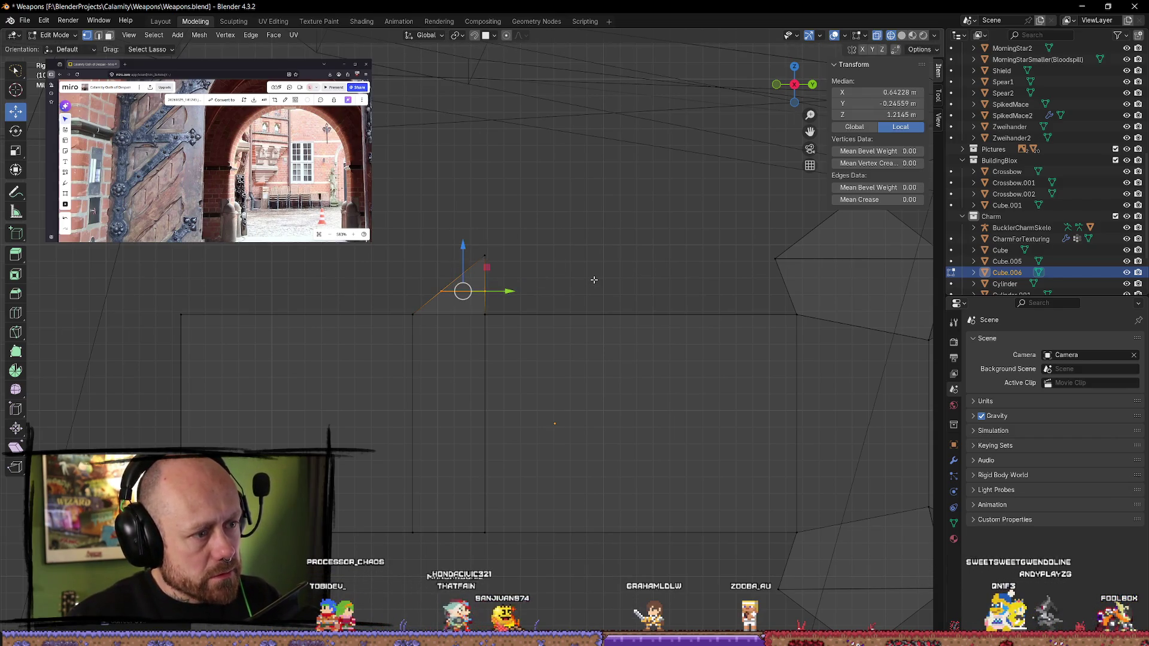
left_click(552, 263)
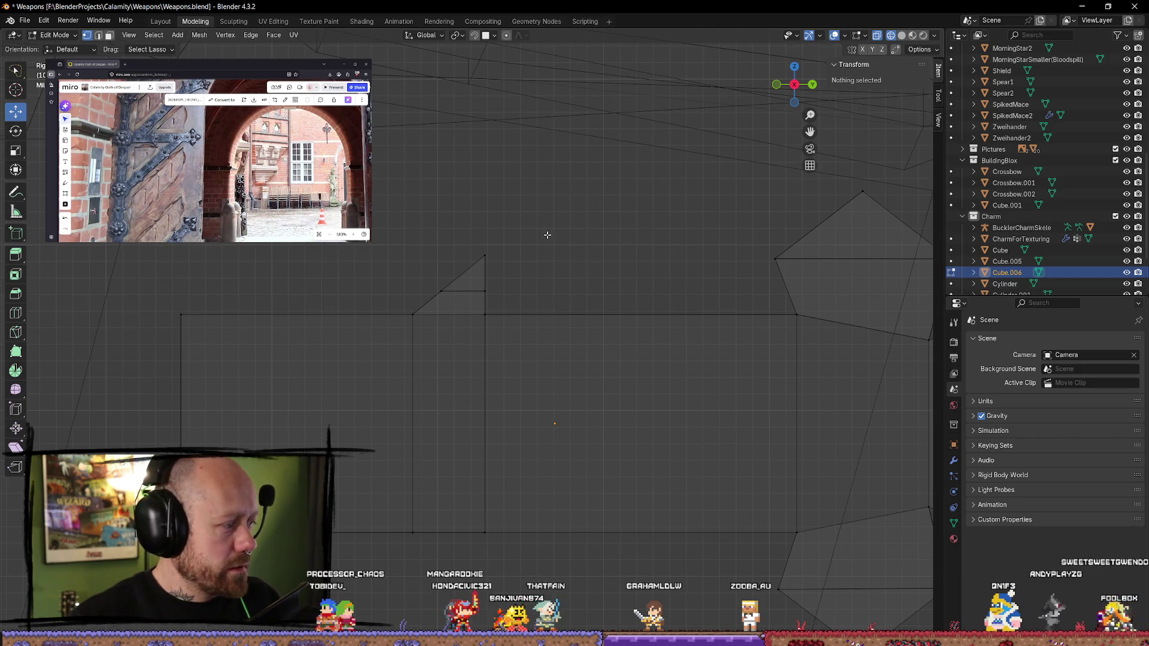
left_click_drag(474, 254, 523, 242)
- Move the tip's upper corner vertex further left along the Y axis
key("g")
key("y")
left_click(481, 247)
key("g")
key("y")
left_click(455, 272)
- Raise the tip's lower cut edge along Z and narrow it along Y
mouse_move(454, 276)
left_mouse_down()
mouse_move(421, 299)
mouse_move(462, 291)
left_mouse_up()
key("g")
key("z")
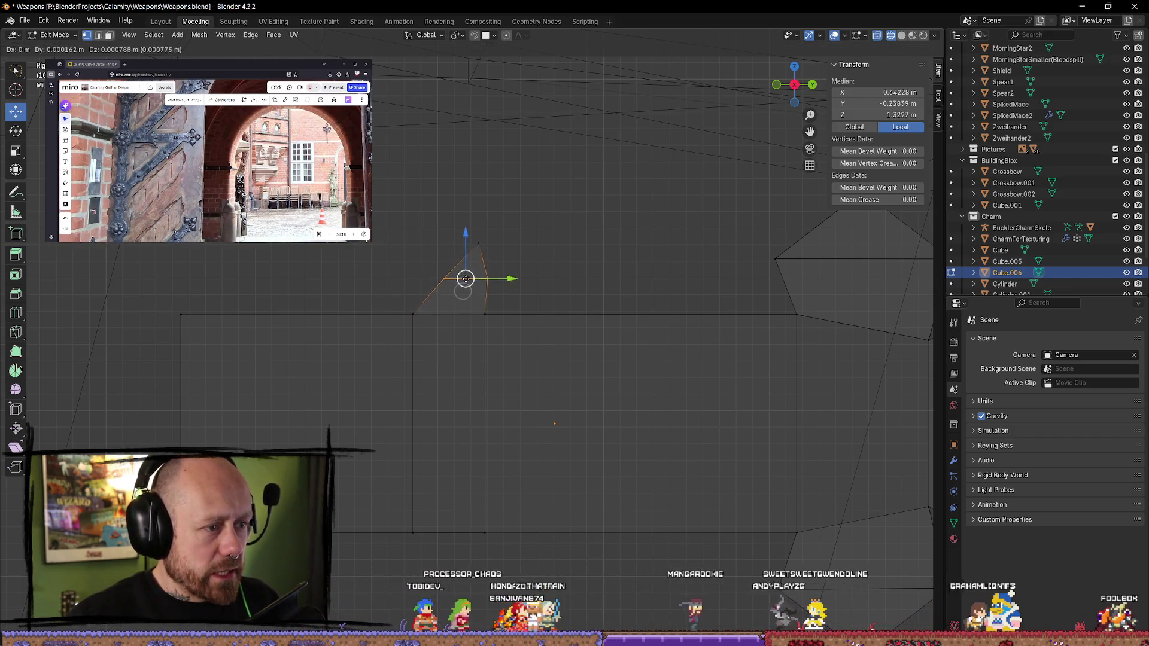
left_click(594, 319)
key("s")
key("y")
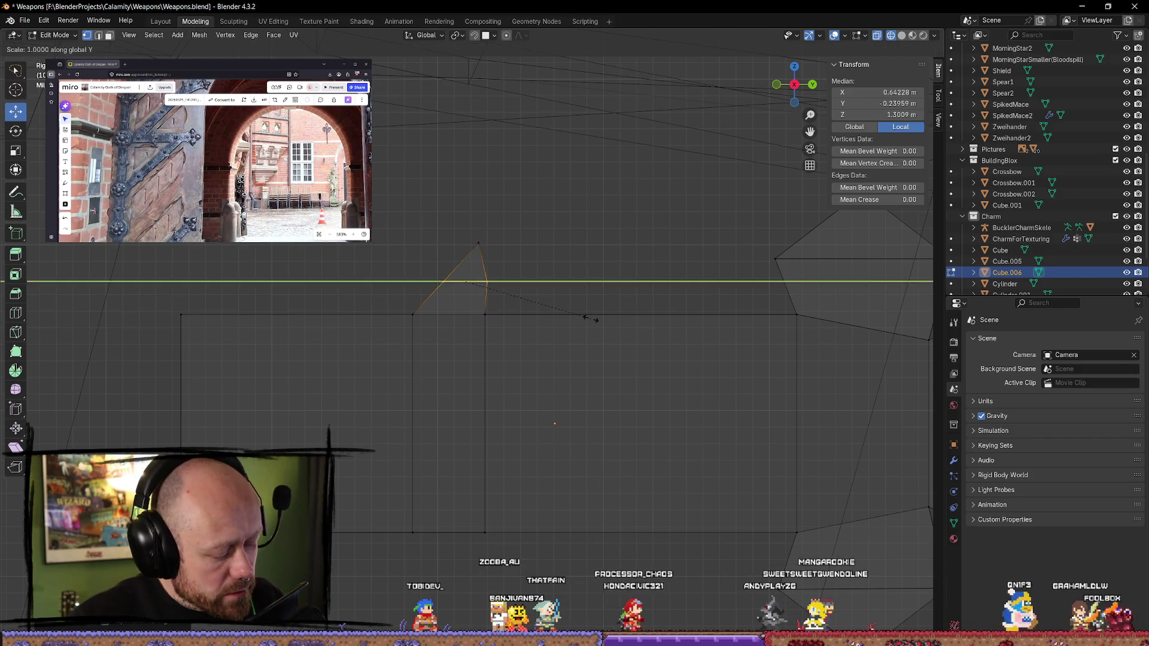
left_click(575, 287)
left_click(577, 285)
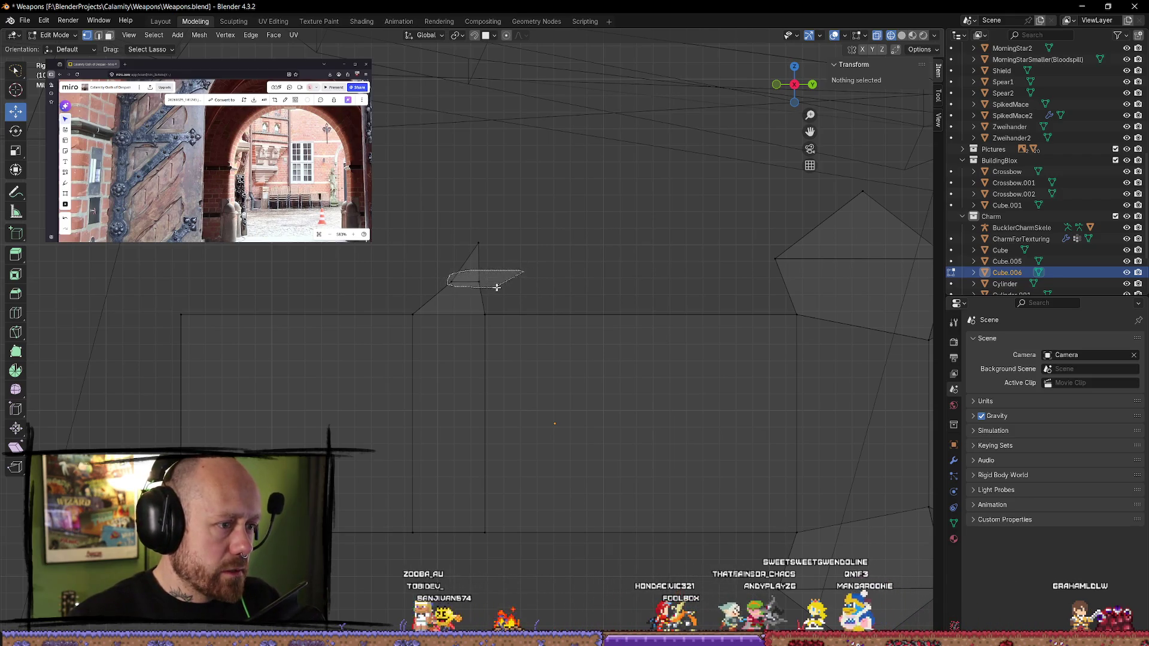
- Shift a tip vertex along Y and pull the tip's point higher
left_click(470, 280)
key("g")
key("y")
left_click(513, 282)
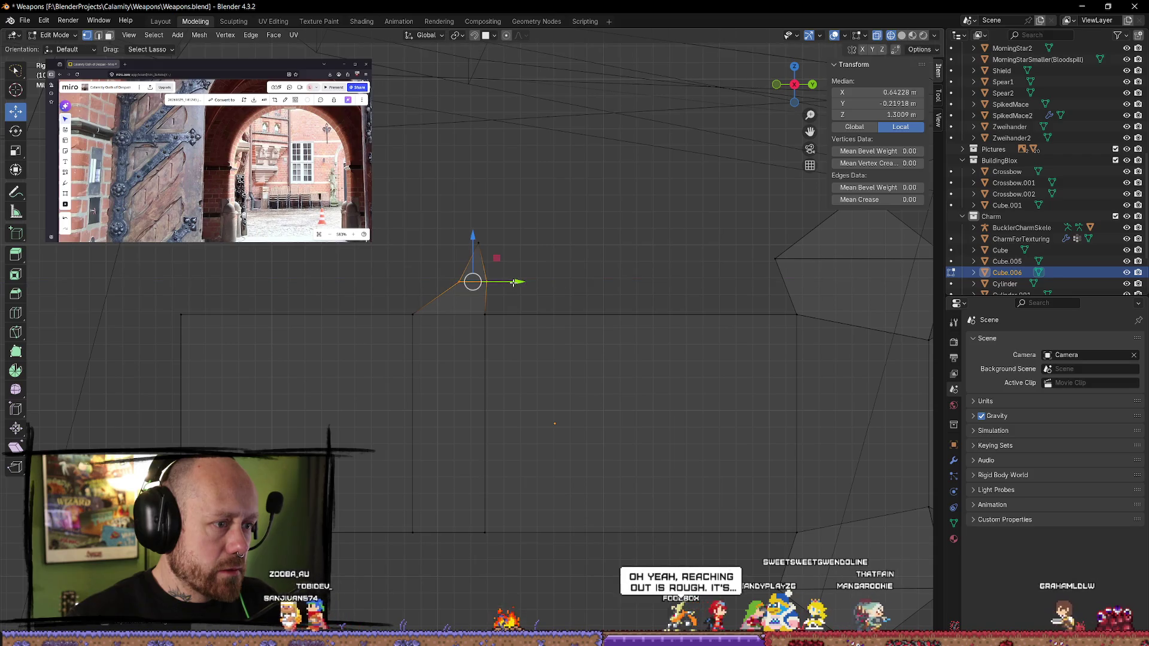
key("g")
left_click(509, 233)
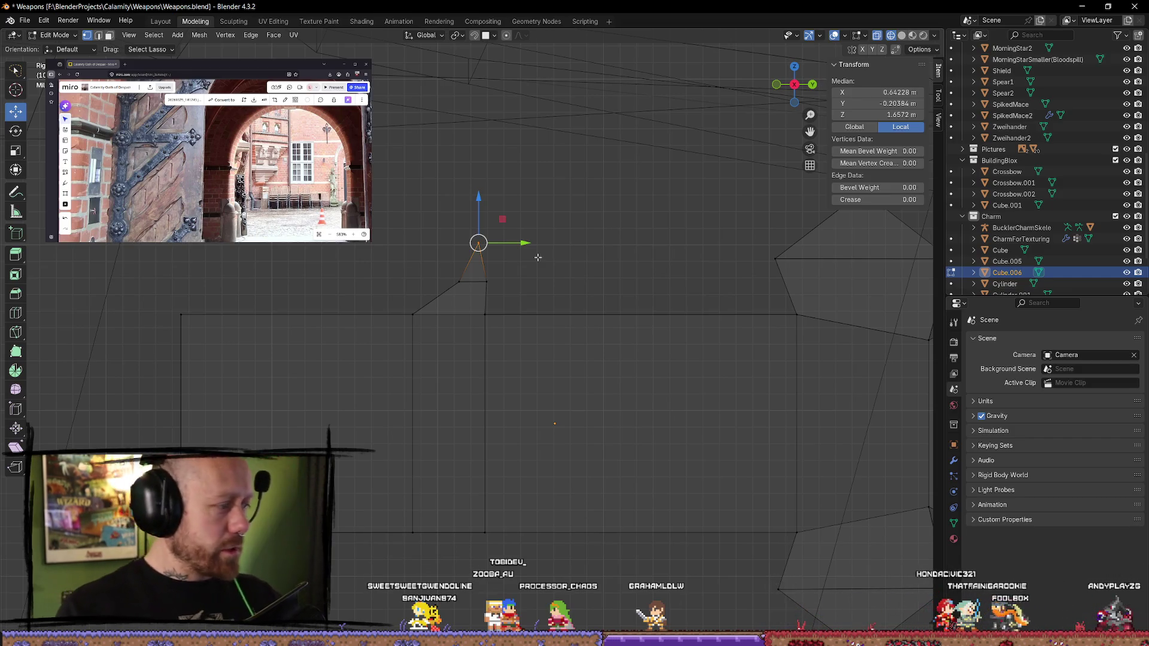
- Lower the narrowed edge slightly and cut a new vertex into the slanted edge
left_click(478, 282)
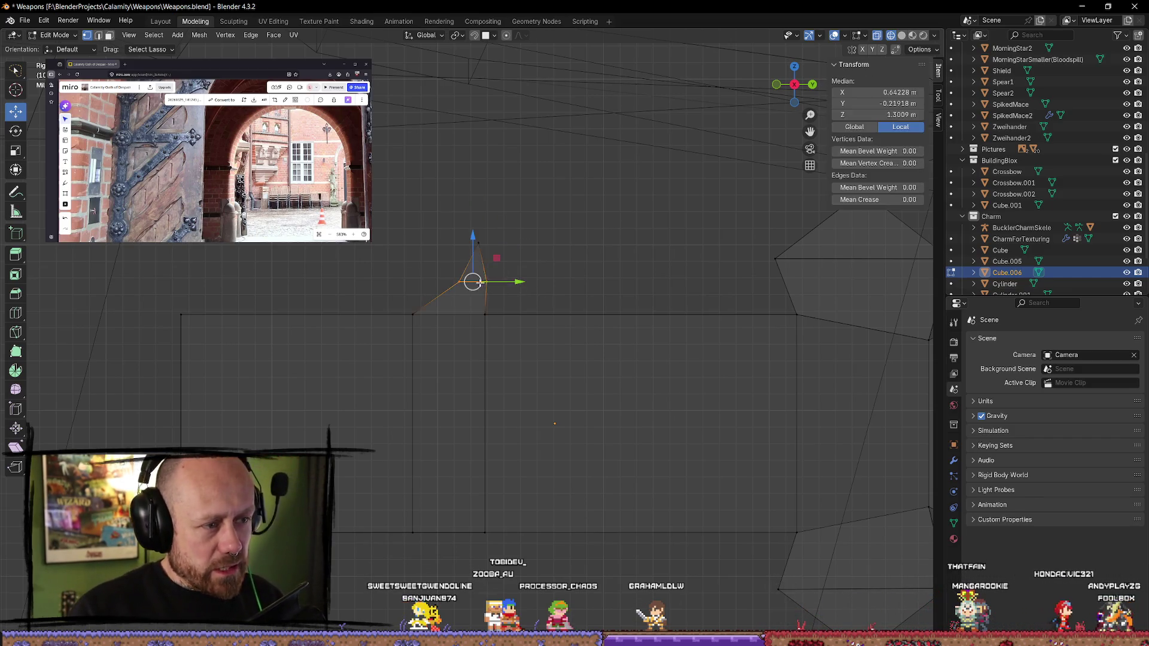
left_click_drag(473, 241, 474, 248)
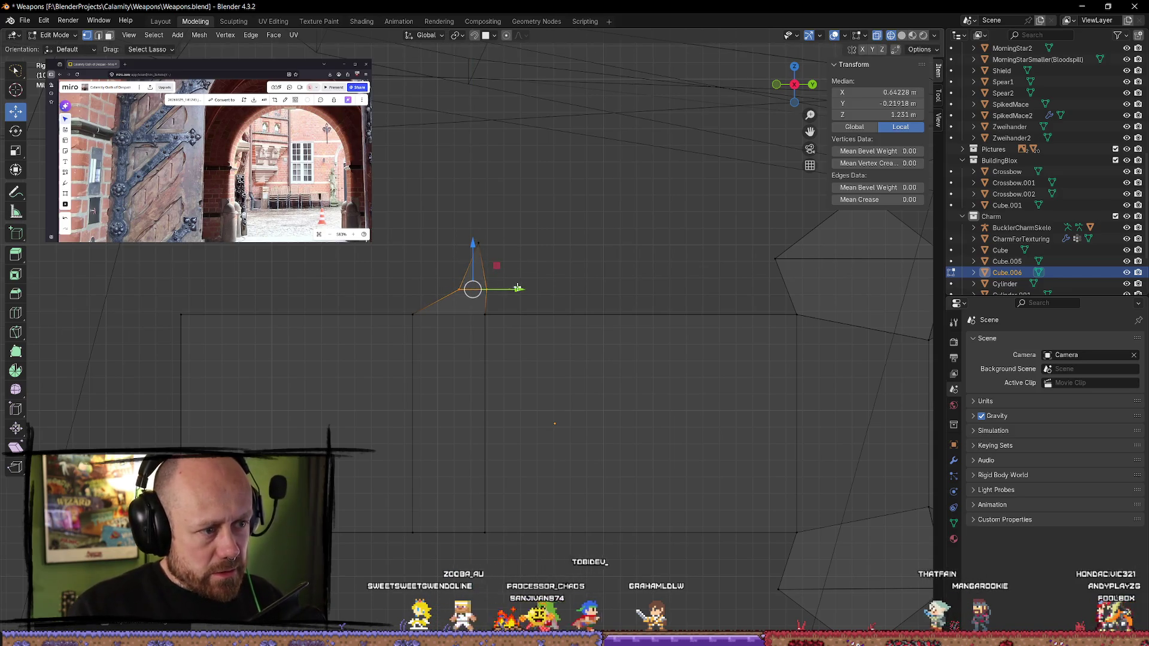
left_click(520, 293)
left_click(546, 270)
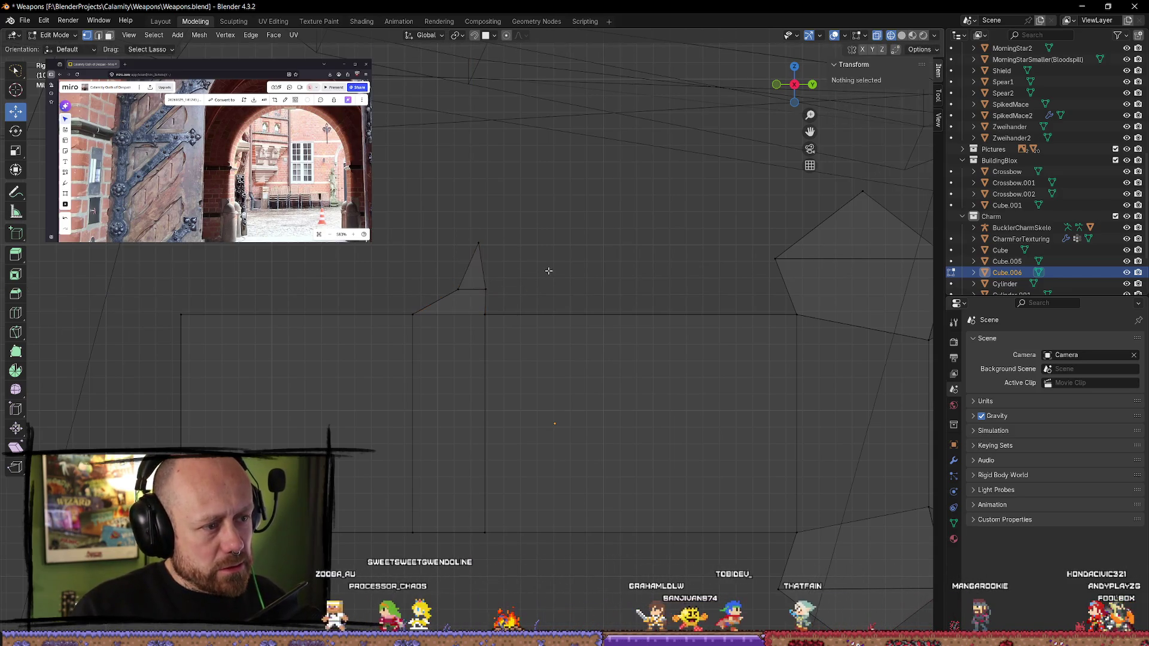
left_click(476, 265)
key("Return")
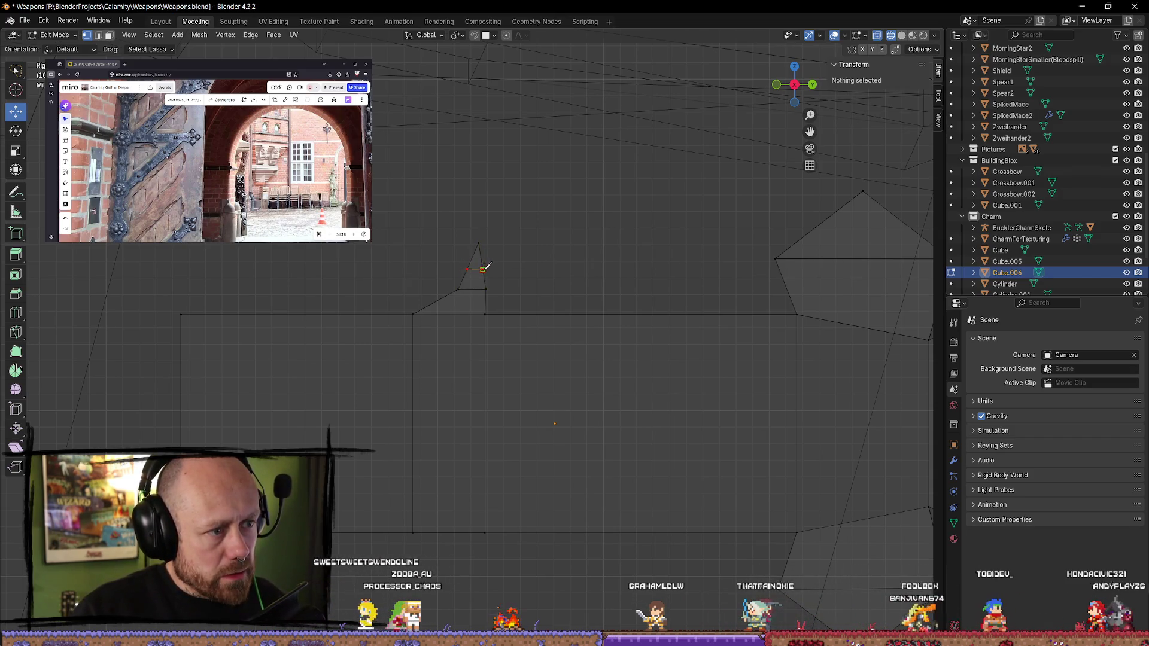
left_click(582, 242)
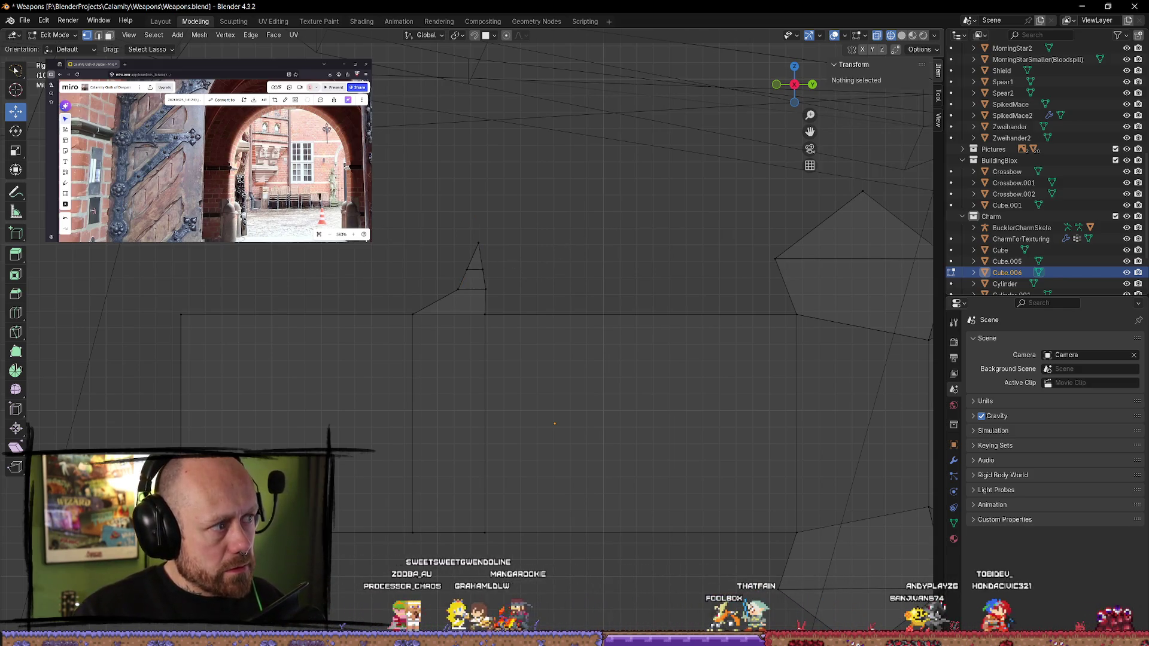
- Nudge the new tip vertices and top point into a slanted pointed spike
left_click(474, 267)
left_click_drag(512, 270, 528, 270)
left_click(539, 256)
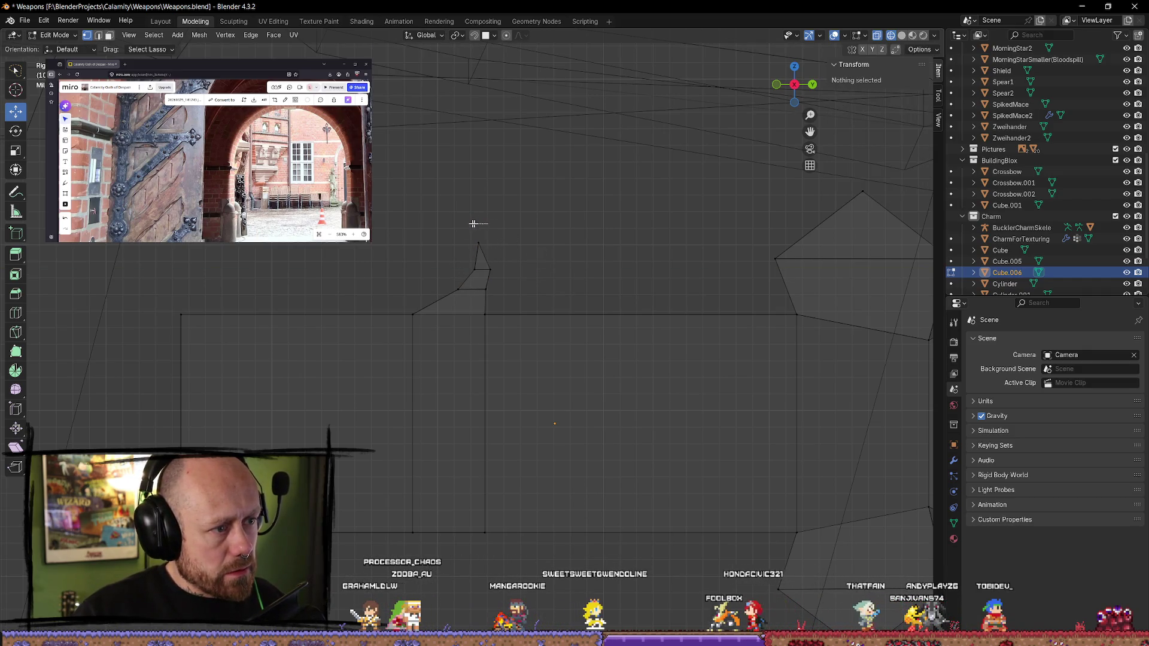
left_click(478, 243)
left_click_drag(478, 196, 463, 194)
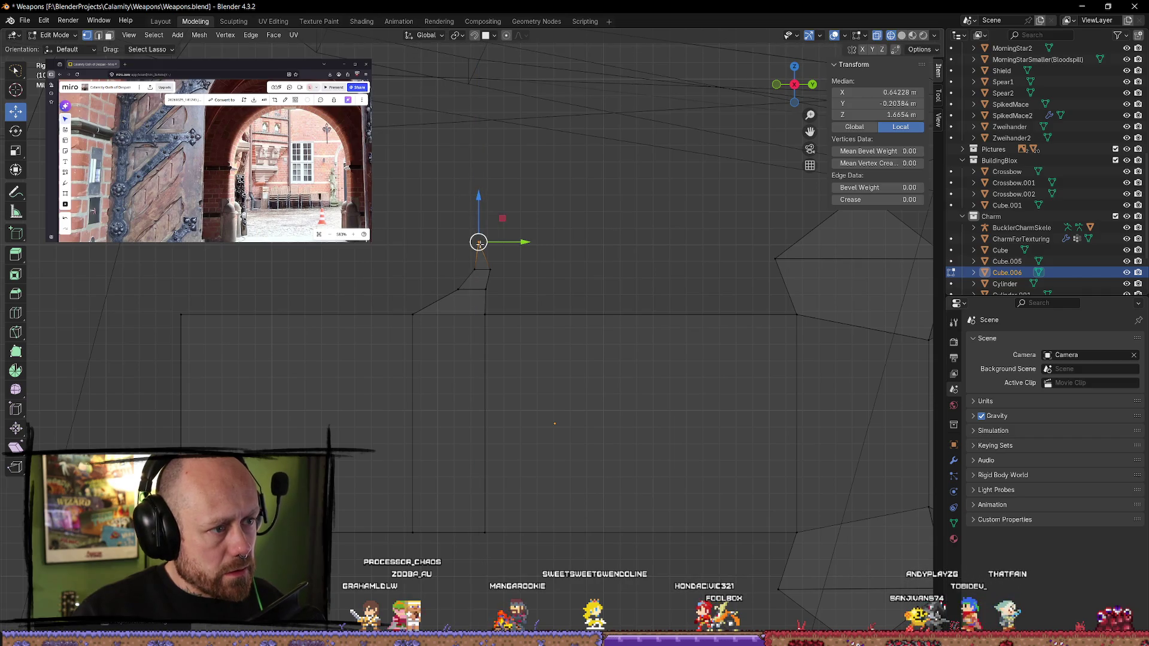
left_click_drag(479, 243, 474, 244)
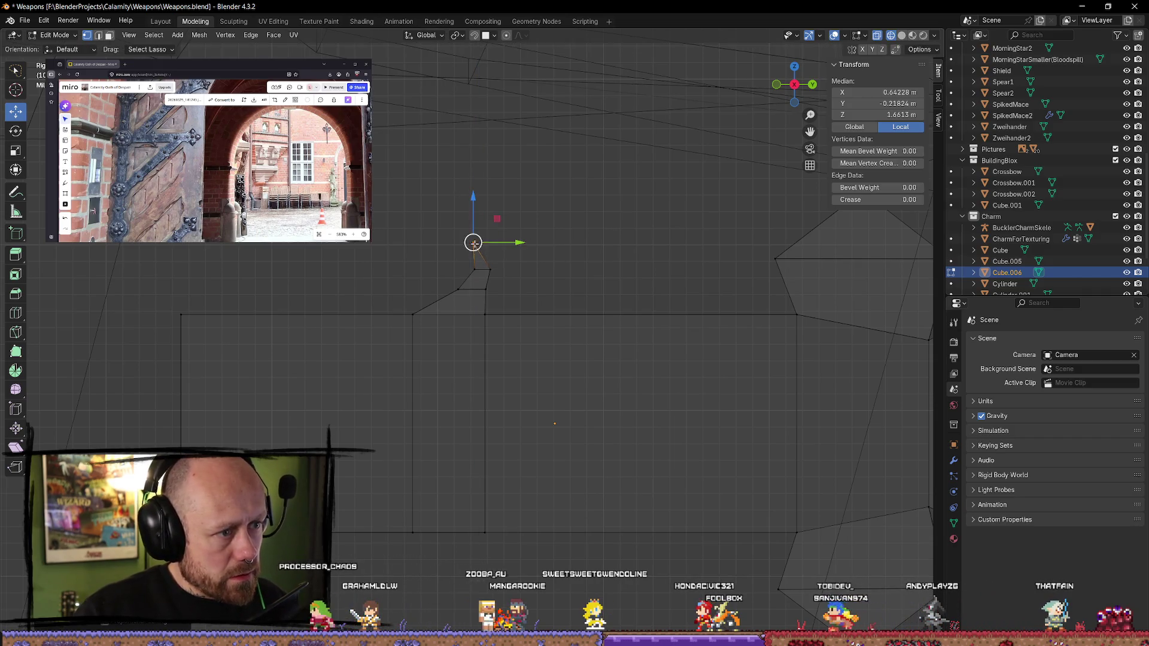
left_click_drag(537, 275, 537, 278)
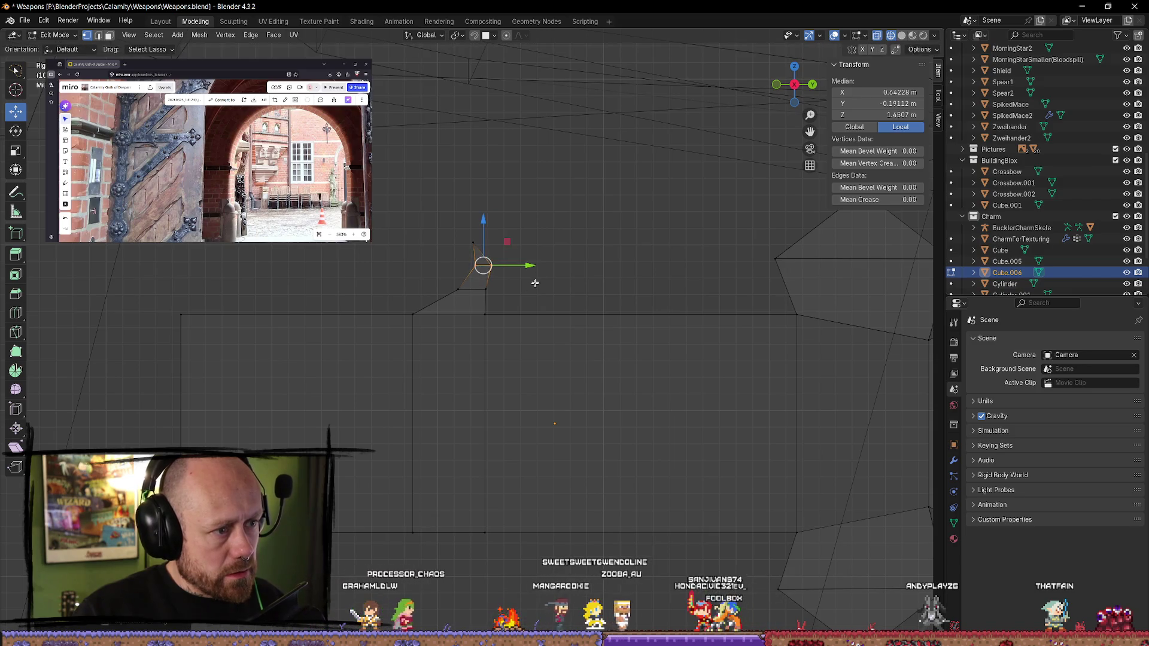
left_click_drag(459, 286, 505, 299)
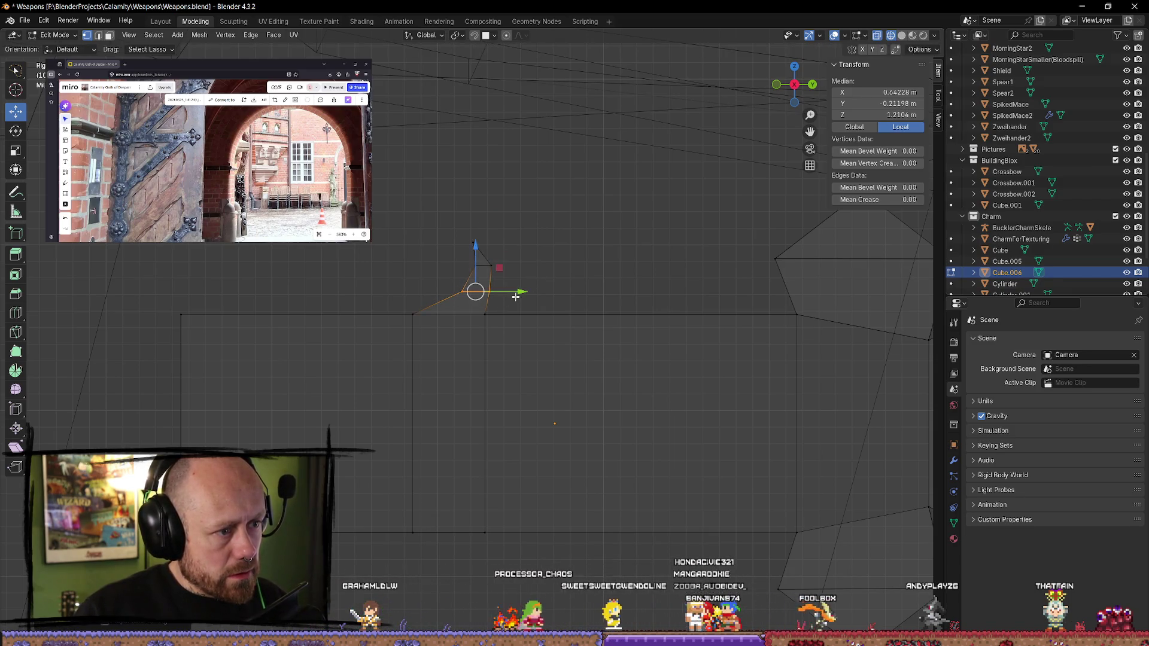
left_click(591, 281)
- Check the shape in see-through, switch to solid shading, and return to Object Mode on the crossbow
scroll(586, 283, "down", 3)
key("alt+z")
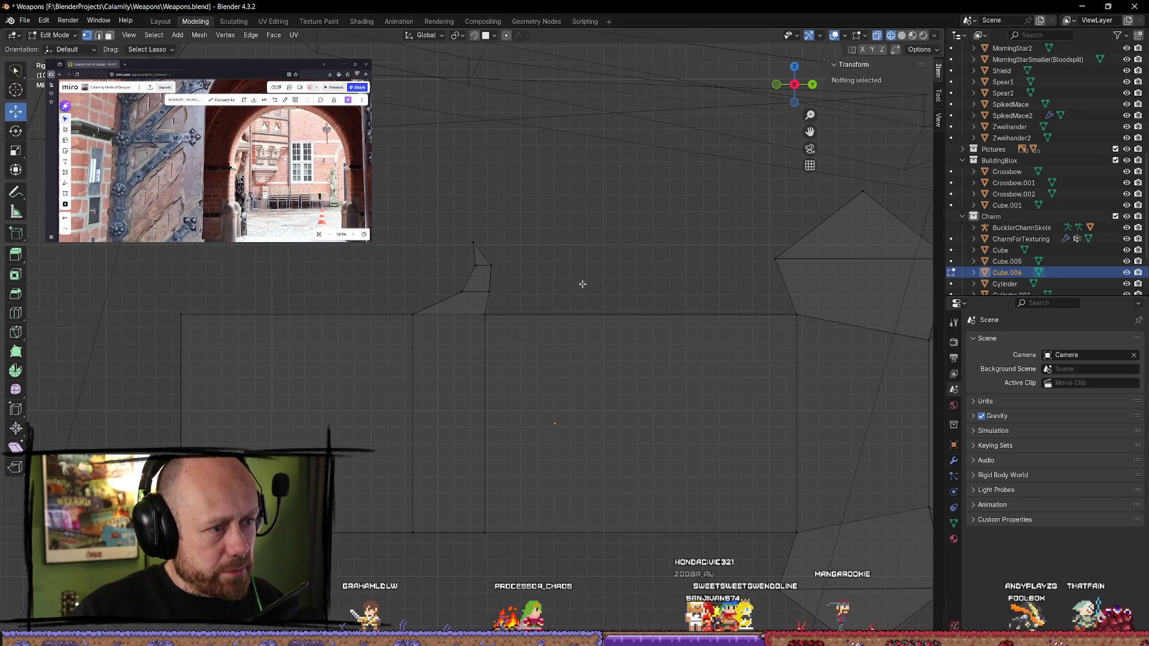
key("alt+z")
left_click(901, 36)
scroll(544, 411, "down", 3)
key("Tab")
left_click(564, 479)
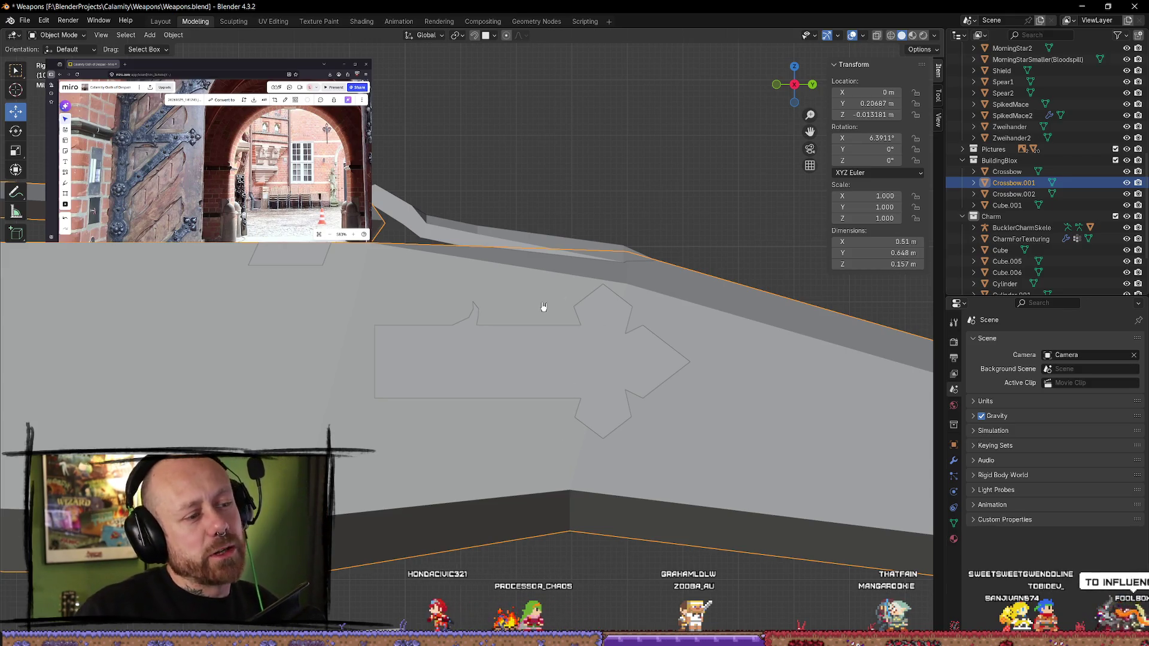
- Zoom in, put Cube.006 into wireframe Edit Mode, and select the left arm's top corner vertex
scroll(533, 323, "up", 2)
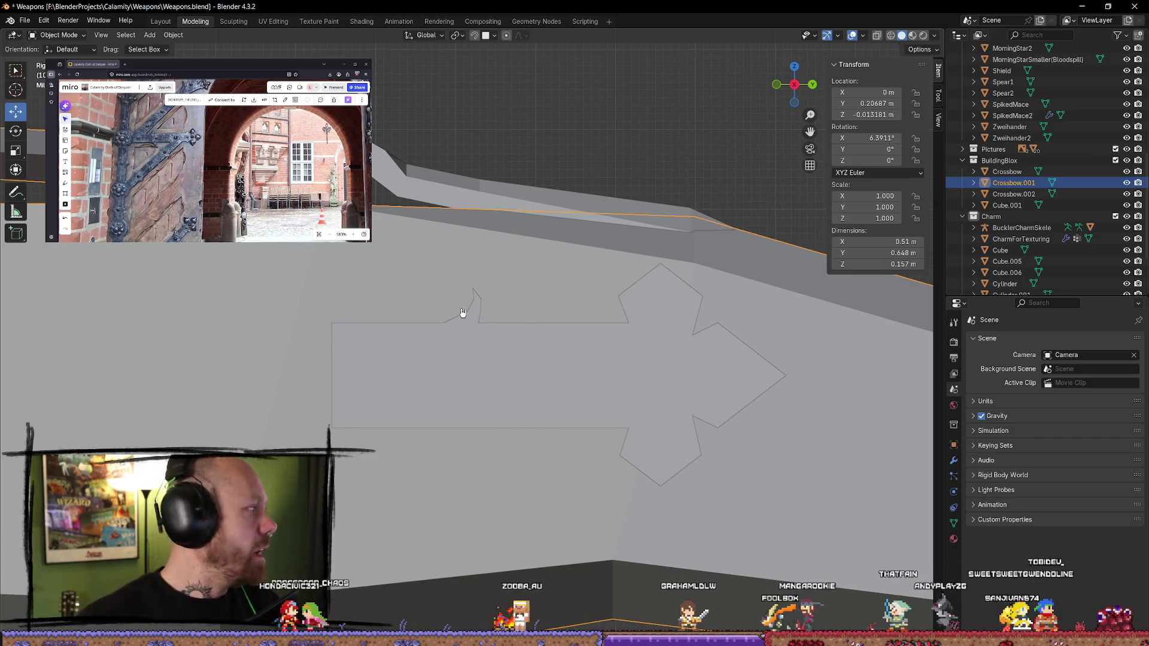
scroll(484, 327, "up", 2)
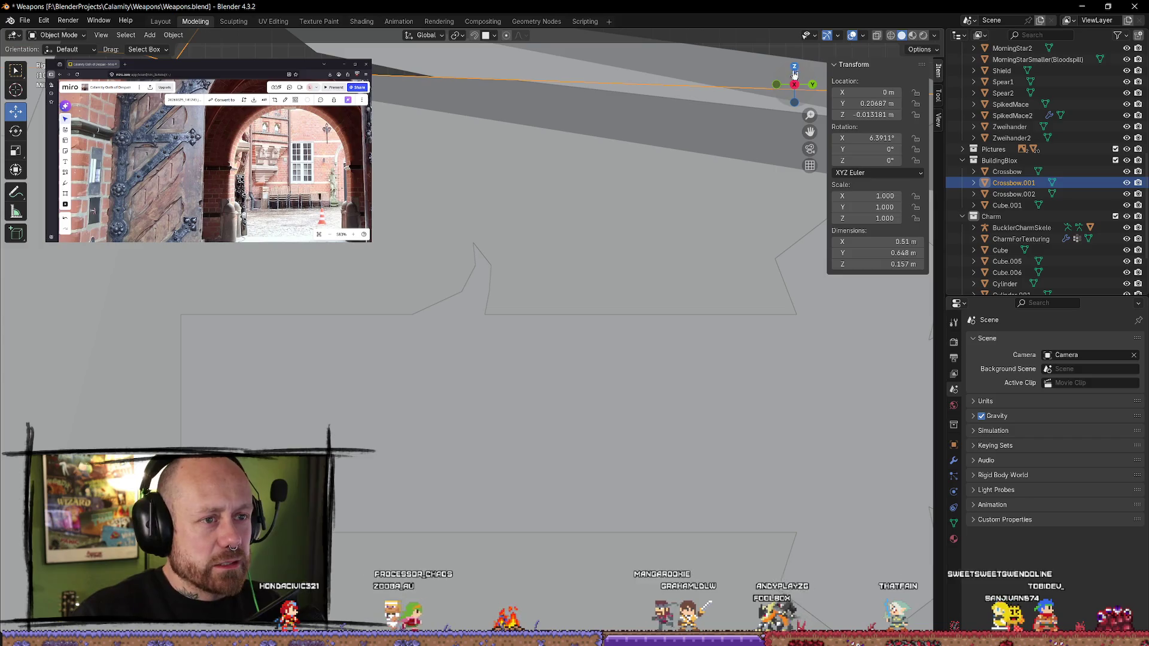
left_click(608, 409)
key("z")
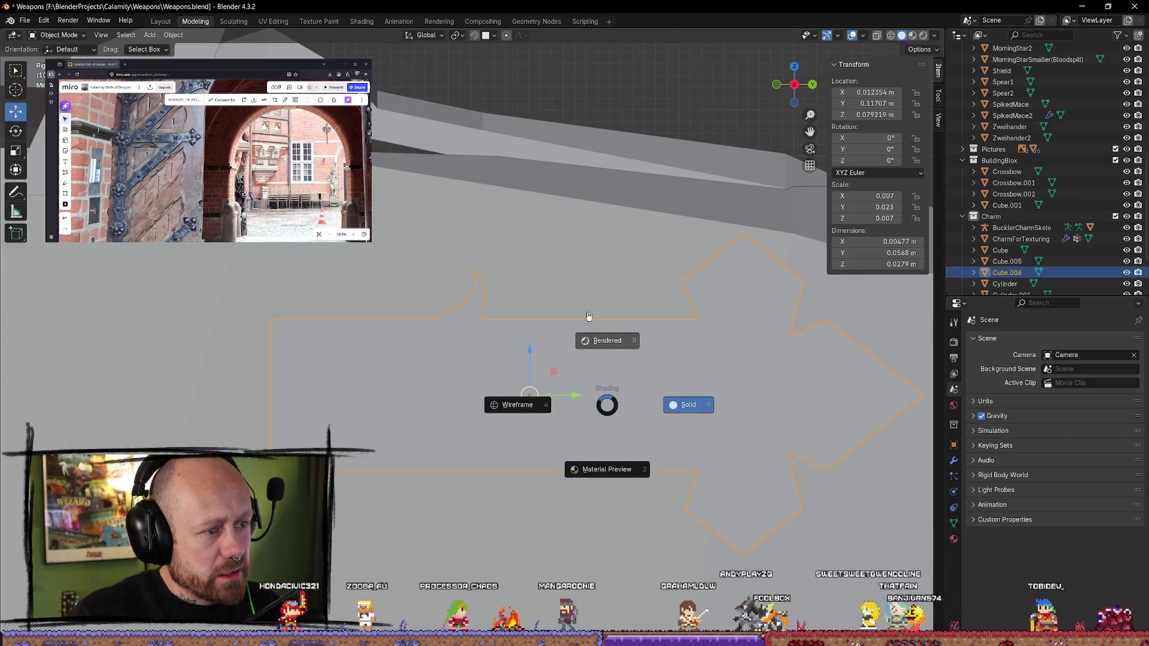
left_click(533, 416)
scroll(490, 346, "up", 1)
key("Tab")
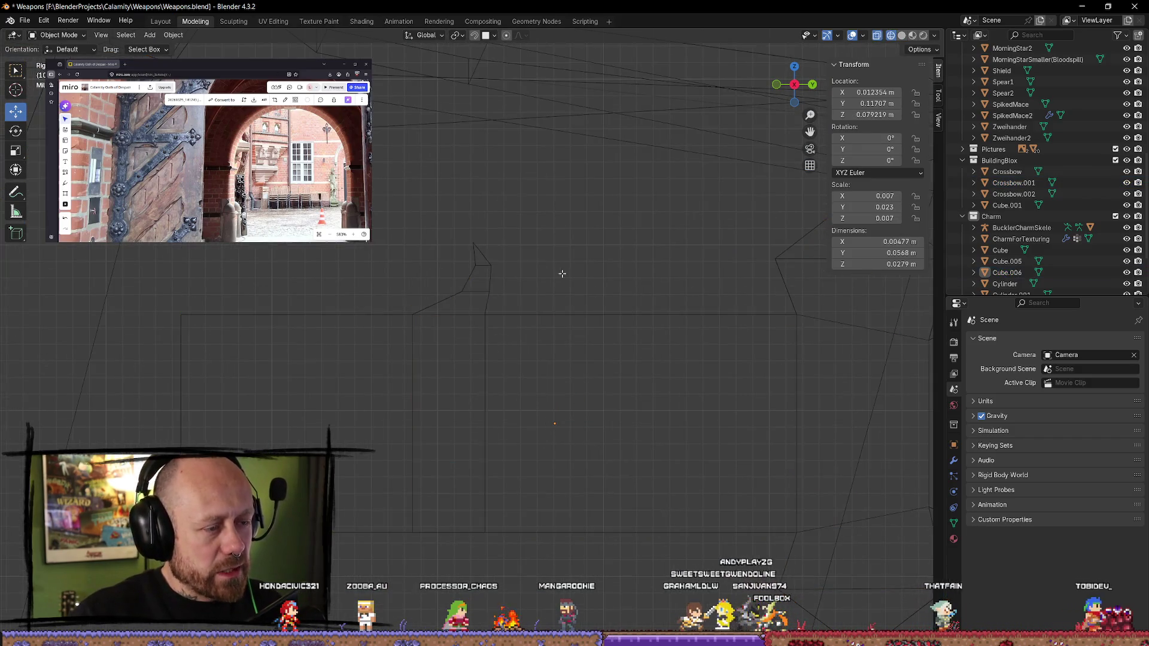
scroll(542, 375, "up", 2)
mouse_move(422, 296)
left_mouse_down()
mouse_move(431, 307)
mouse_move(422, 299)
left_mouse_up()
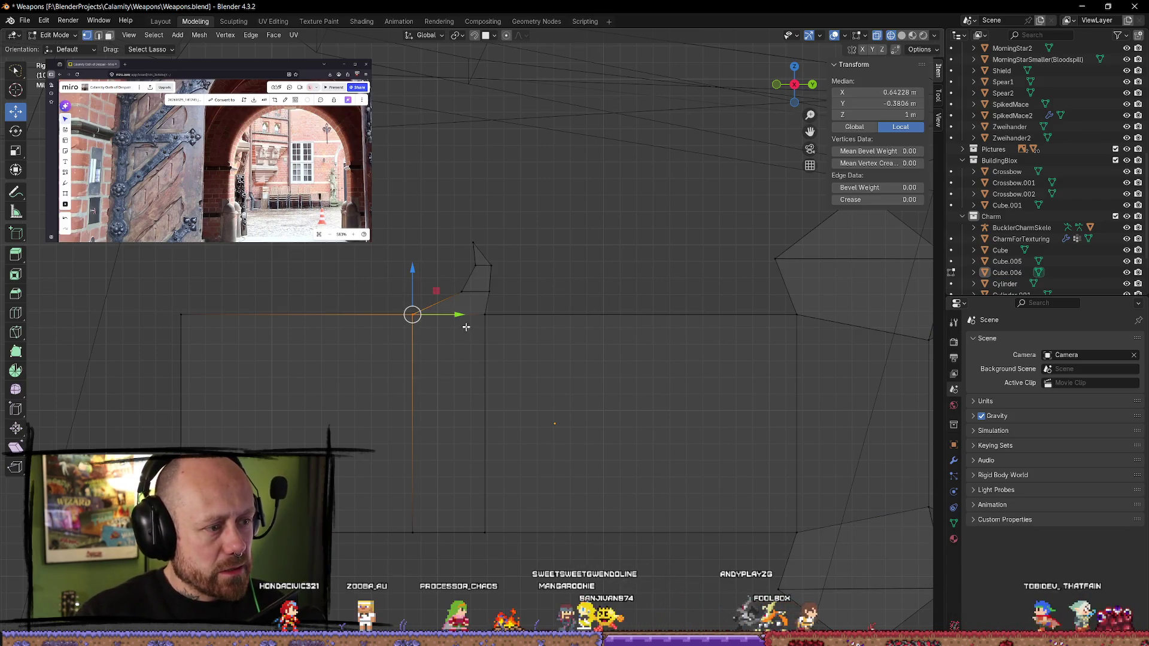
- Shift the left arm's top corner vertex further left and slide the tip-base vertex along Y
key("g")
left_click(434, 322)
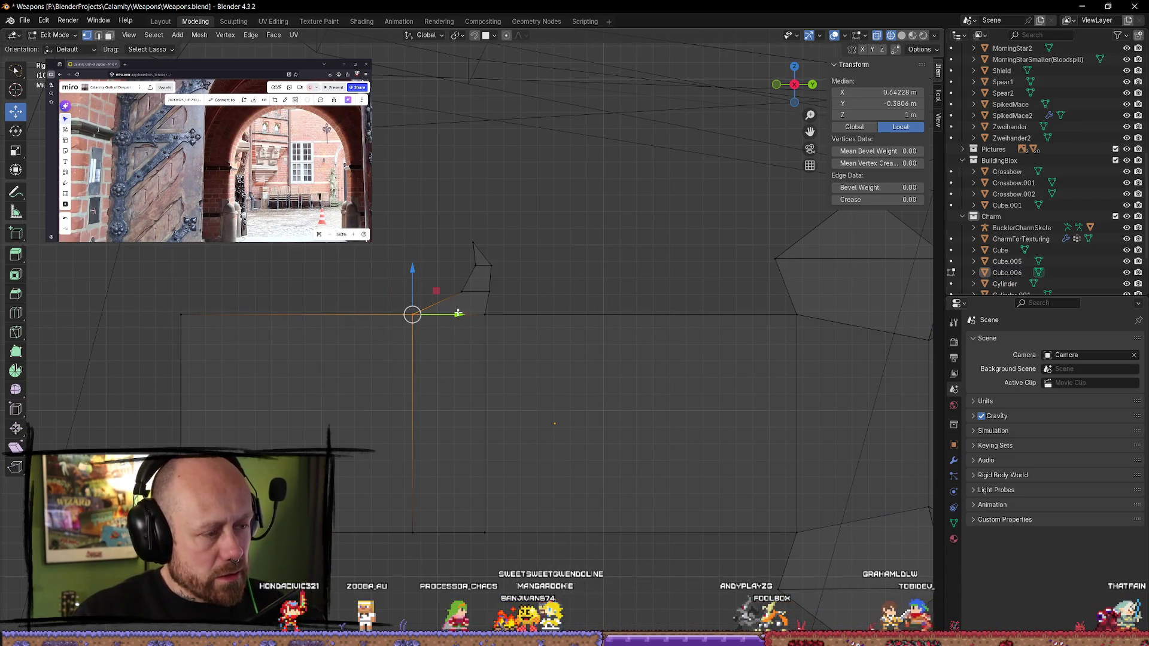
key("g")
key("Escape")
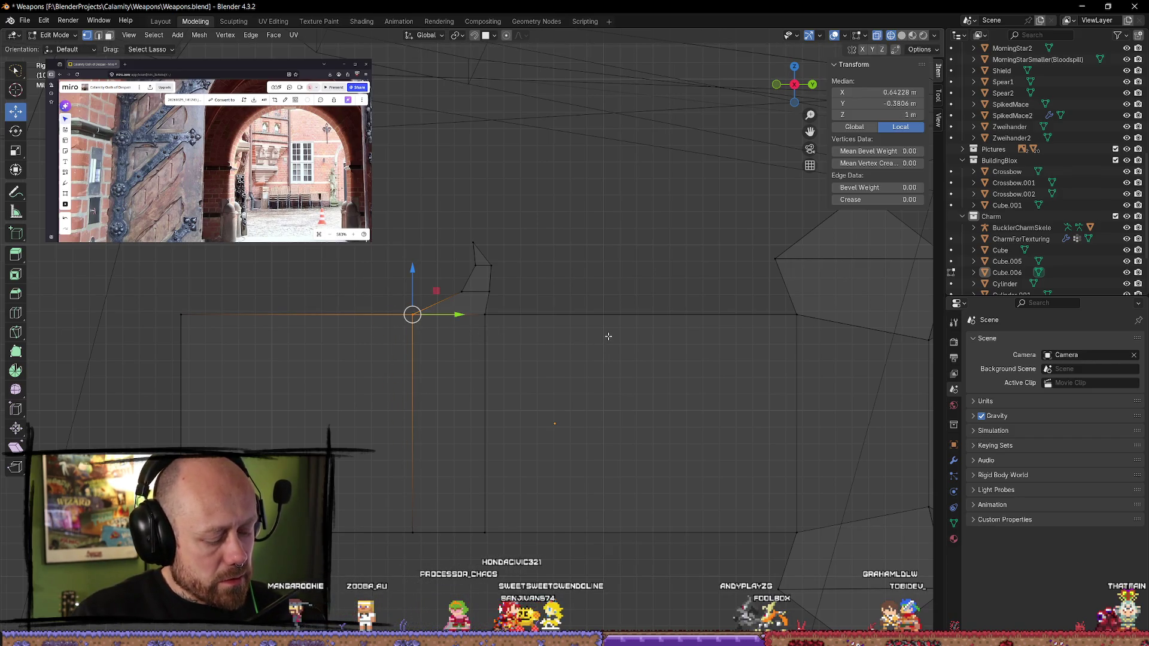
left_click_drag(455, 316, 431, 315)
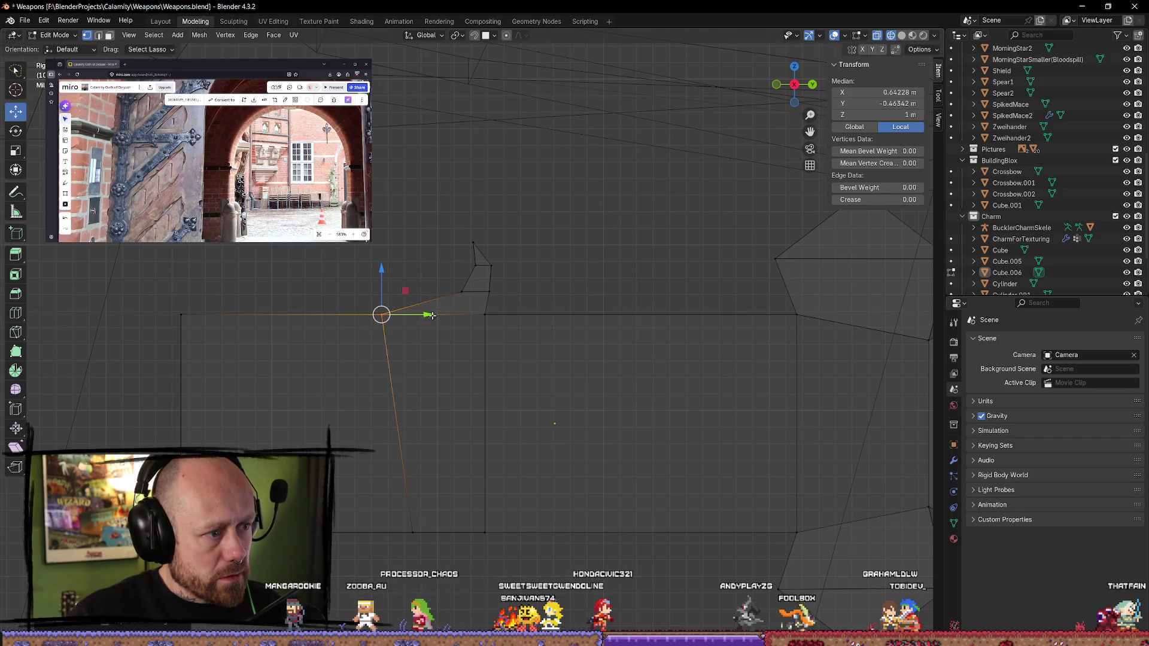
left_click(474, 291)
key("g")
key("y")
left_click(483, 267)
- Snap the vertex beside the tip base onto the corner vertex and realign it along Y
left_click(470, 266)
left_click_drag(462, 286, 442, 293)
key("g")
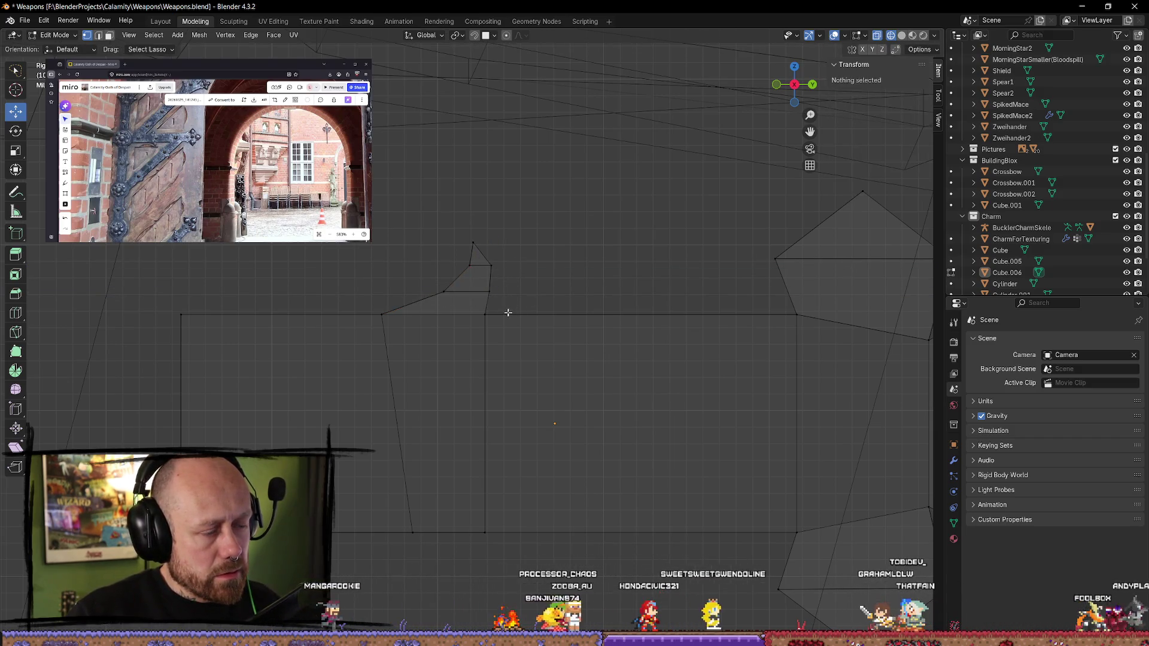
left_click(532, 317, "ctrl")
left_click(518, 316)
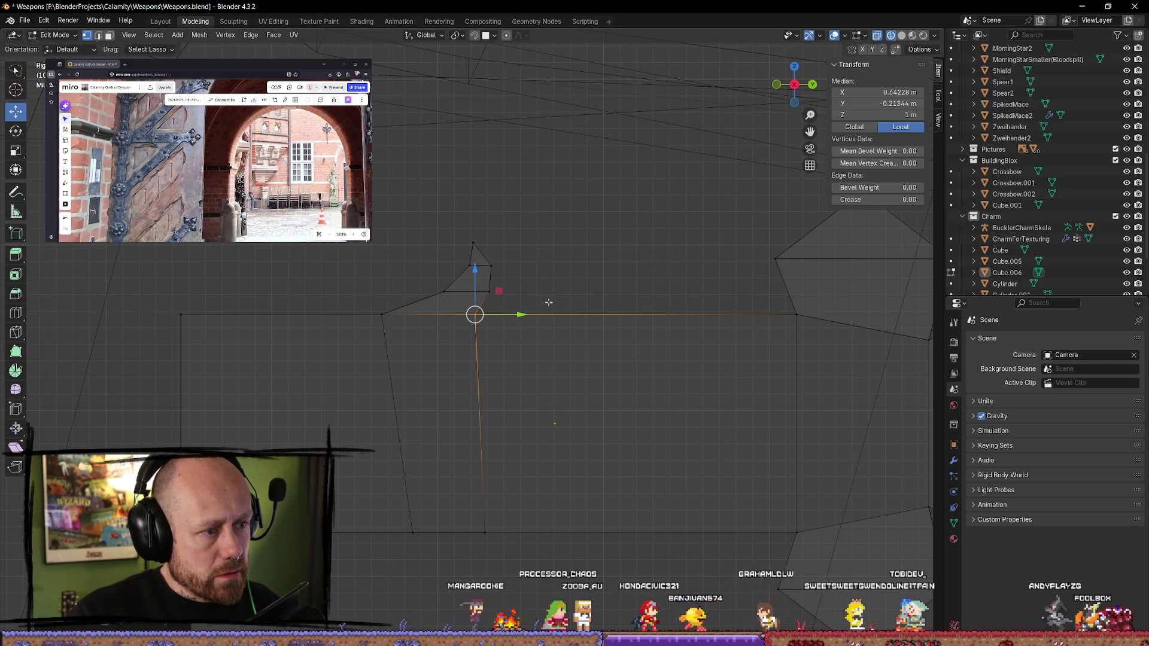
key("g")
key("y")
left_click(538, 300)
left_click(538, 300)
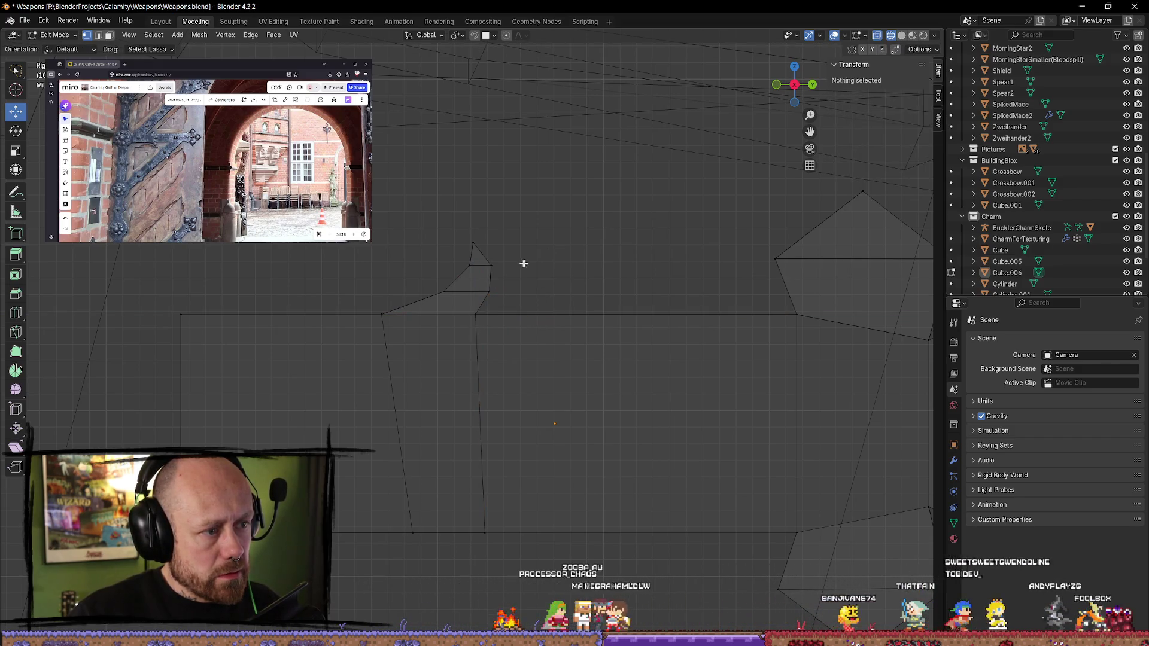
- Slide the left arm's bottom corner and bottom inner vertices along Y to match, then clear the selection
left_click(413, 532)
key("g")
key("y")
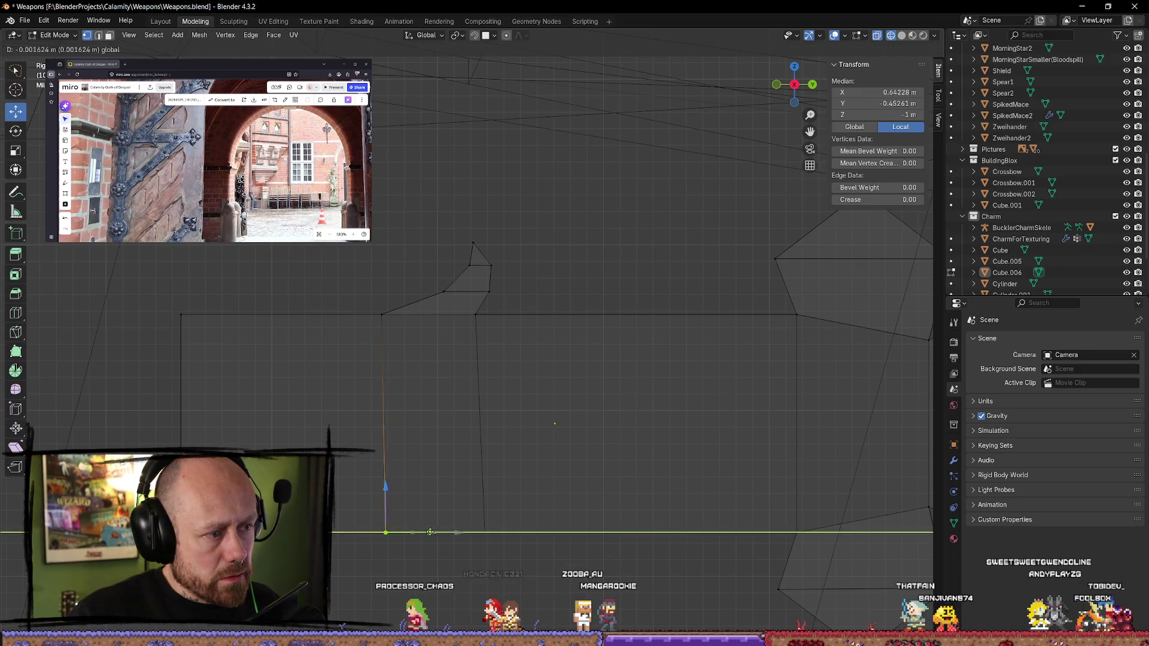
left_click(377, 529)
left_click(482, 529)
key("g")
key("y")
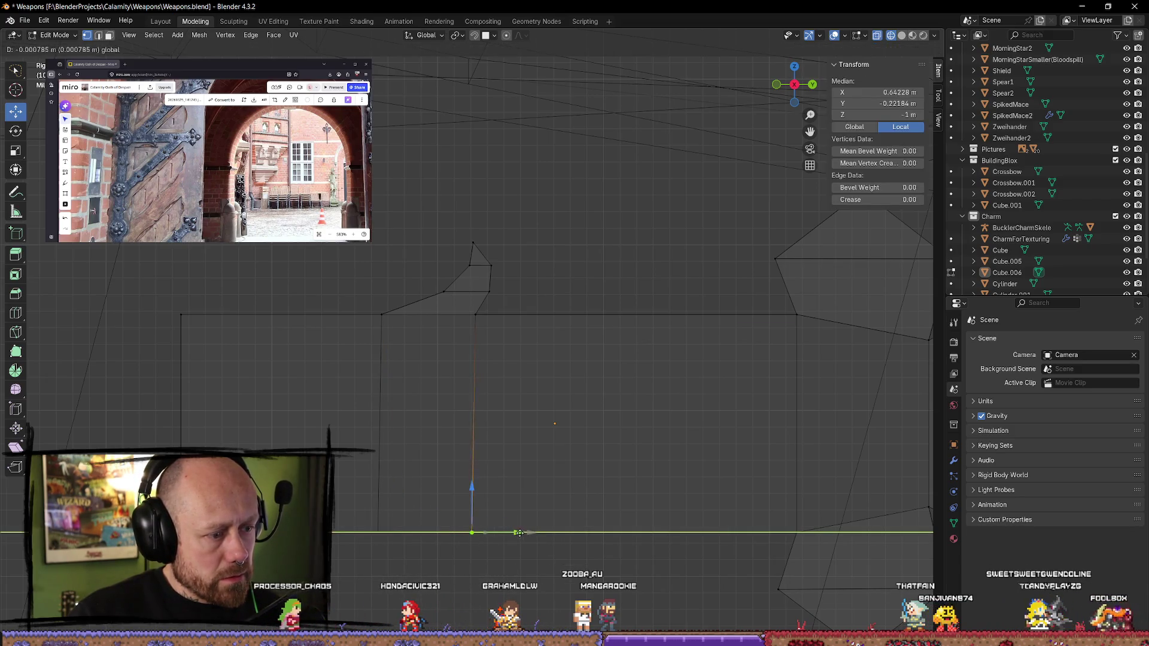
left_click(522, 533)
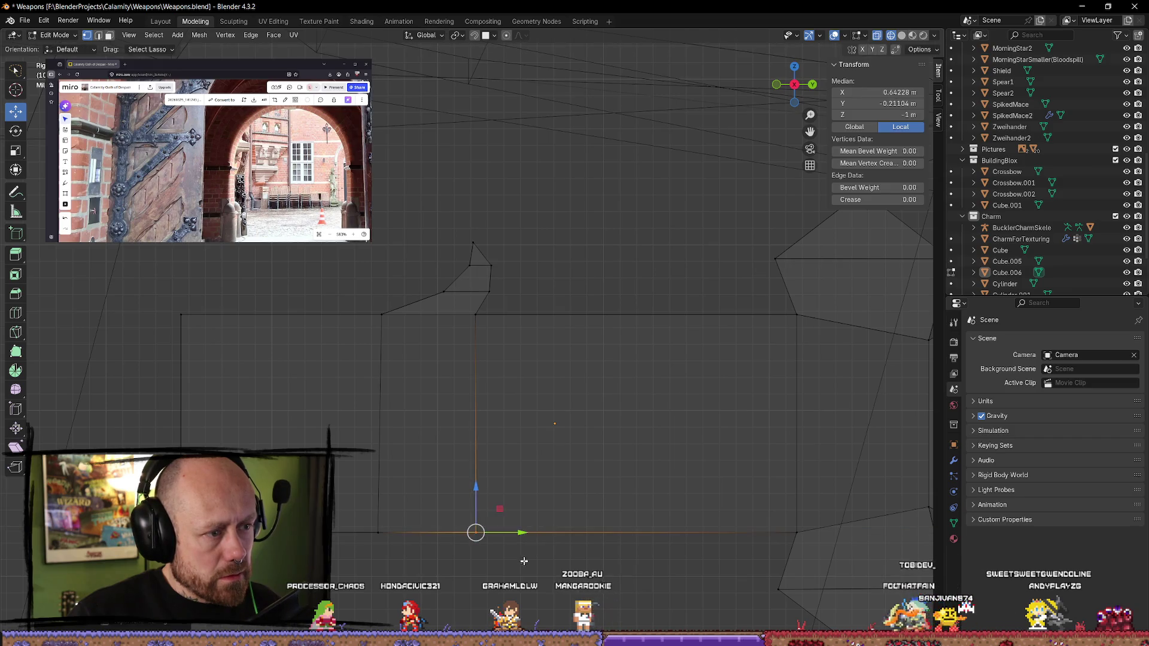
key("alt+a")
scroll(531, 532, "down", 4)
scroll(558, 477, "up", 1)
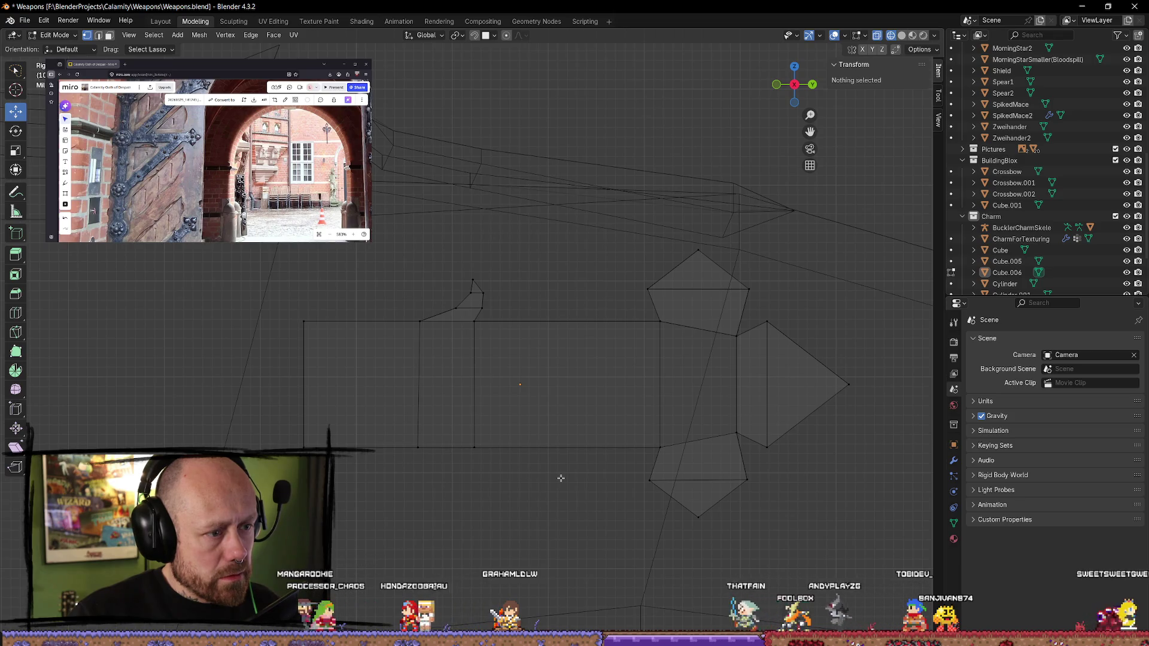
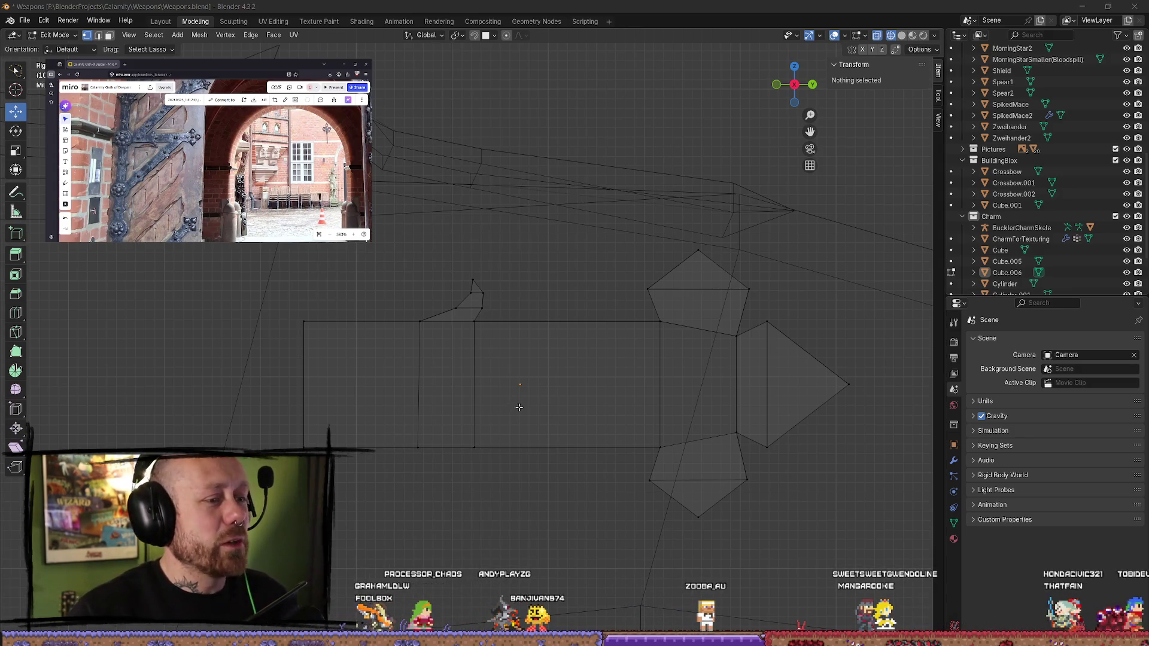
- Leave the Blender mesh for the browser and go back to the YouTube home feed
scroll(582, 375, "up", 3)
scroll(576, 376, "down", 3)
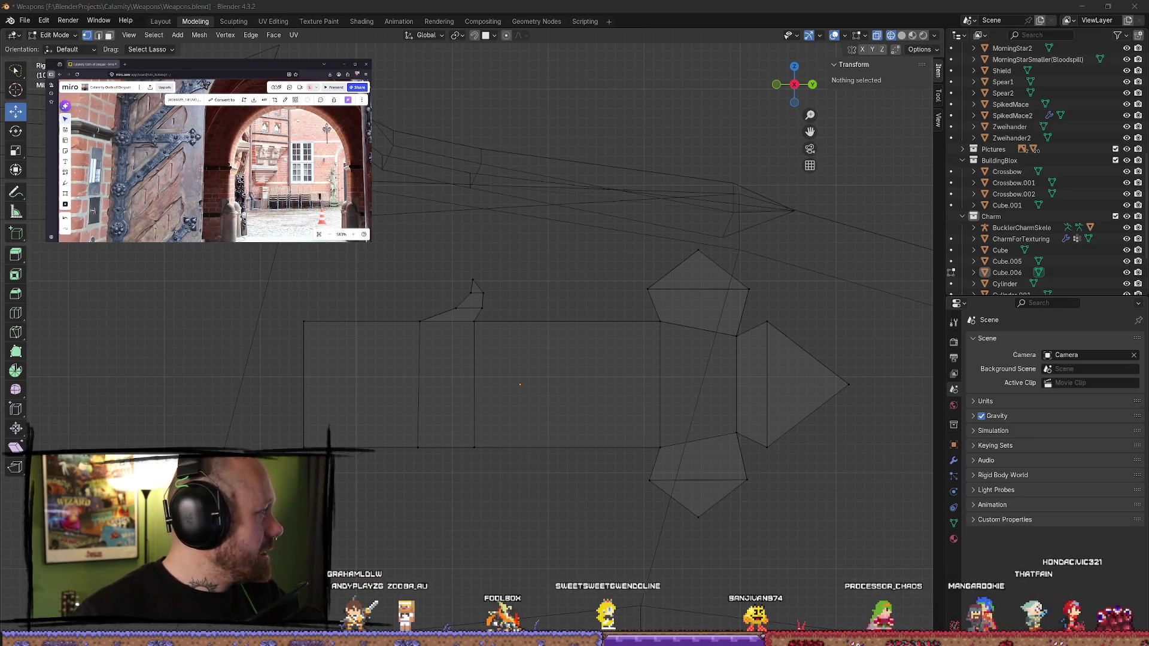
key("alt+Tab")
key("alt+Left")
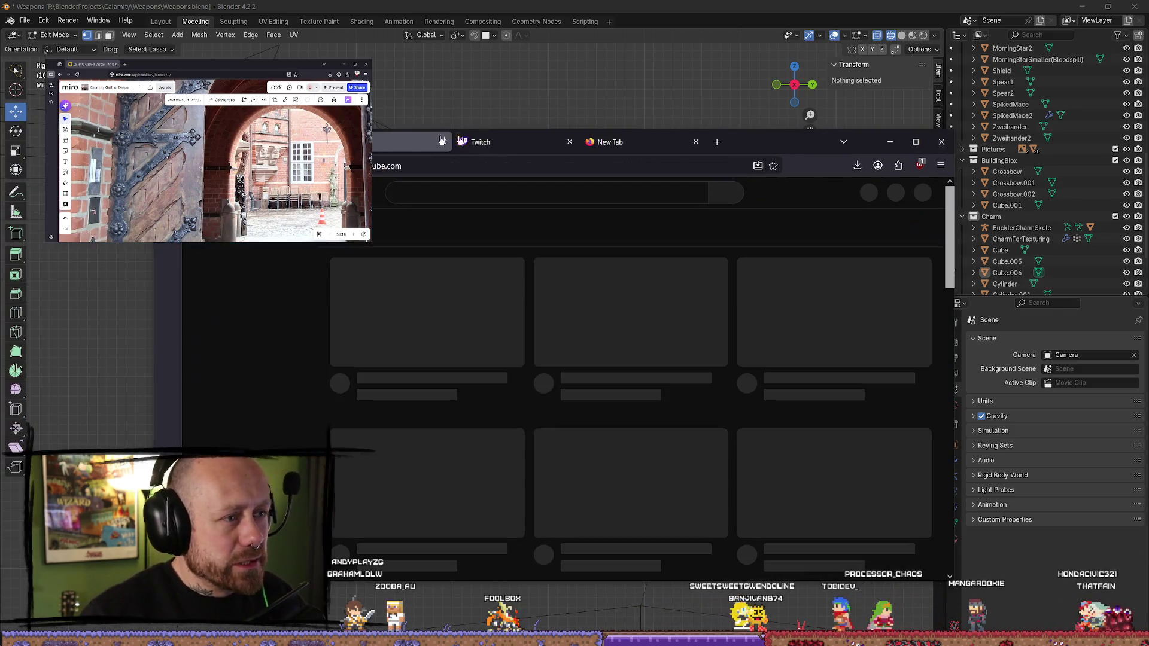
- Search YouTube for 'boomershooter'
left_click(577, 192)
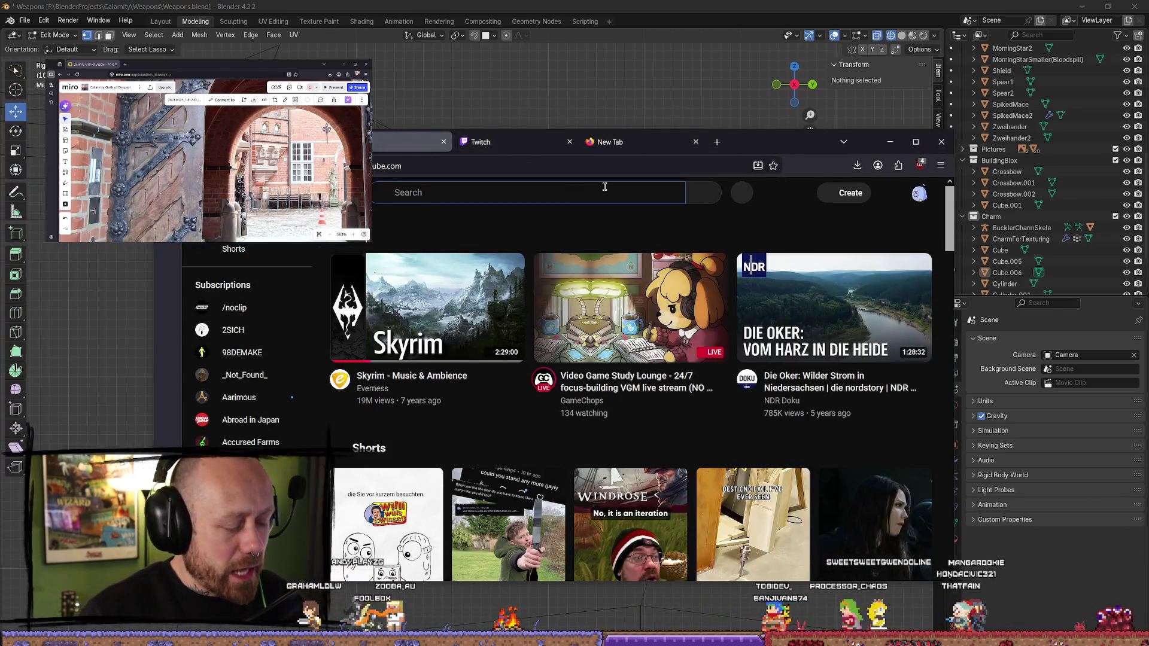
type("boomershooter")
key("Return")
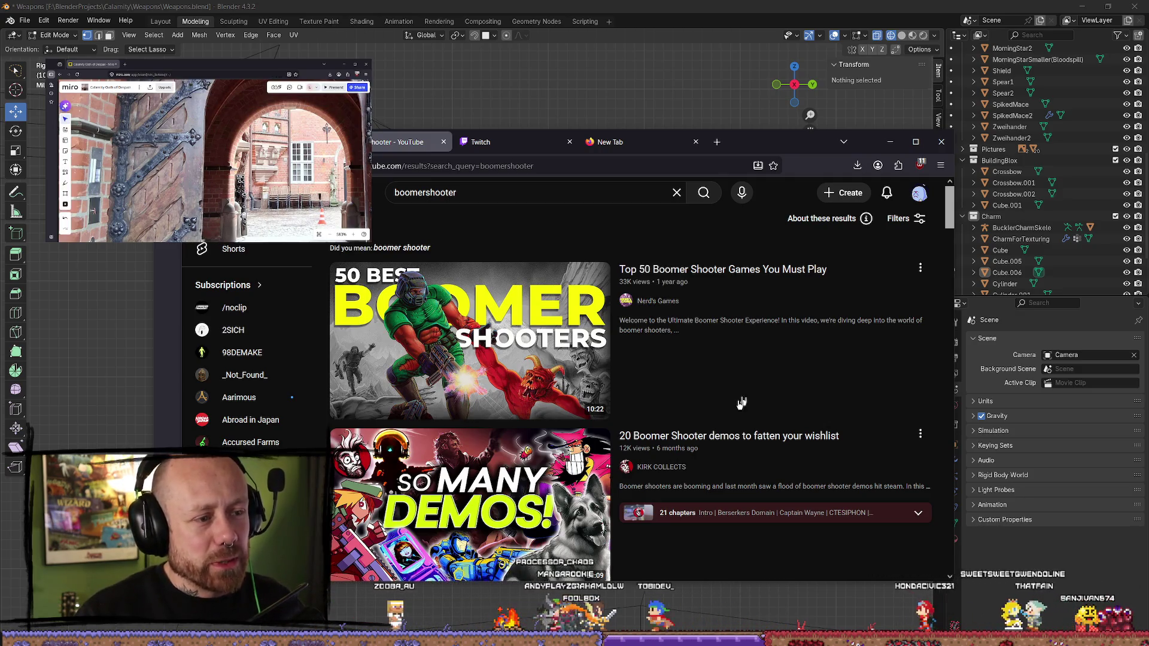
- Open the Nerd's Games channel, view and close its About details, and maximize the browser
mouse_move(685, 418)
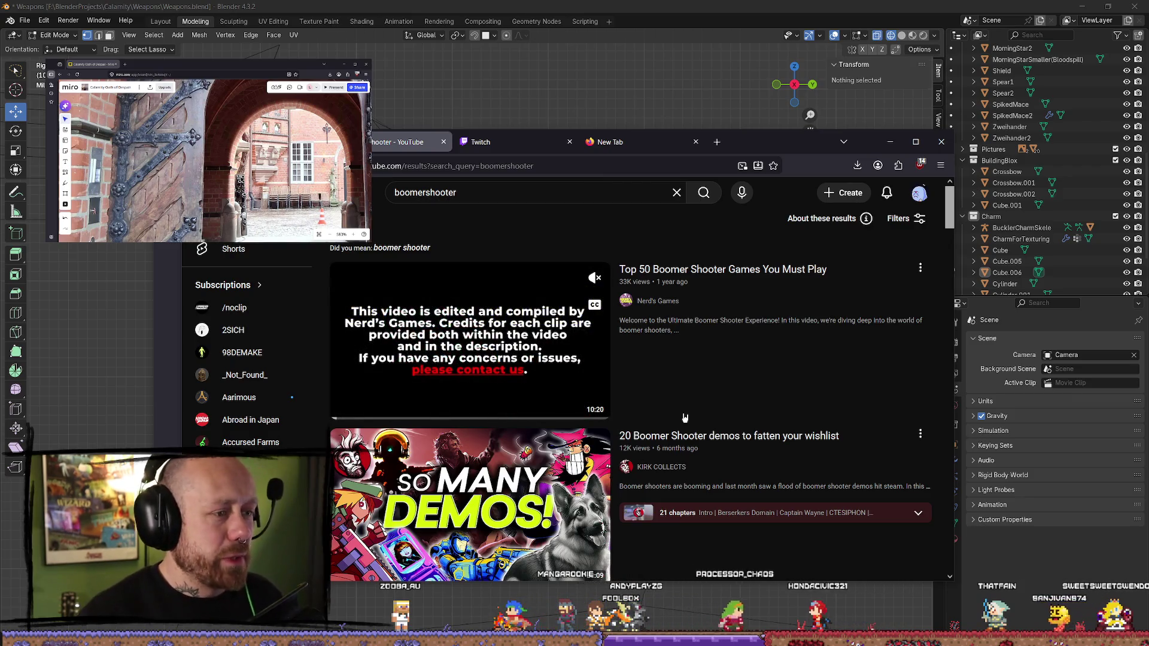
left_click(657, 300)
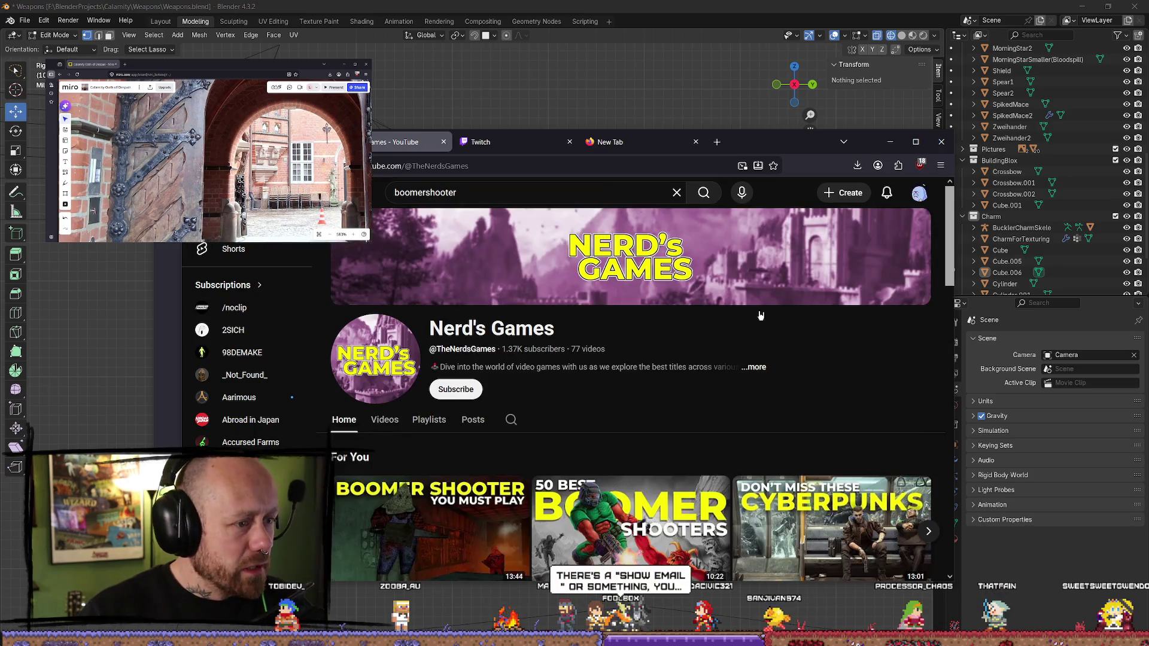
scroll(718, 291, "down", 2)
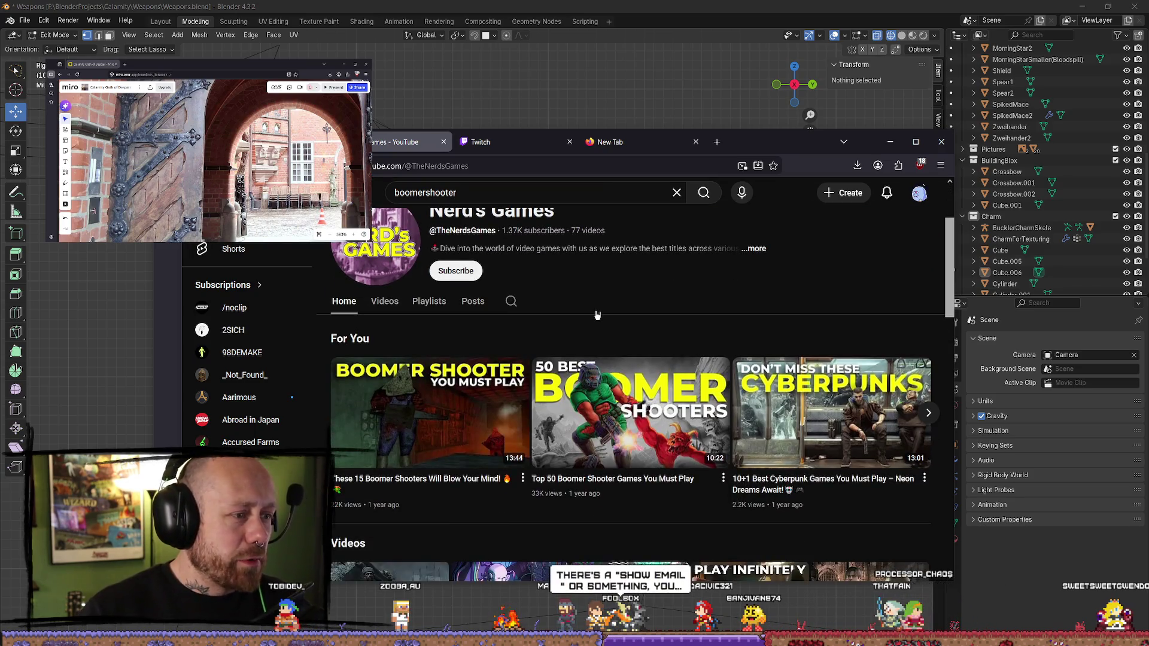
scroll(367, 379, "up", 2)
left_click(752, 367)
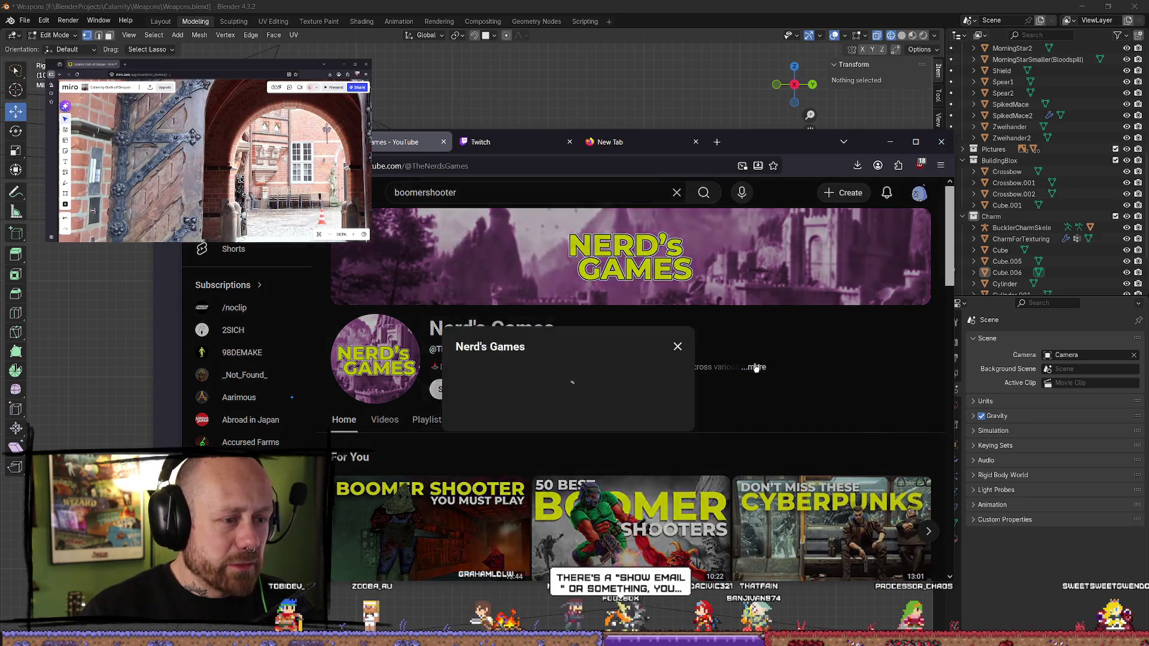
scroll(595, 422, "down", 2)
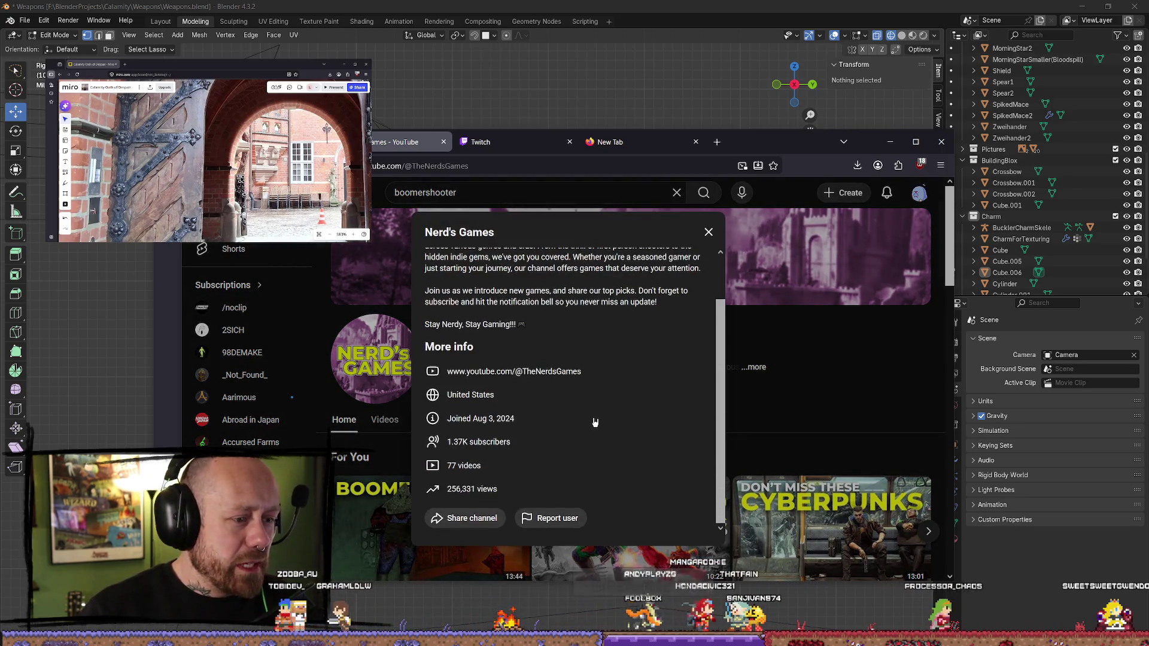
scroll(704, 274, "up", 2)
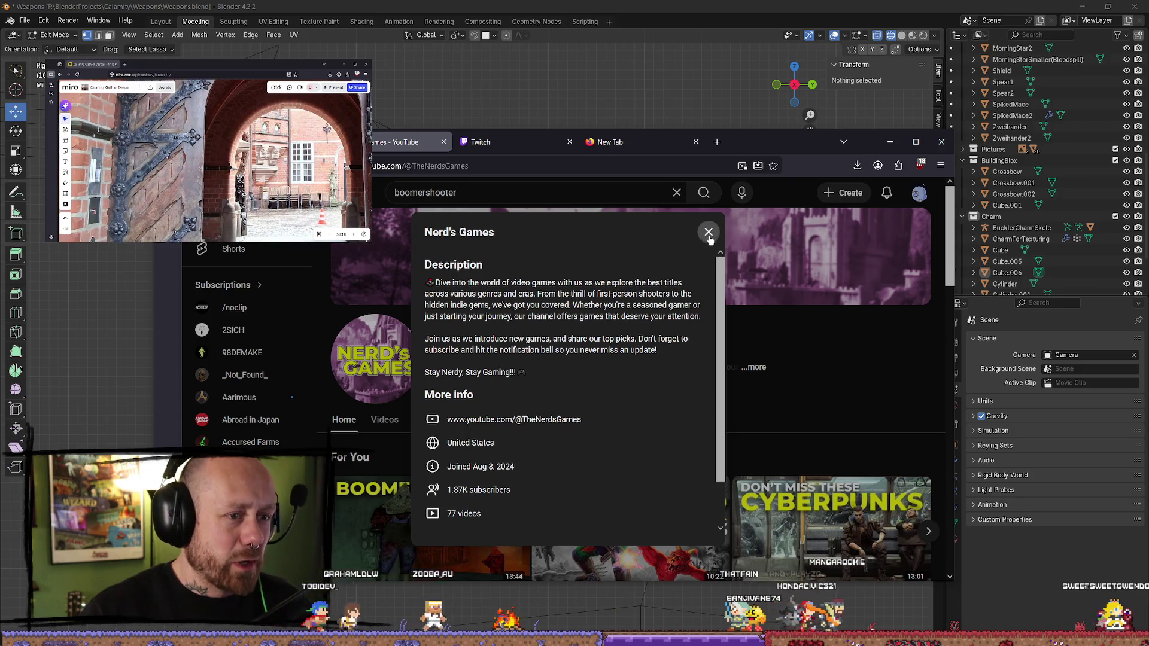
left_click(708, 233)
key("super+Up")
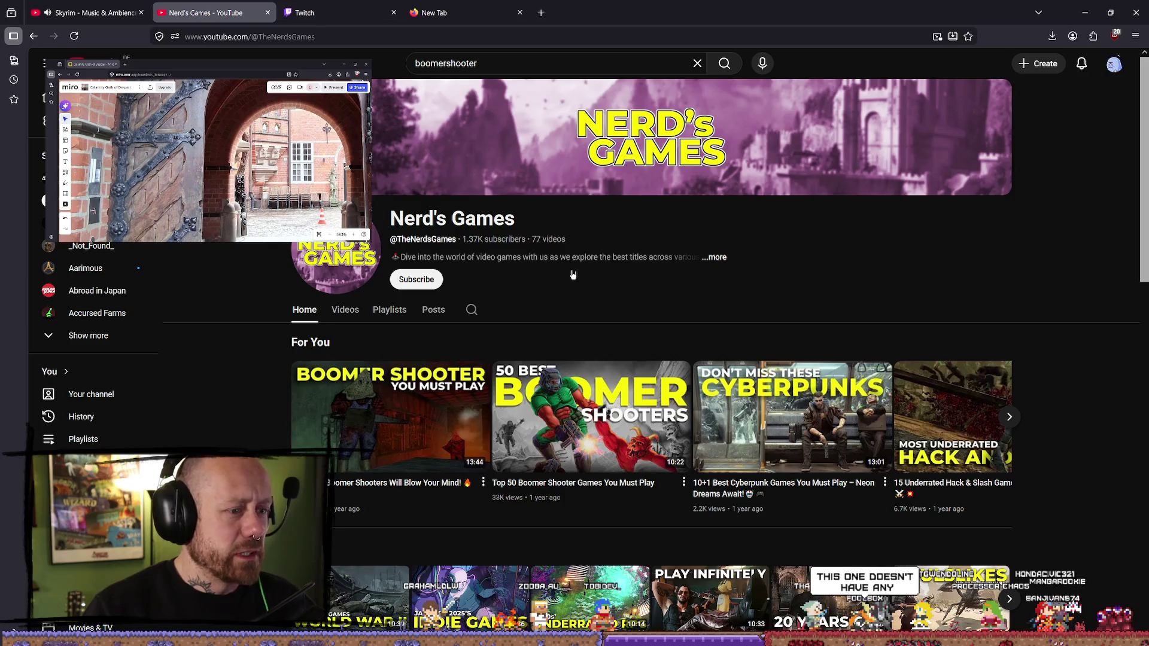
- Go from the boomershooter results to the KIRK COLLECTS channel and pause its featured video
key("Return")
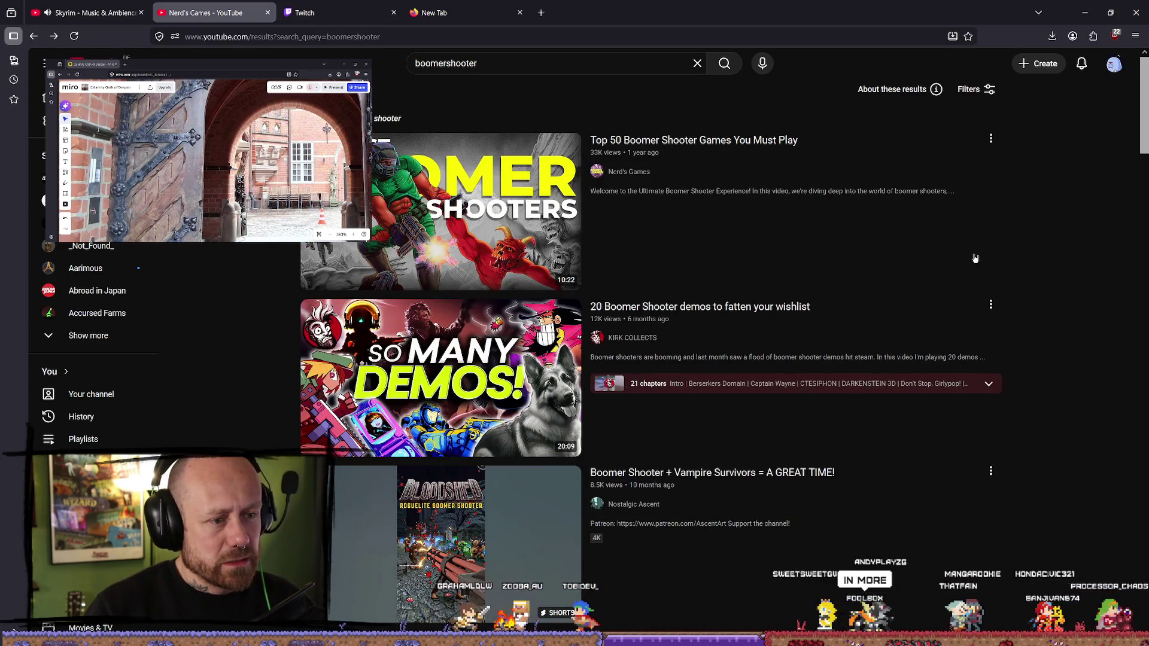
left_click(933, 305)
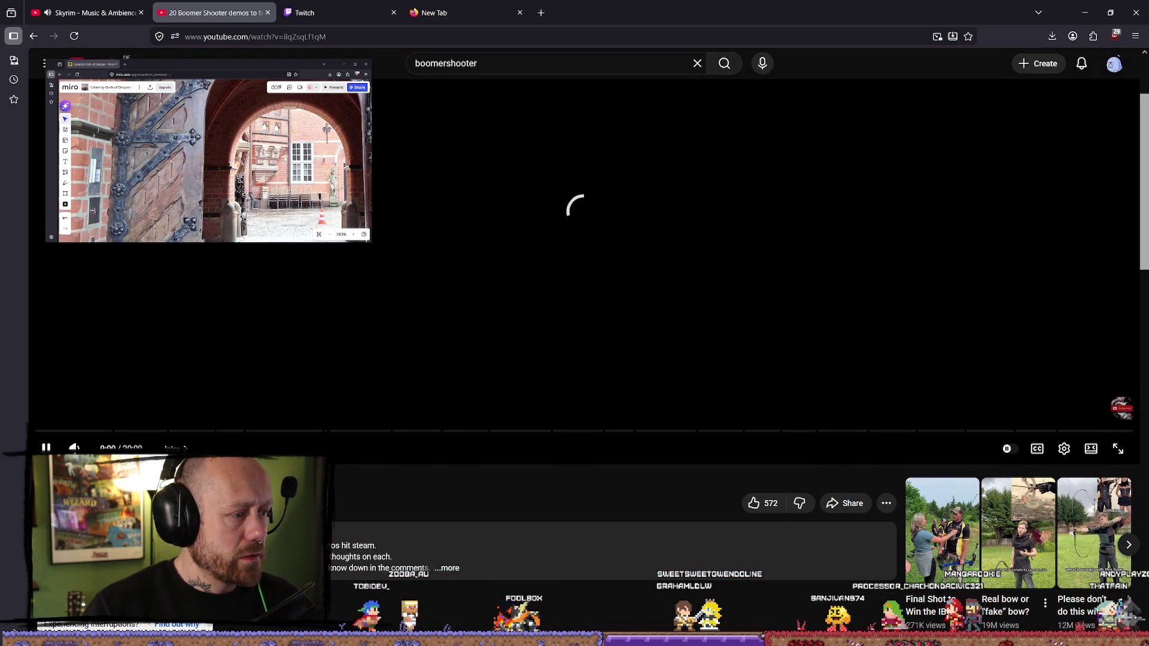
left_click(96, 499)
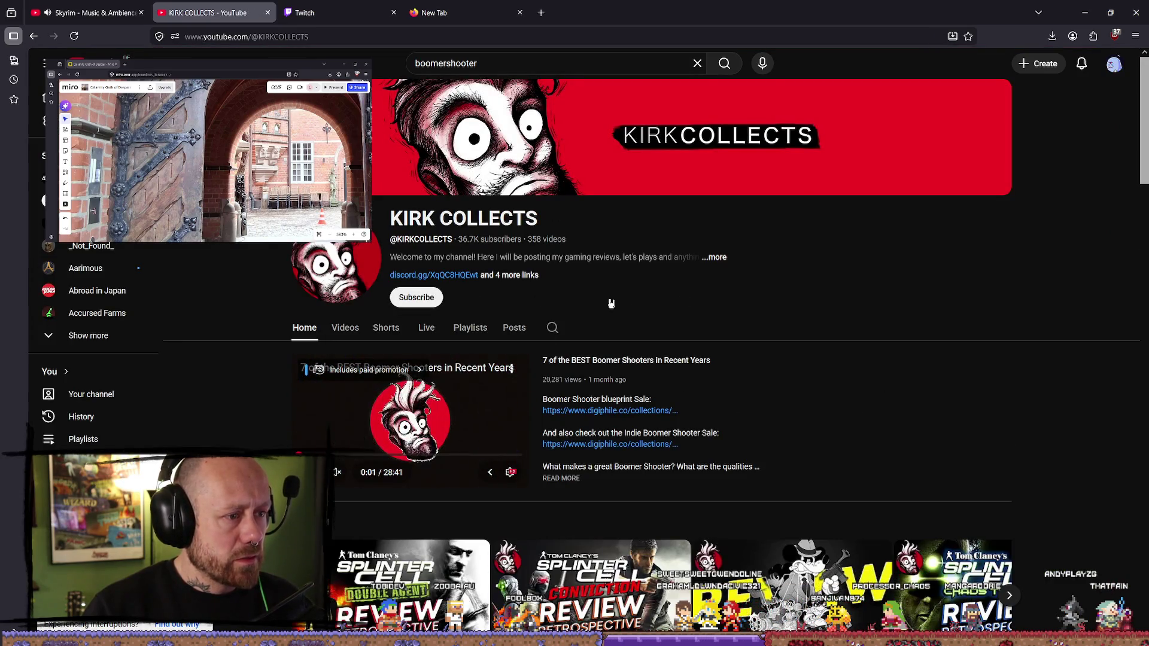
key("k")
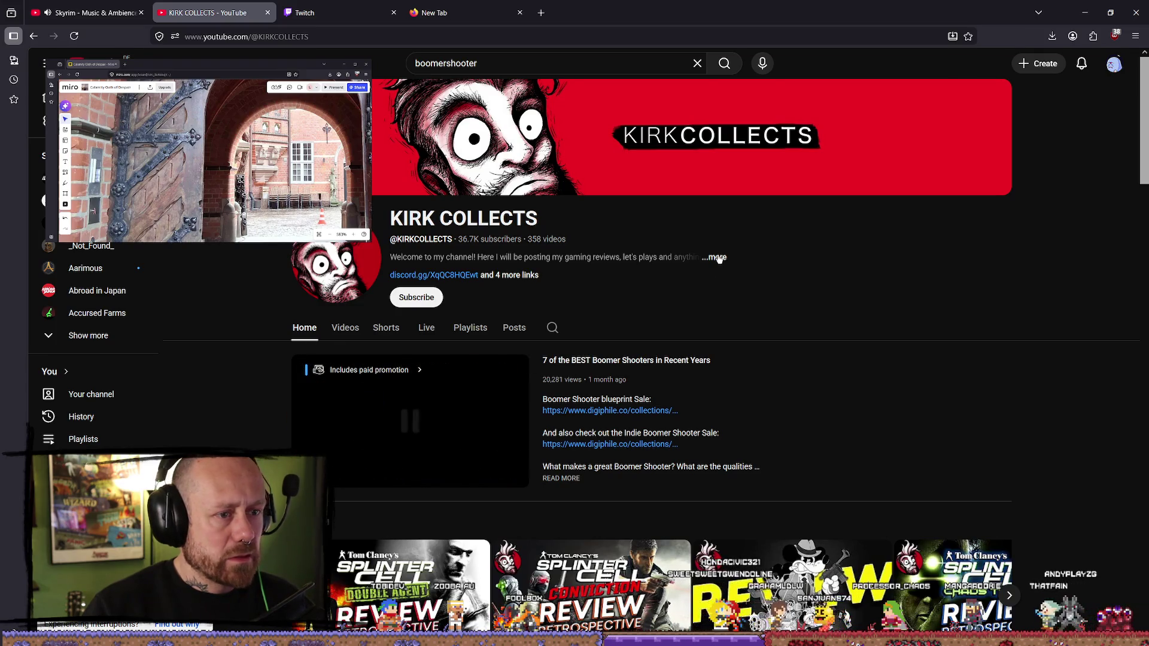
- Read the KIRK COLLECTS About links, close them, and switch back to Blender
left_click(718, 258)
scroll(506, 417, "down", 1)
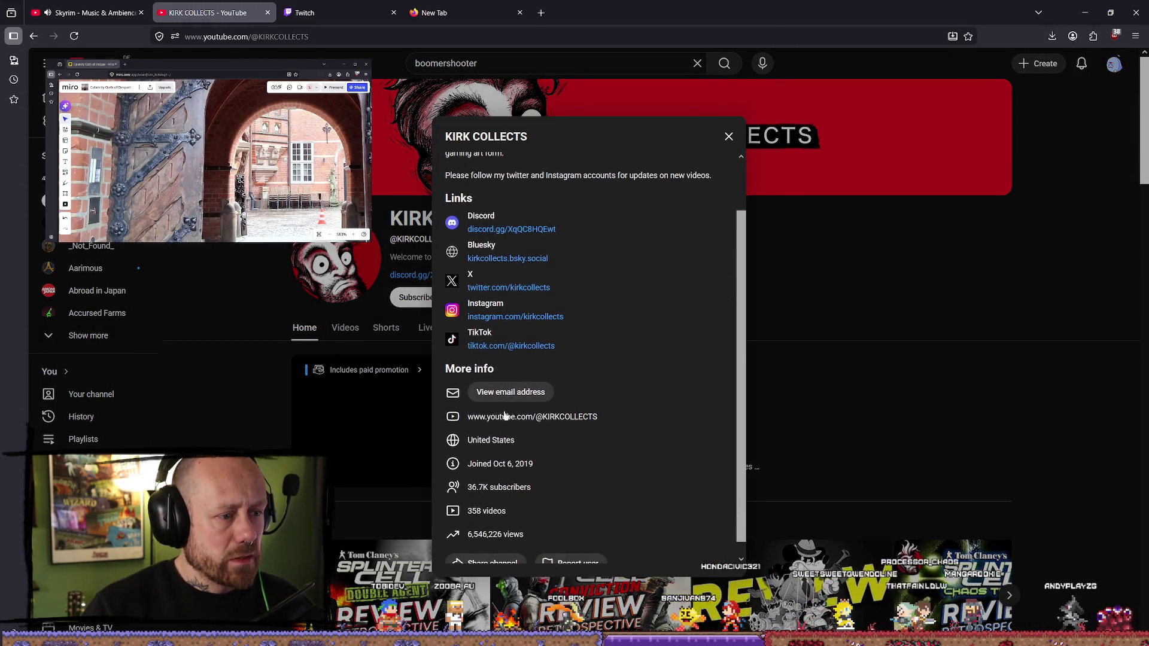
scroll(512, 392, "down", 1)
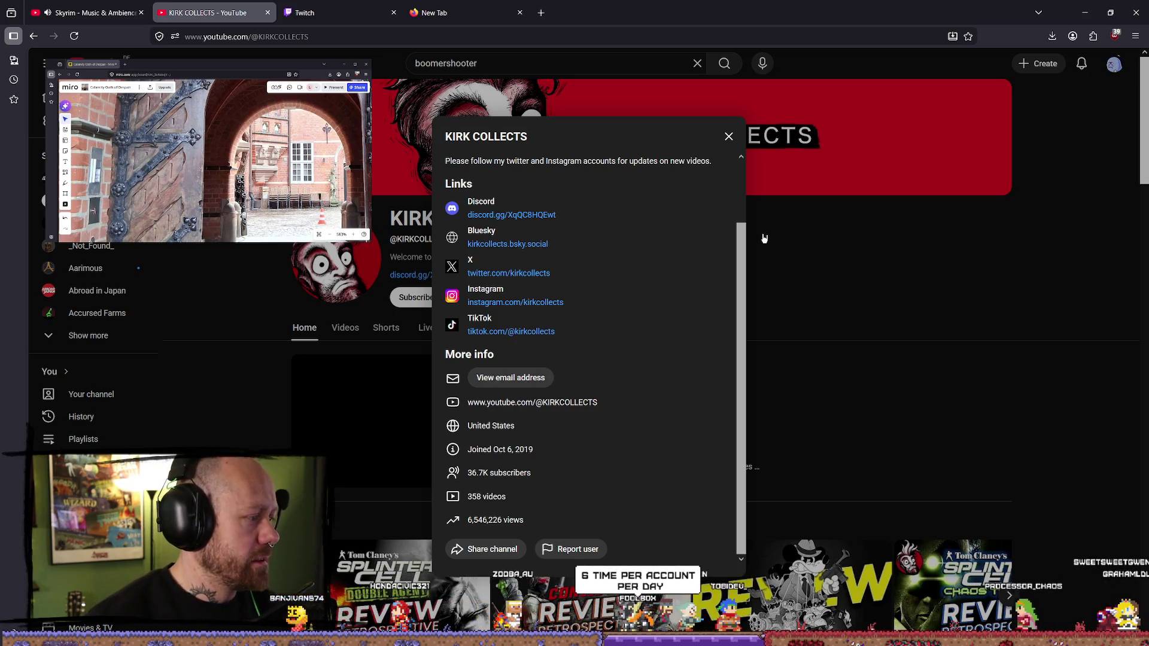
left_click(845, 296)
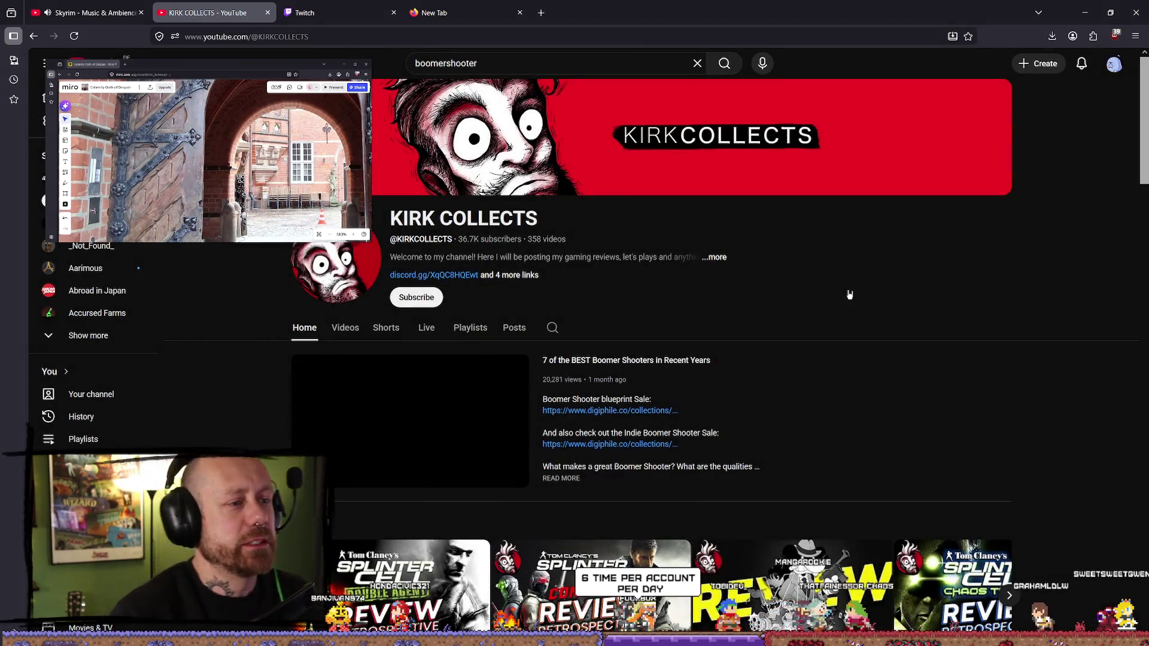
left_click(479, 12)
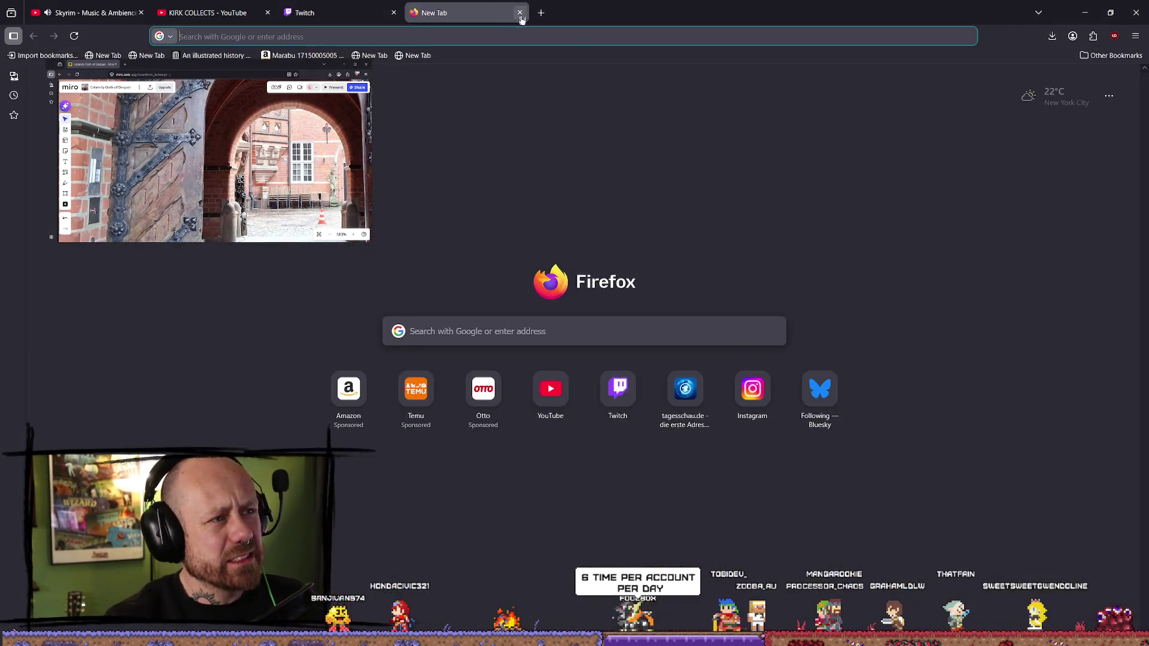
left_click(520, 13)
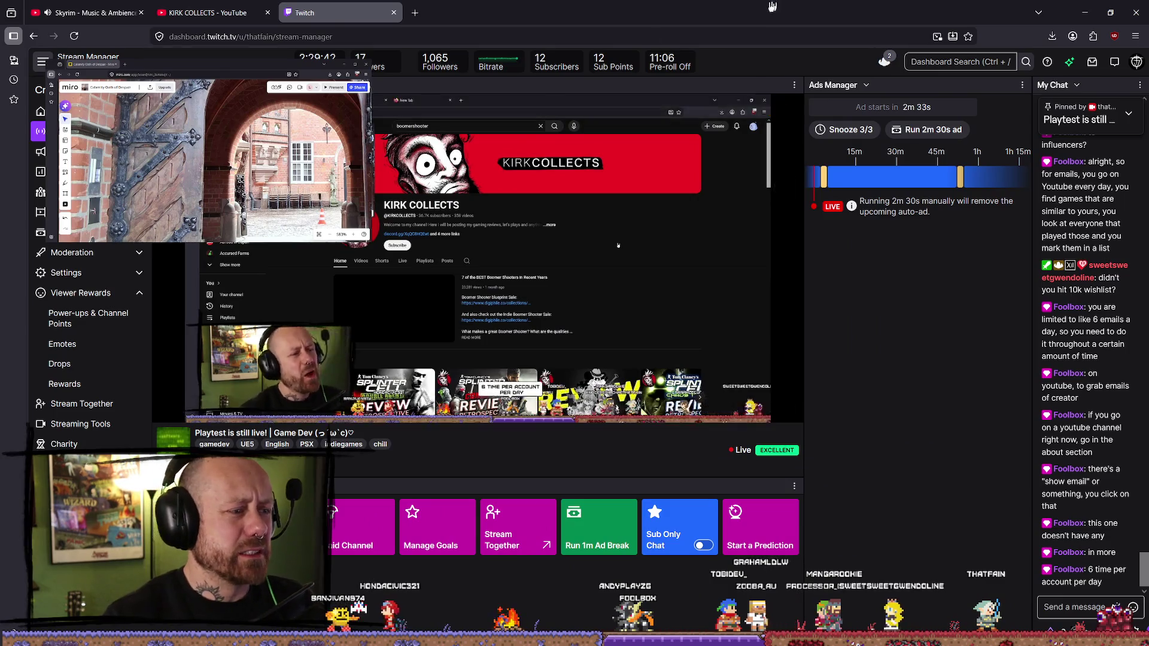
key("alt+Tab")
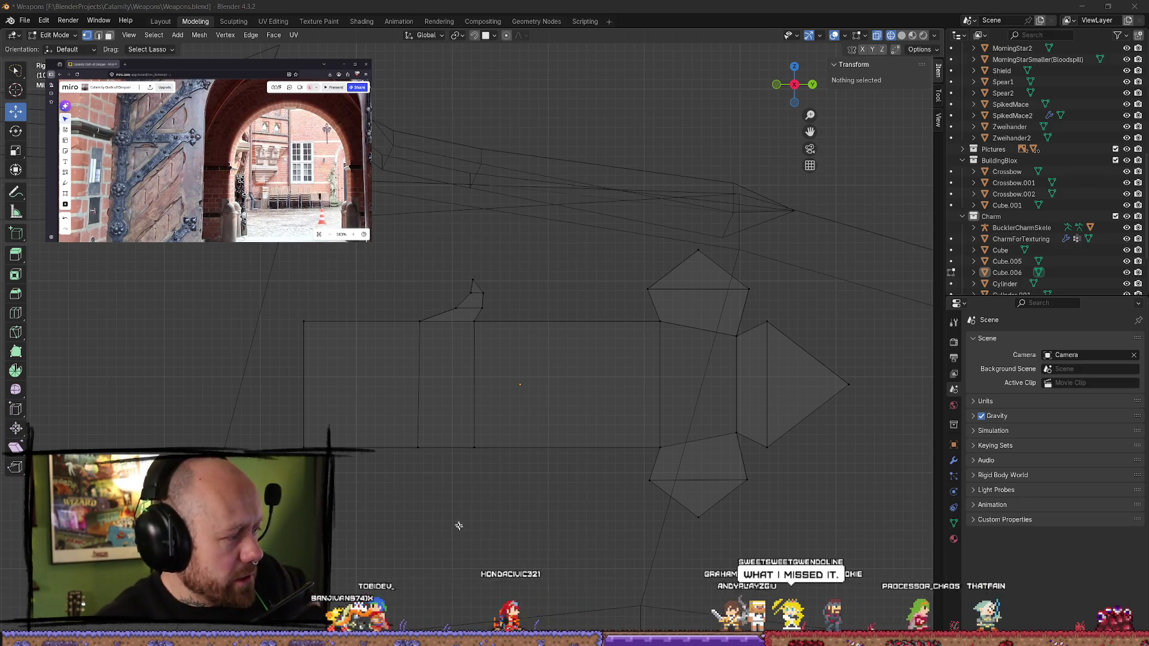
- In right-side view, add a horizontal loop cut through the middle of the mesh
middle_click_drag(487, 487, 484, 421)
key("KP_3")
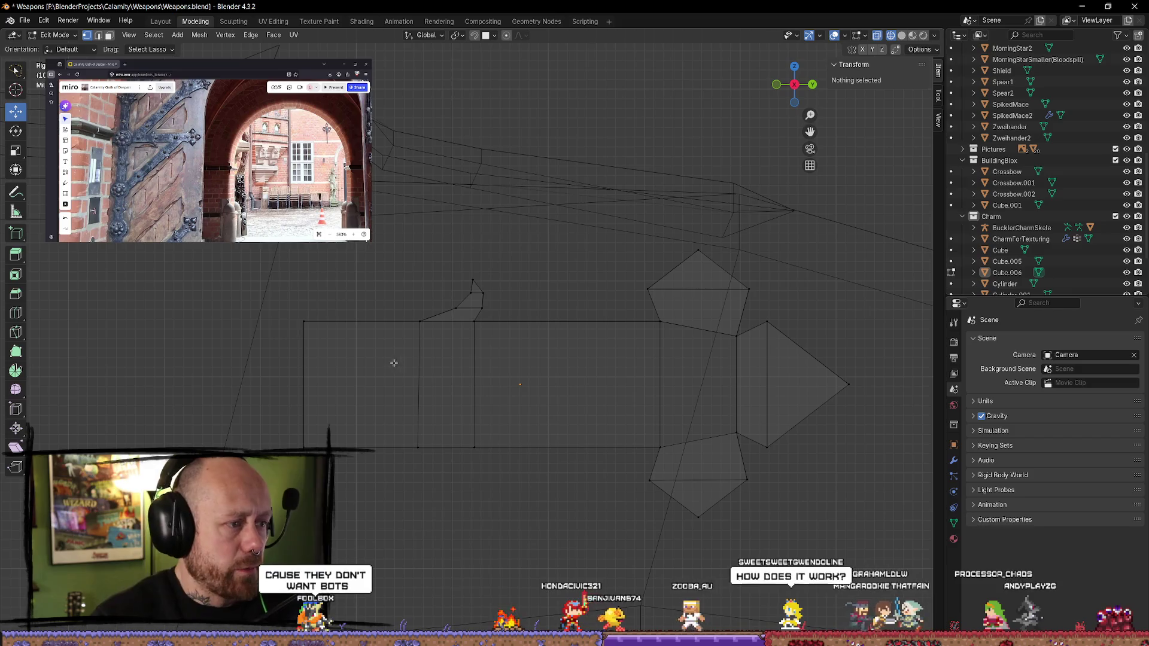
left_click(21, 311)
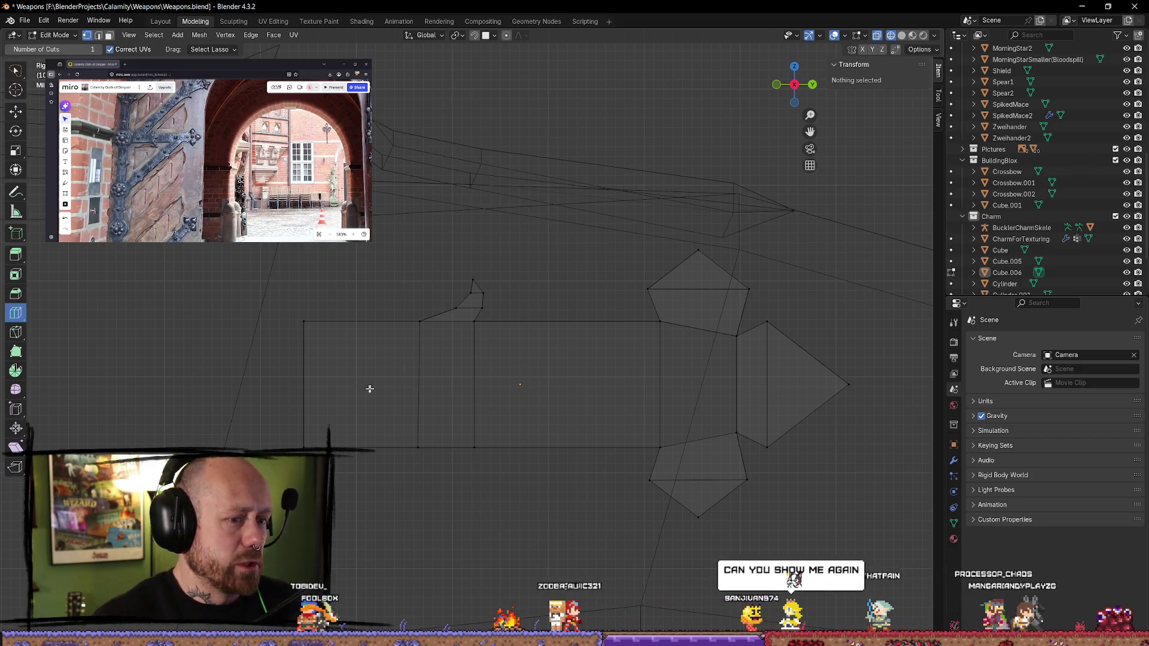
left_click(316, 385)
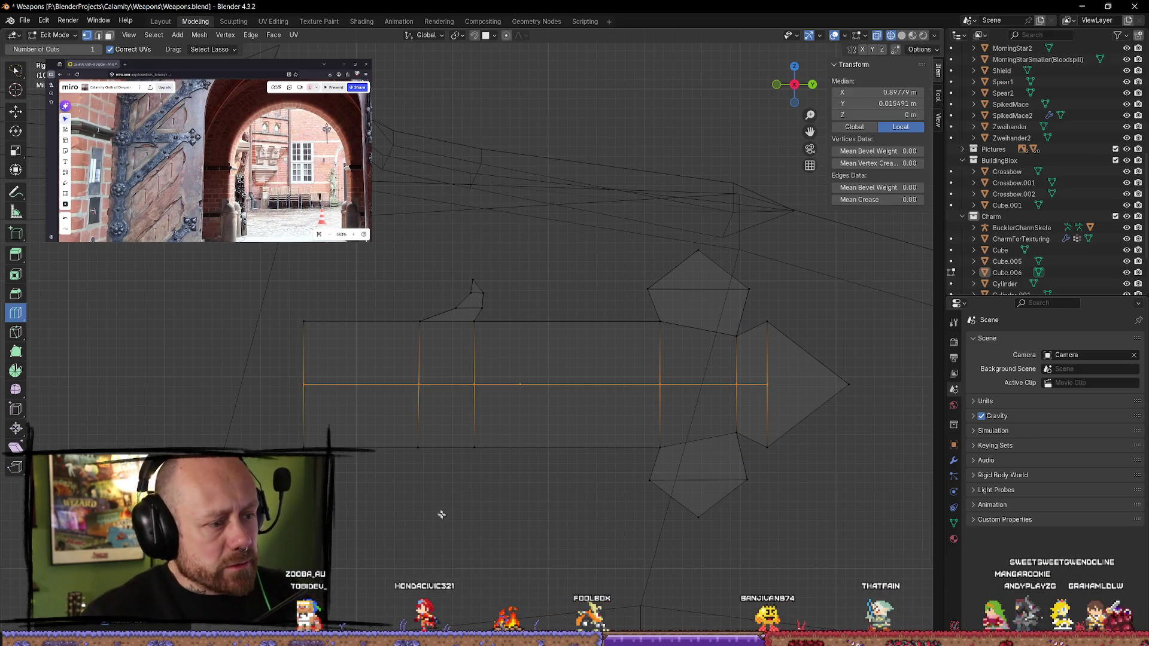
left_click(16, 111)
left_click(500, 526)
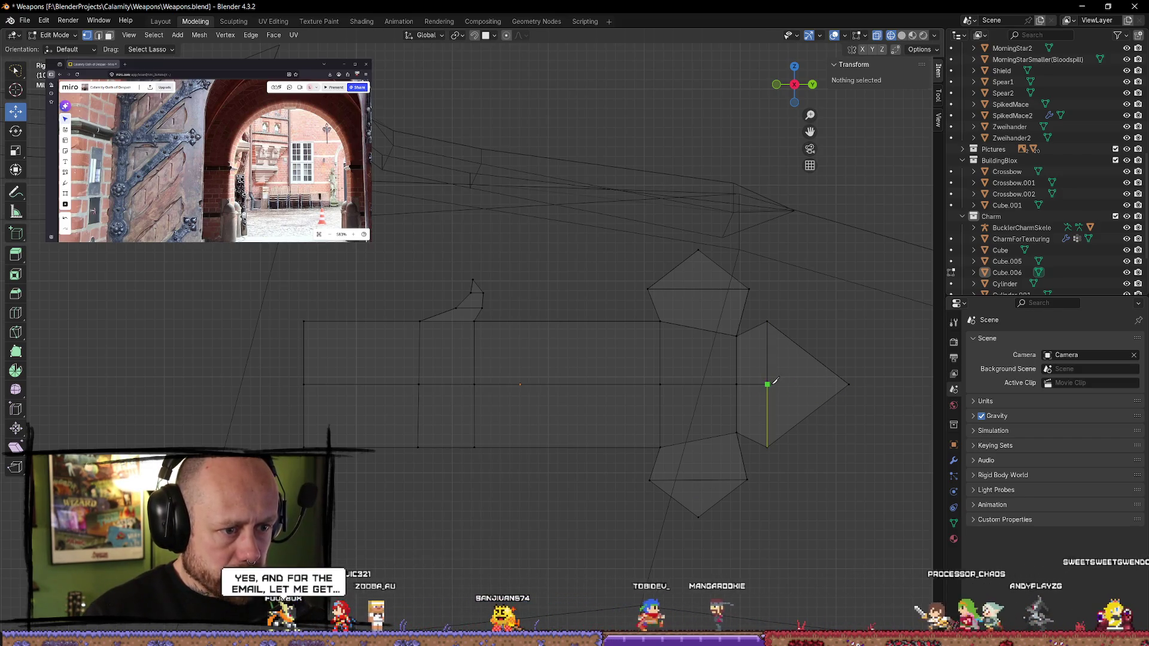
- Knife-cut from the middle-line vertex across to the right-hand vertex
left_click(770, 383)
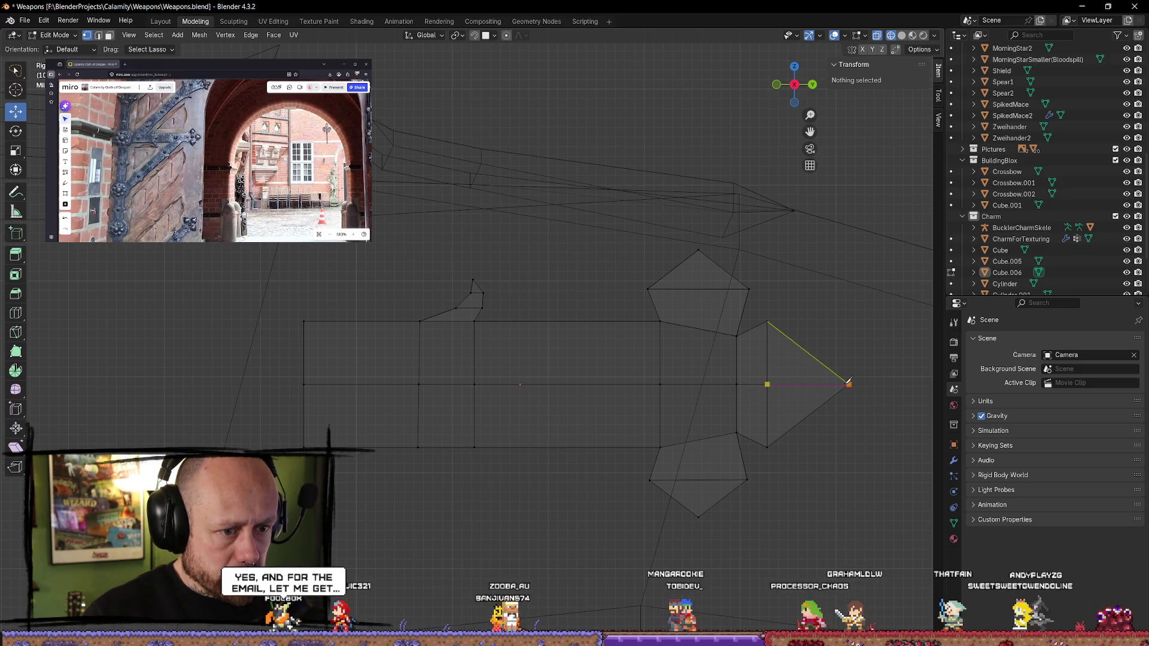
left_click(848, 383)
key("Return")
key("alt+a")
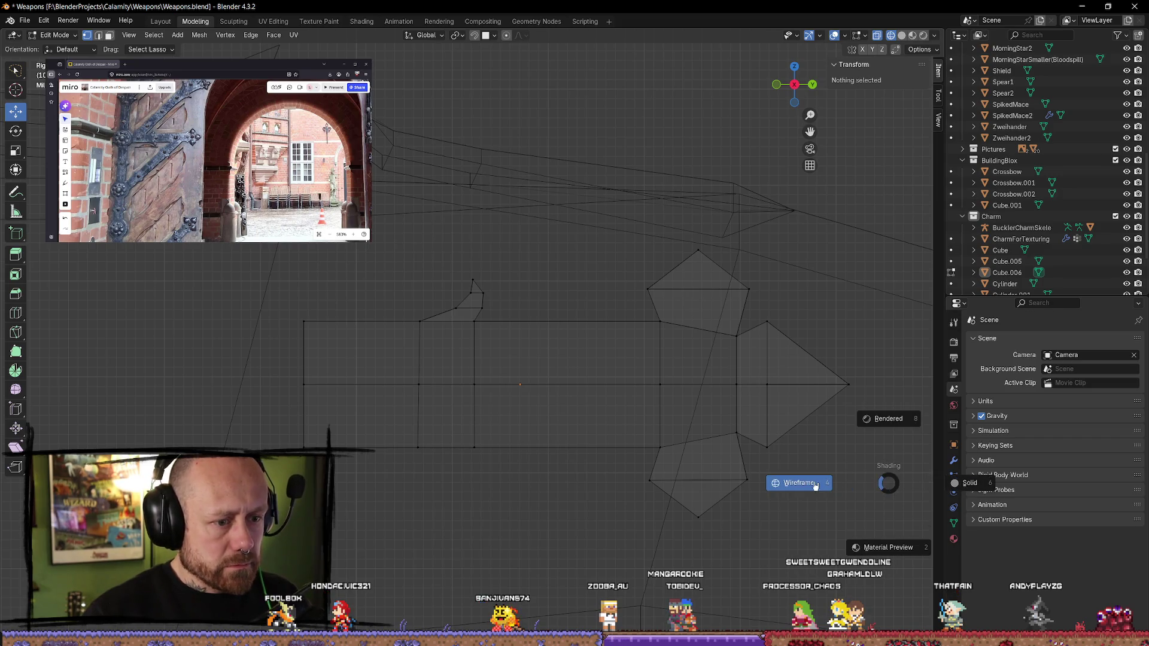
- In wireframe shading, select the bottom edges and the lower pentagon
left_click(814, 485)
mouse_move(254, 424)
left_mouse_down()
mouse_move(771, 502)
mouse_move(455, 517)
left_mouse_up()
mouse_move(306, 411)
left_mouse_down()
mouse_move(807, 402)
mouse_move(770, 553)
mouse_move(383, 554)
mouse_move(310, 435)
left_mouse_up()
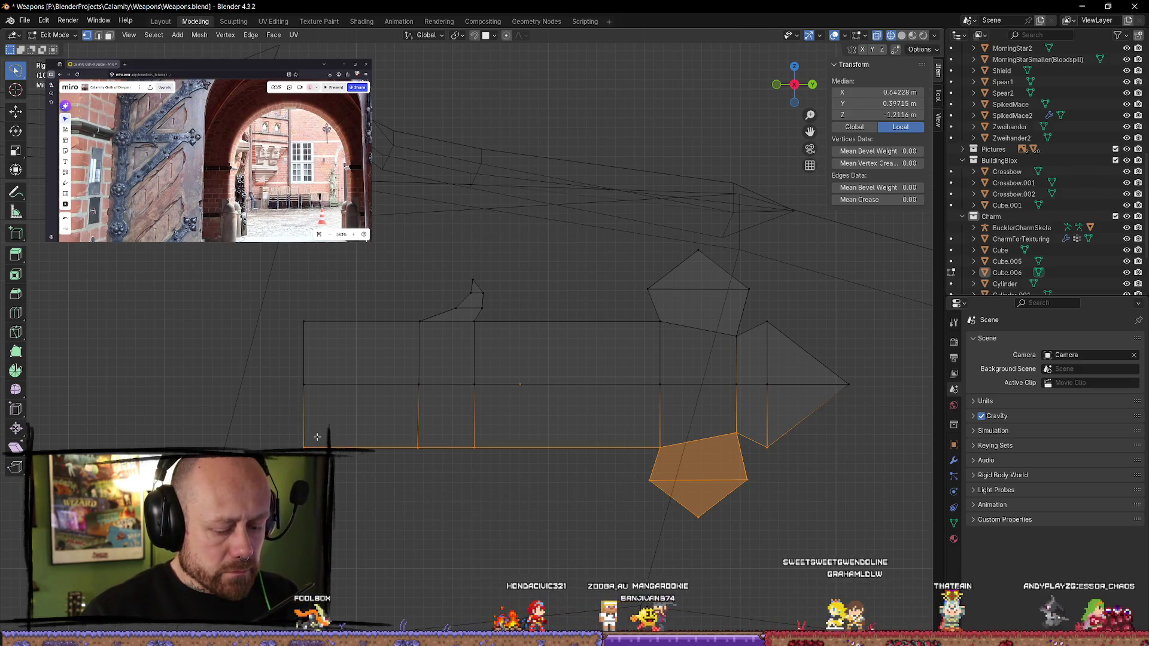
- Delete the selected lower edges and pentagon, then return to object mode
key("x")
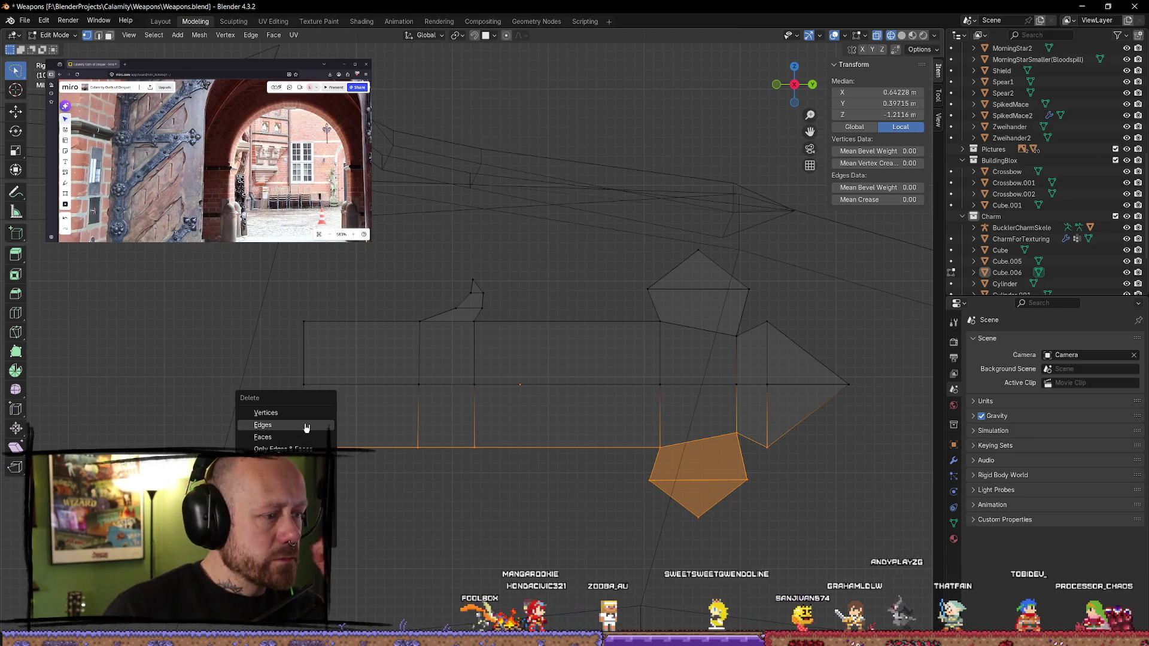
left_click(306, 426)
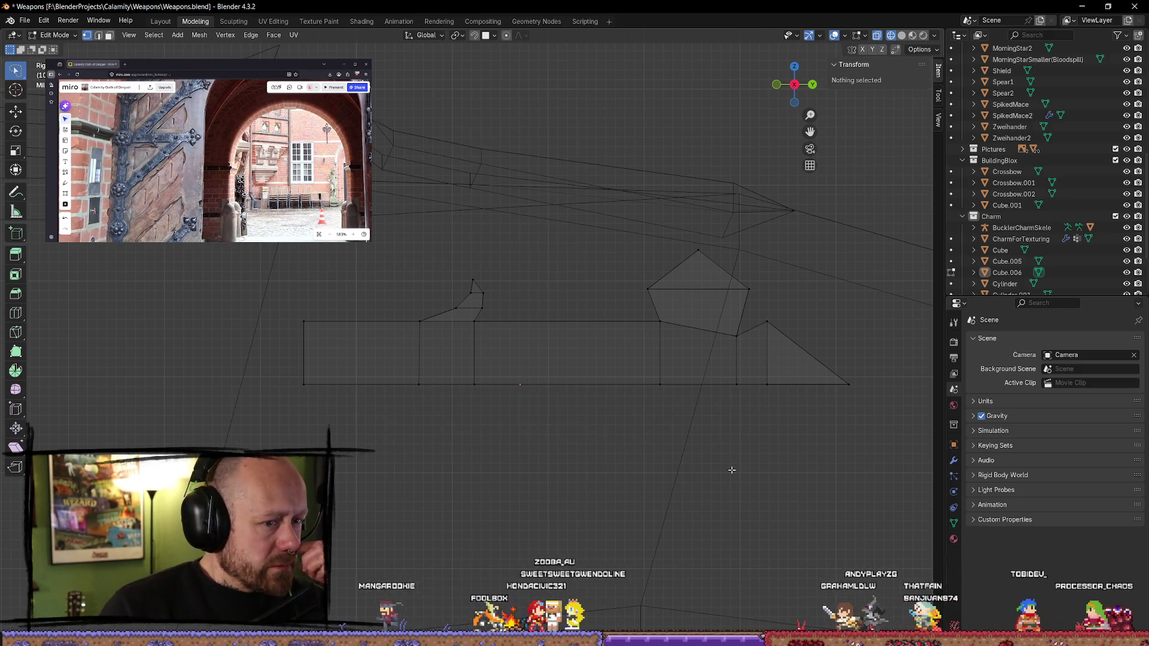
key("Tab")
key("Tab")
key("Tab")
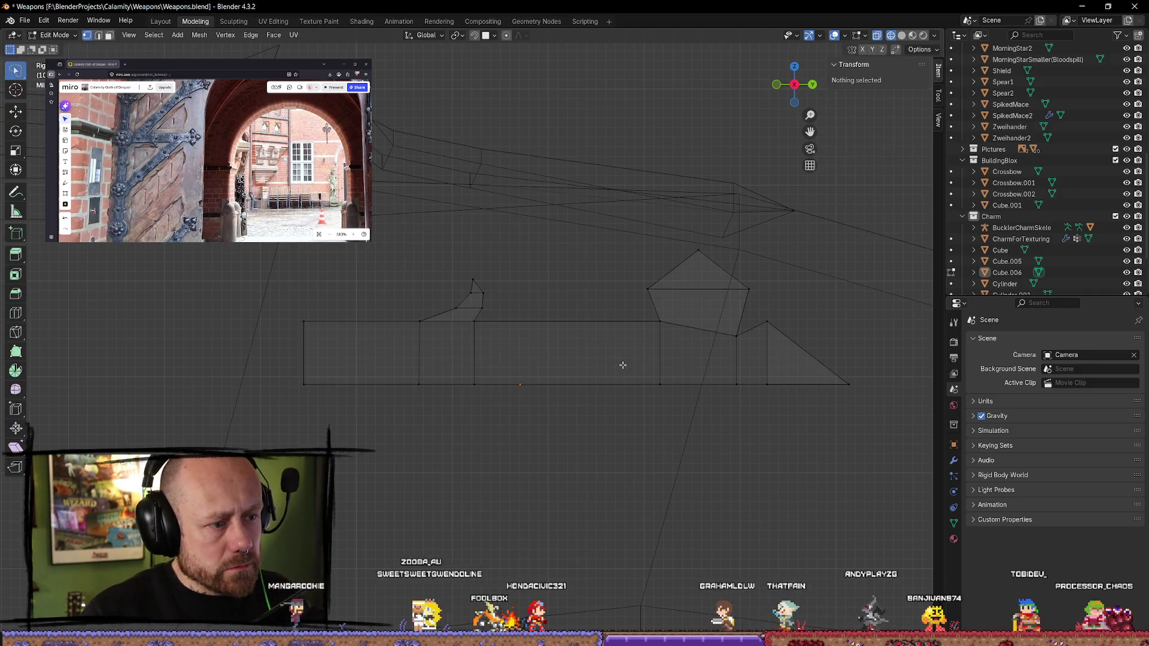
- Add a Mirror modifier to Cube.006
left_click(664, 370)
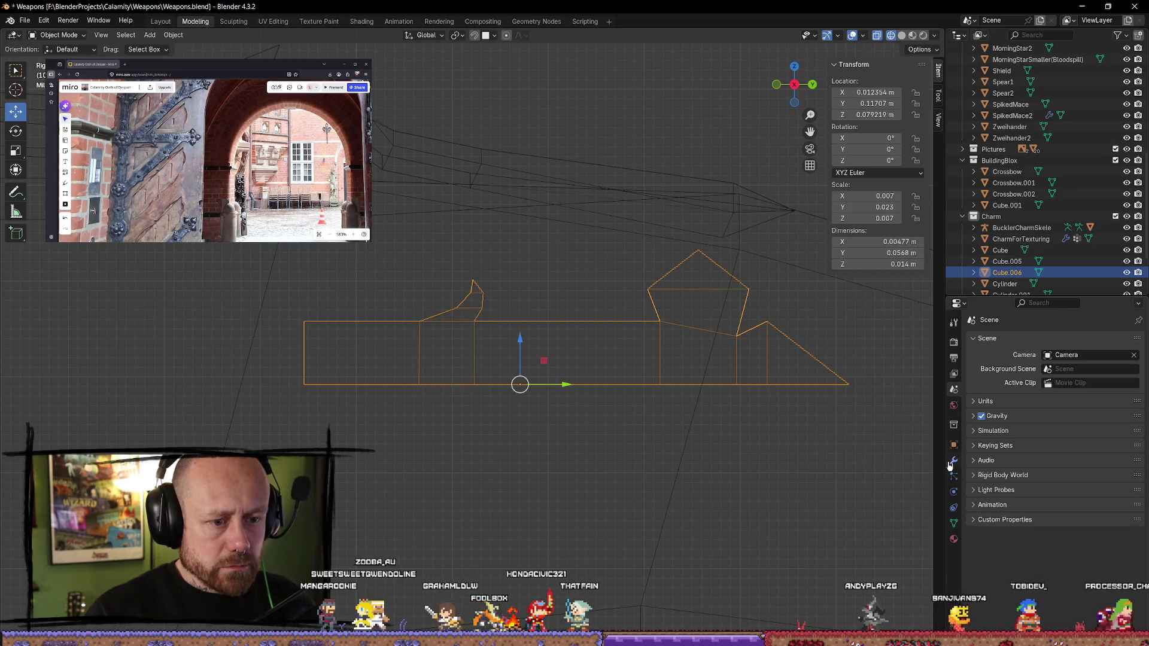
left_click(954, 460)
left_click(973, 339)
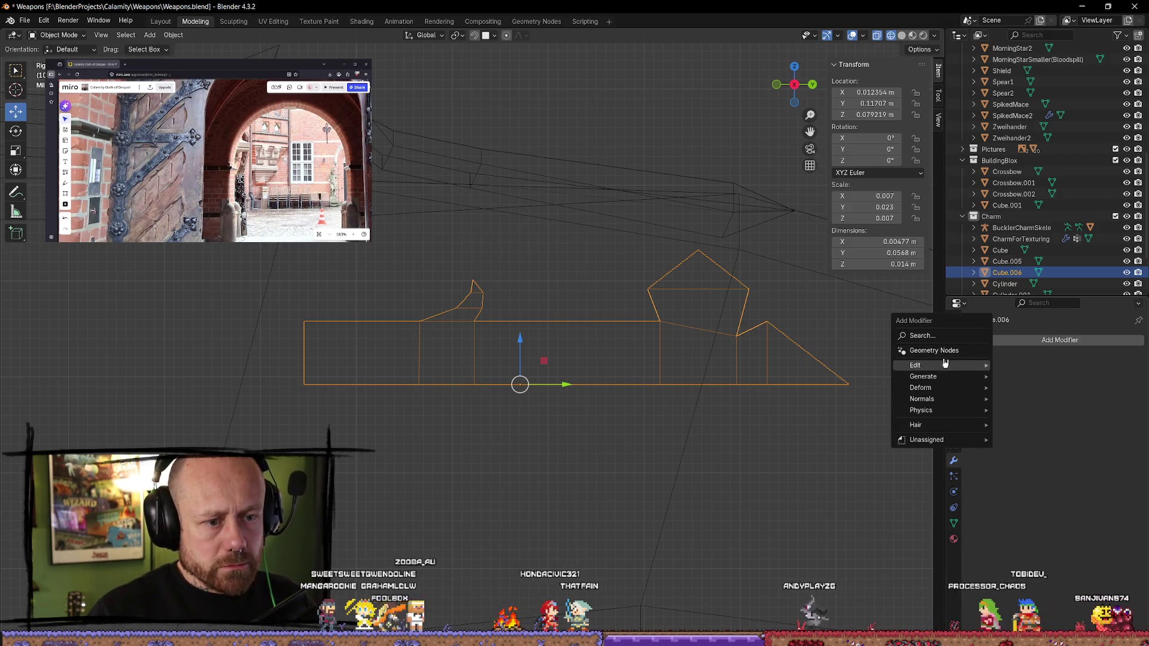
left_click(953, 338)
type("mir")
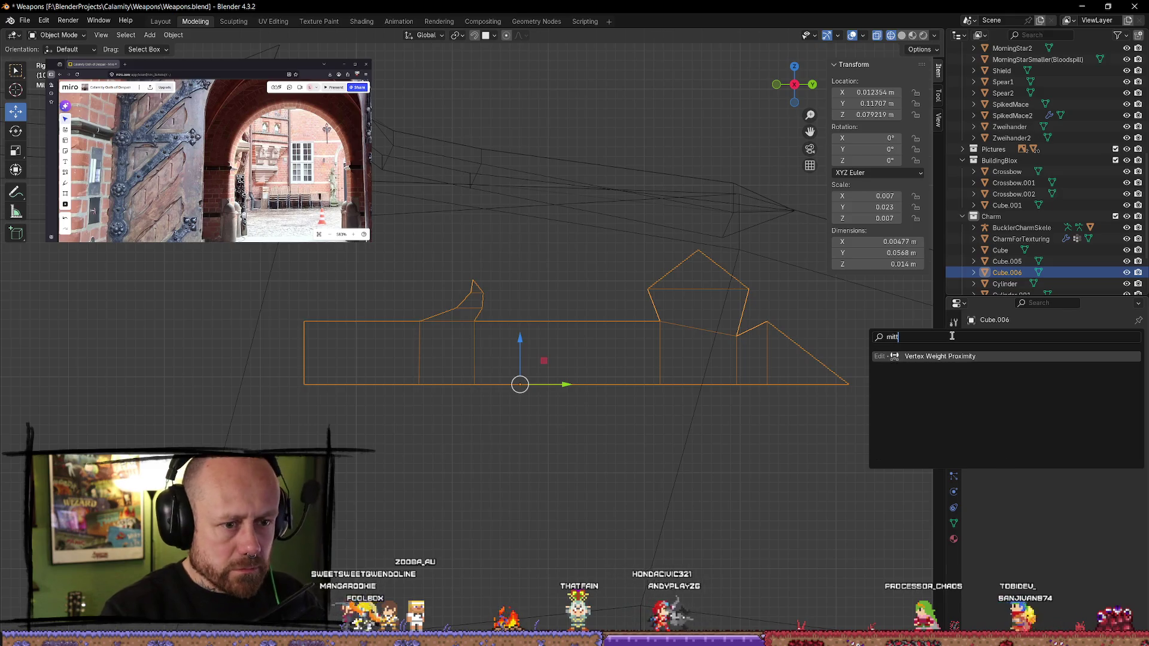
type("r")
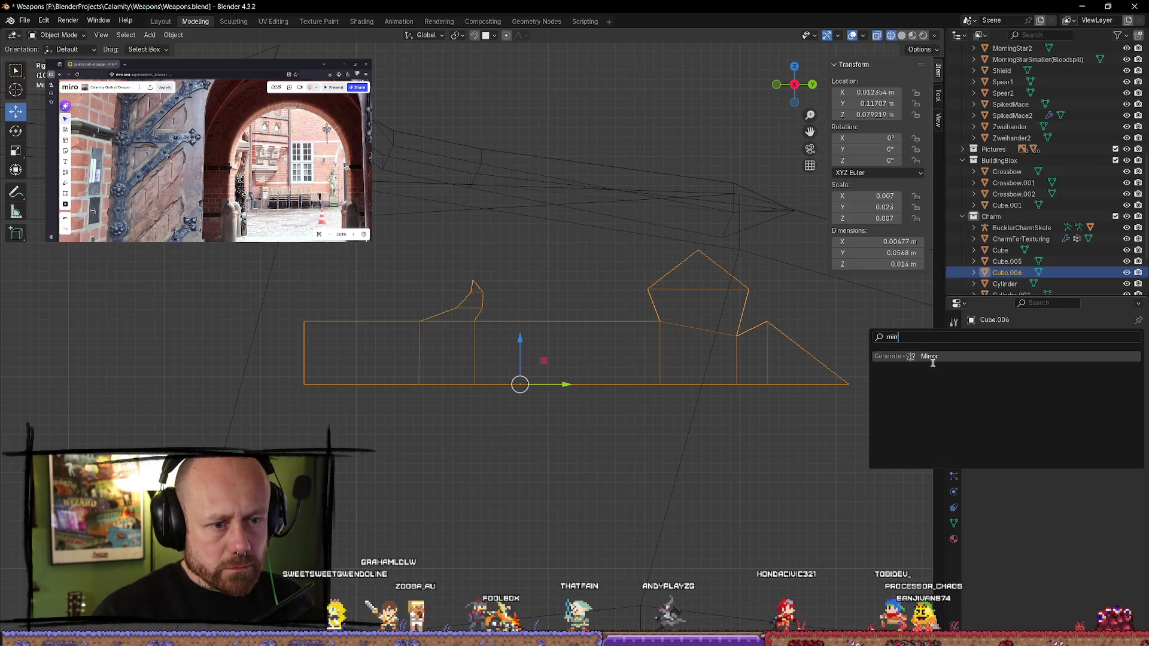
left_click(932, 359)
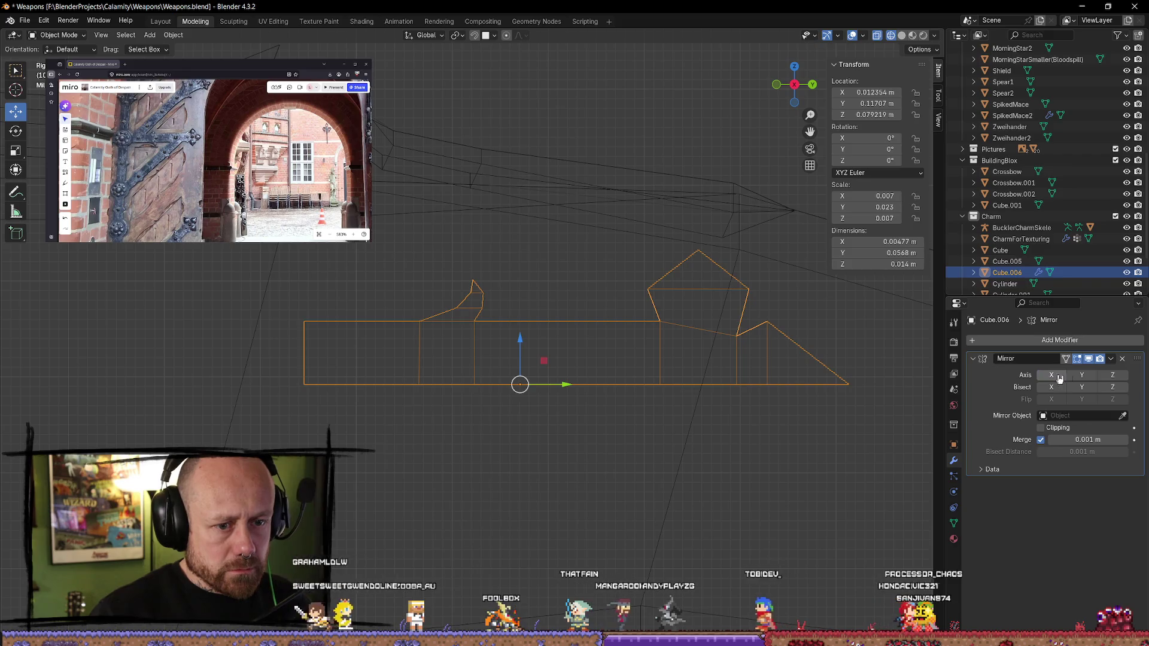
- Enable Mirror axes Z and Y, then view in solid shading
left_click(1079, 377)
left_click(1080, 377)
left_click(1114, 377)
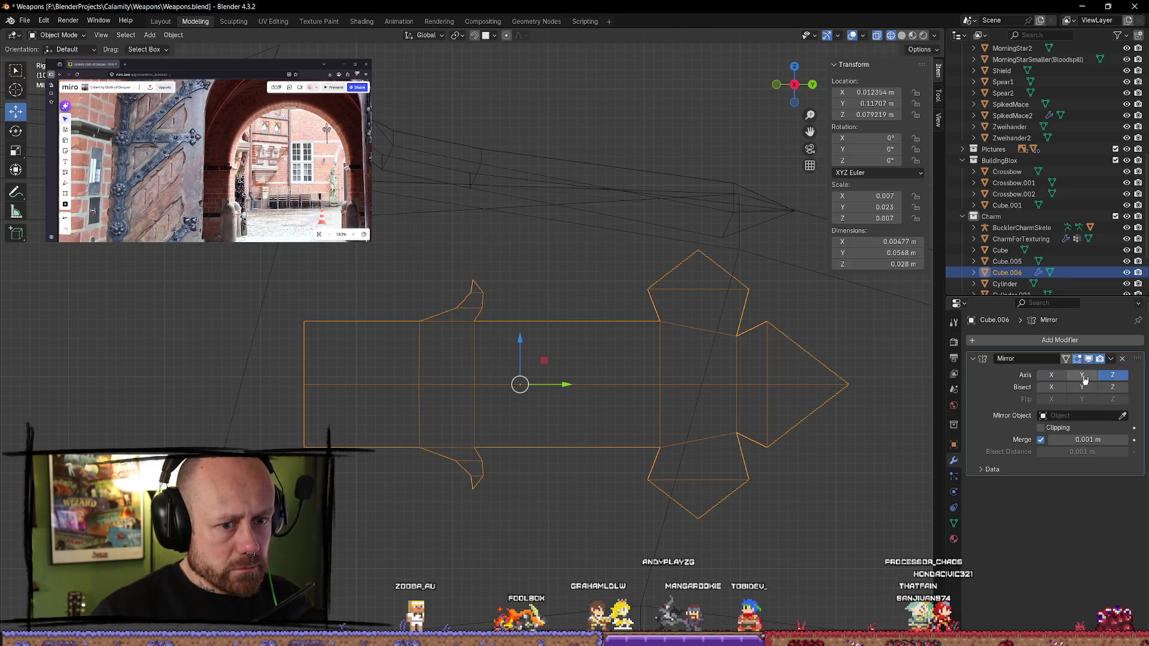
left_click(1083, 378)
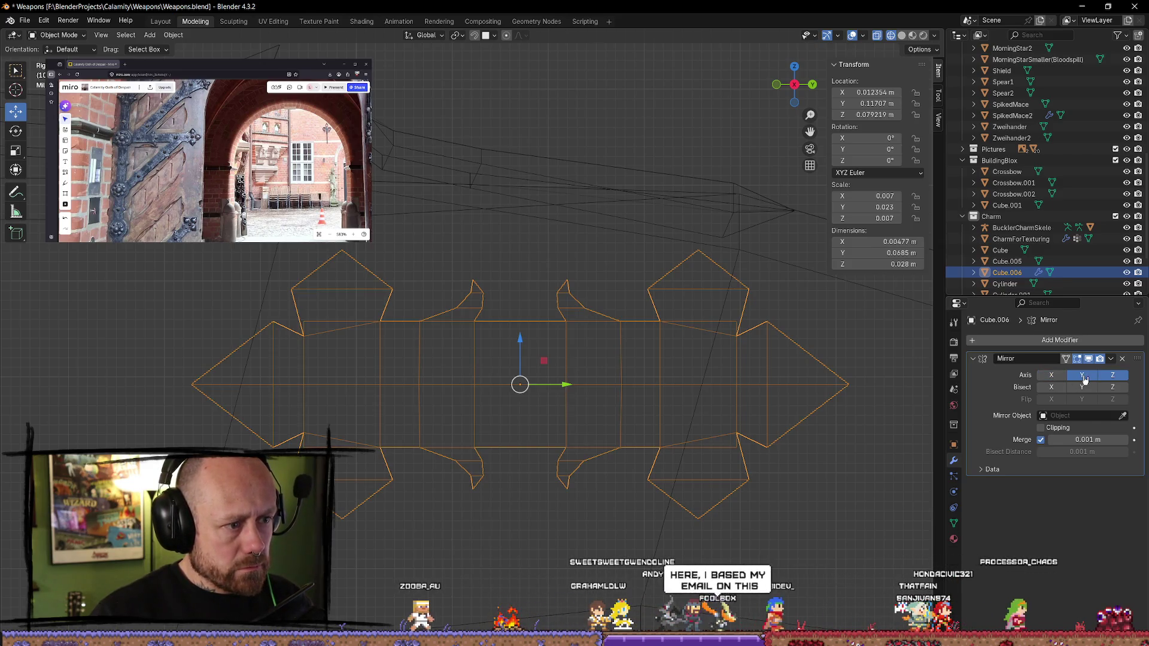
scroll(797, 402, "down", 4)
scroll(797, 402, "down", 1)
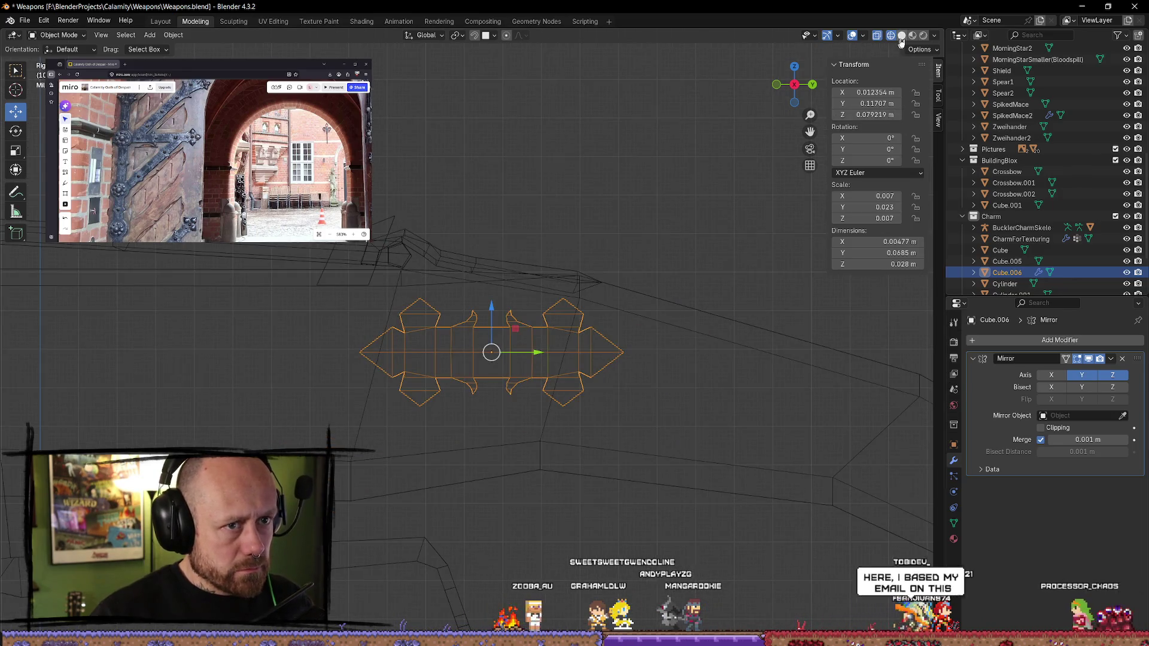
left_click(902, 35)
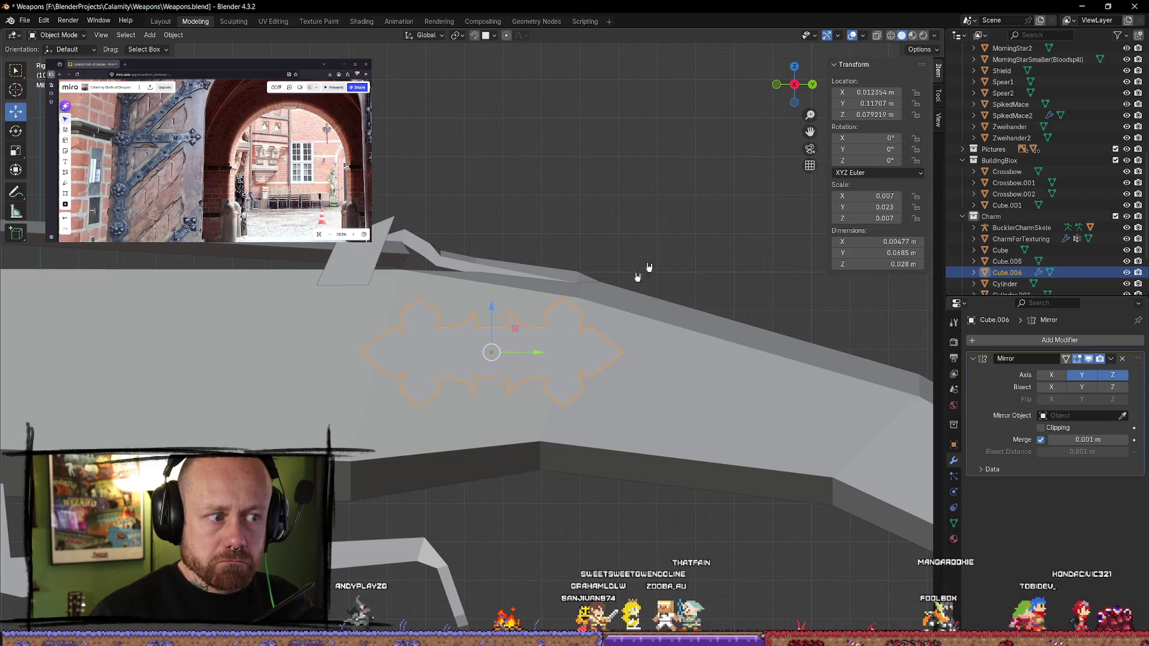
- Reselect Cube.006 and turn off its Y-axis mirror
scroll(513, 372, "up", 4)
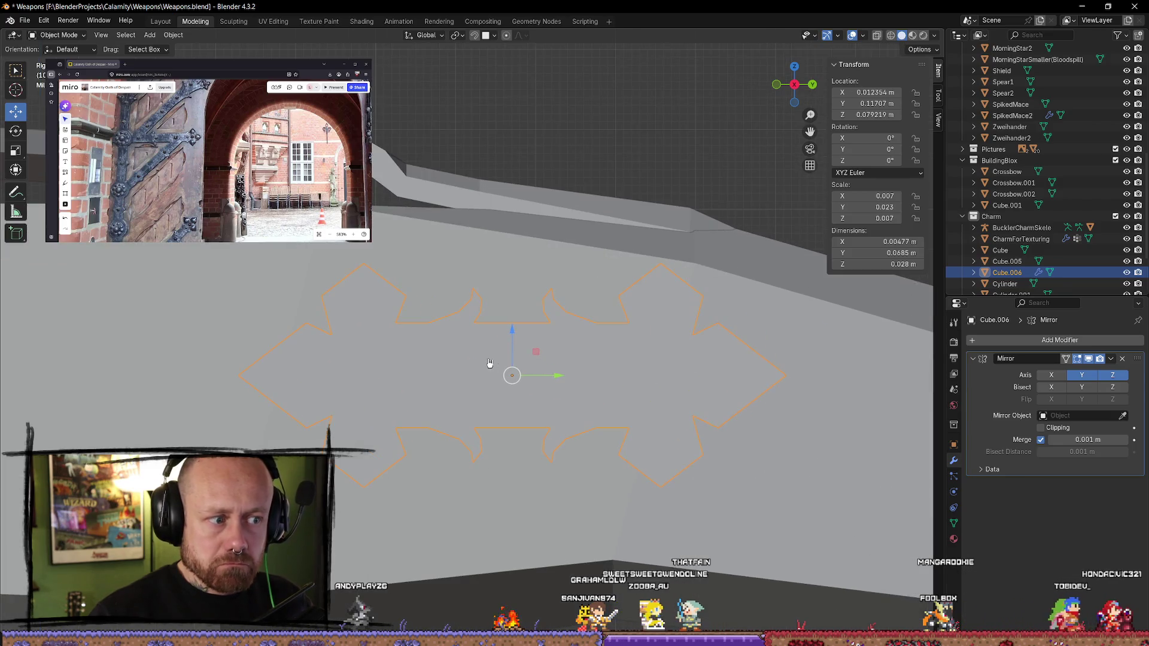
left_click(518, 288)
left_click(548, 379)
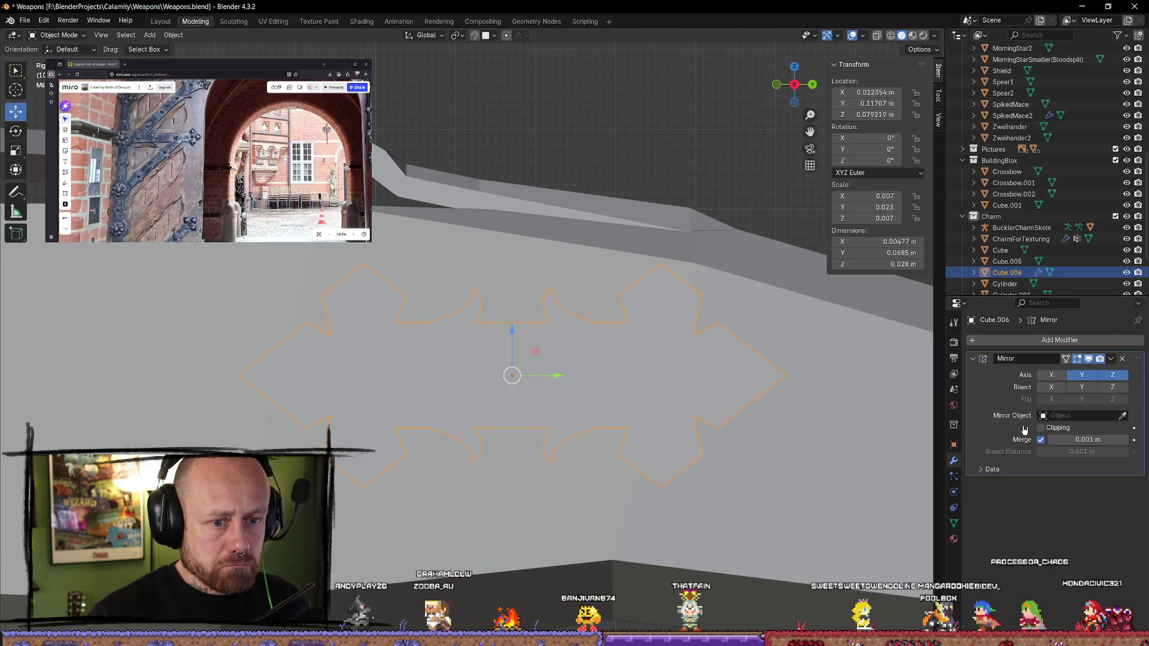
left_click(1081, 375)
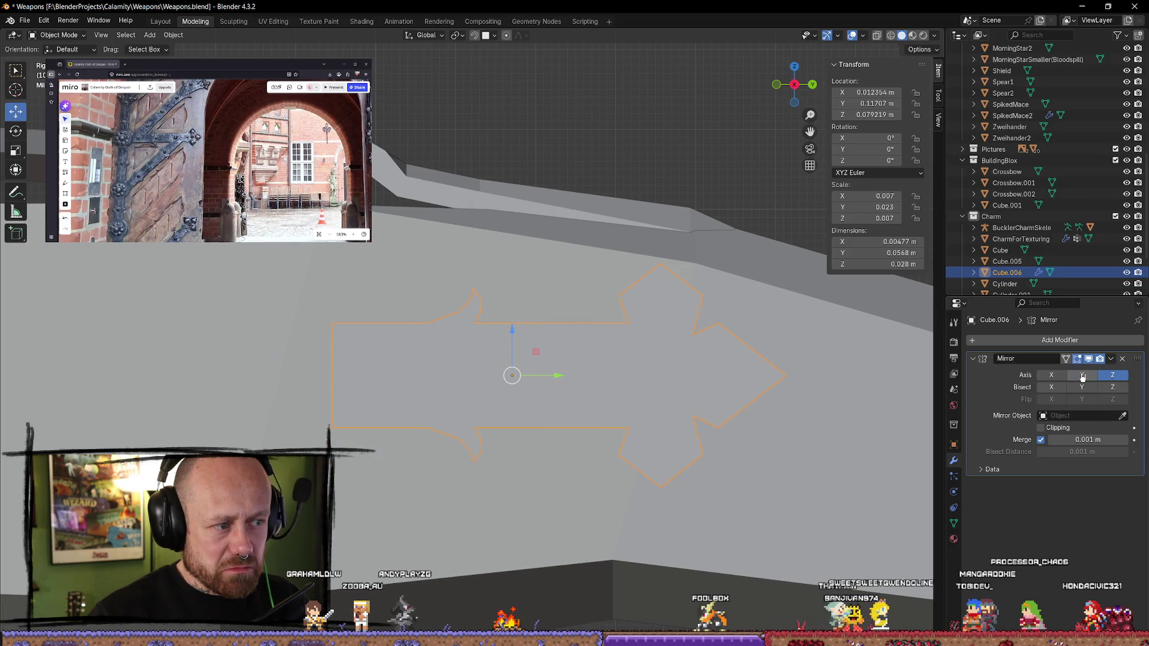
- Try applying the Mirror modifier, then undo it
scroll(810, 379, "down", 3)
mouse_move(810, 379)
middle_mouse_down()
mouse_move(698, 384)
mouse_move(643, 343)
mouse_move(636, 379)
mouse_move(664, 403)
mouse_move(688, 395)
middle_mouse_up()
scroll(672, 377, "up", 2)
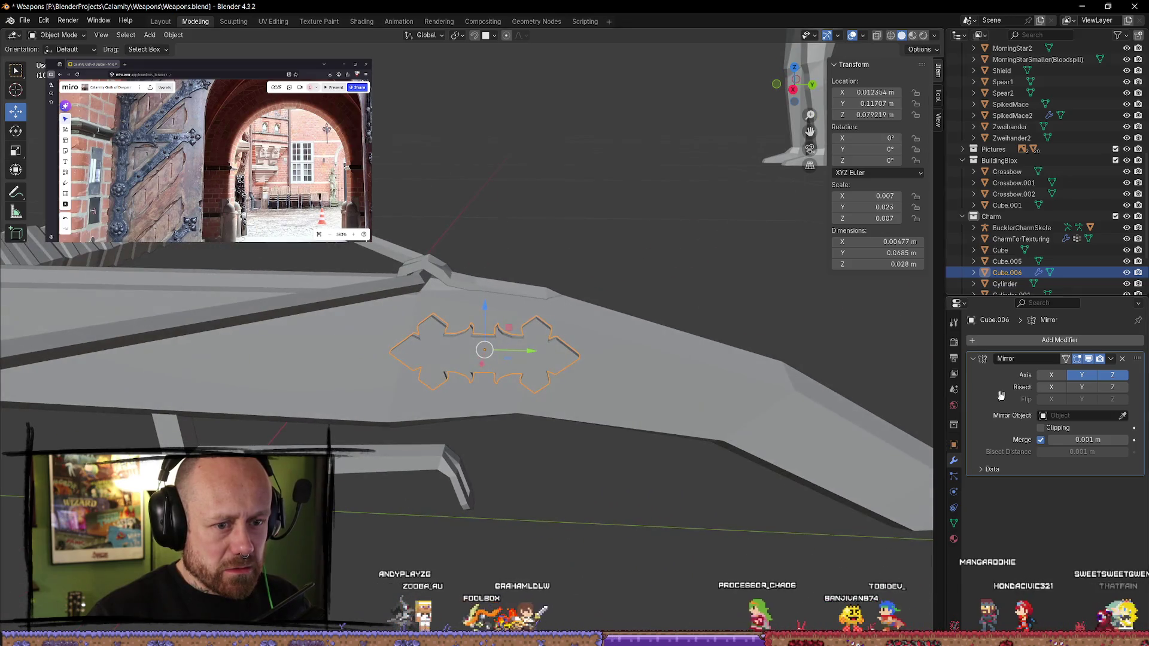
left_click(1111, 362)
left_click(1077, 372)
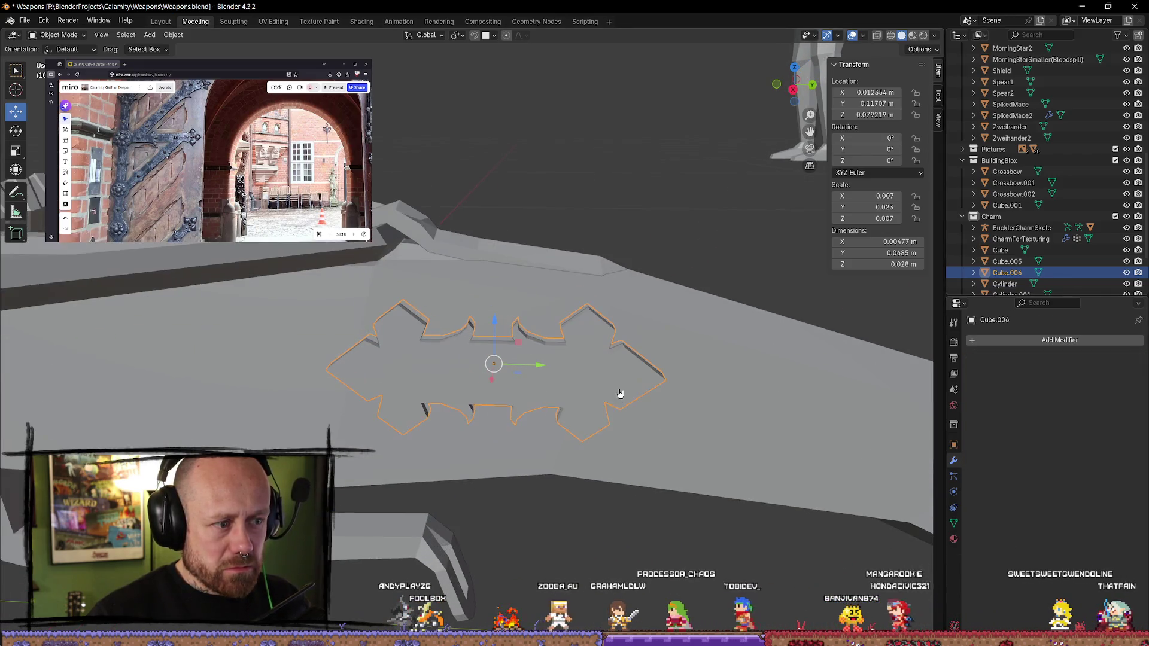
scroll(619, 348, "up", 3)
key("ctrl+z")
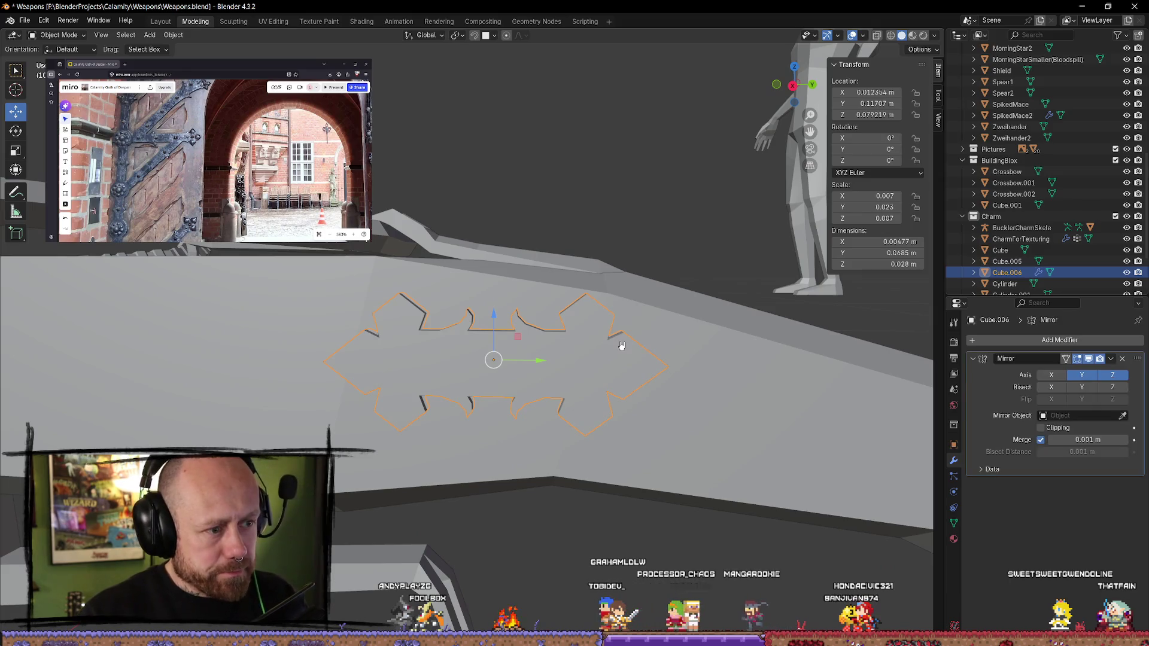
- Duplicate the weapon head, move the copy along Y, and reselect Cube.006
scroll(680, 334, "down", 2)
scroll(529, 364, "up", 1)
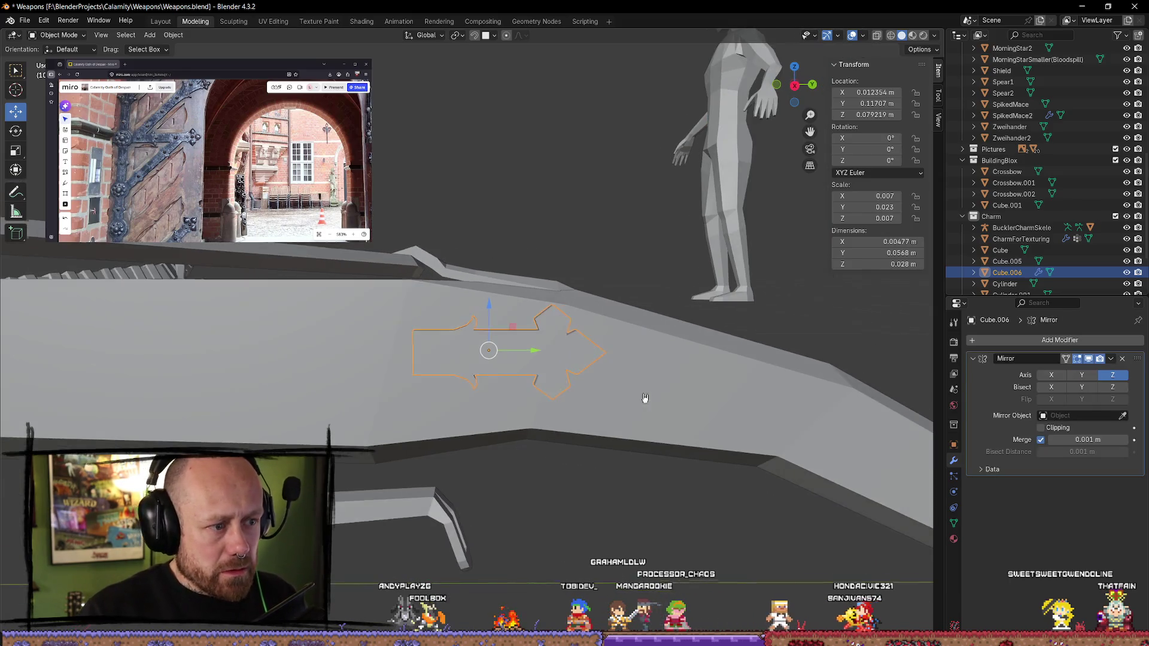
key("shift+d")
right_click(529, 365)
left_click_drag(531, 354, 931, 353)
left_click(517, 366)
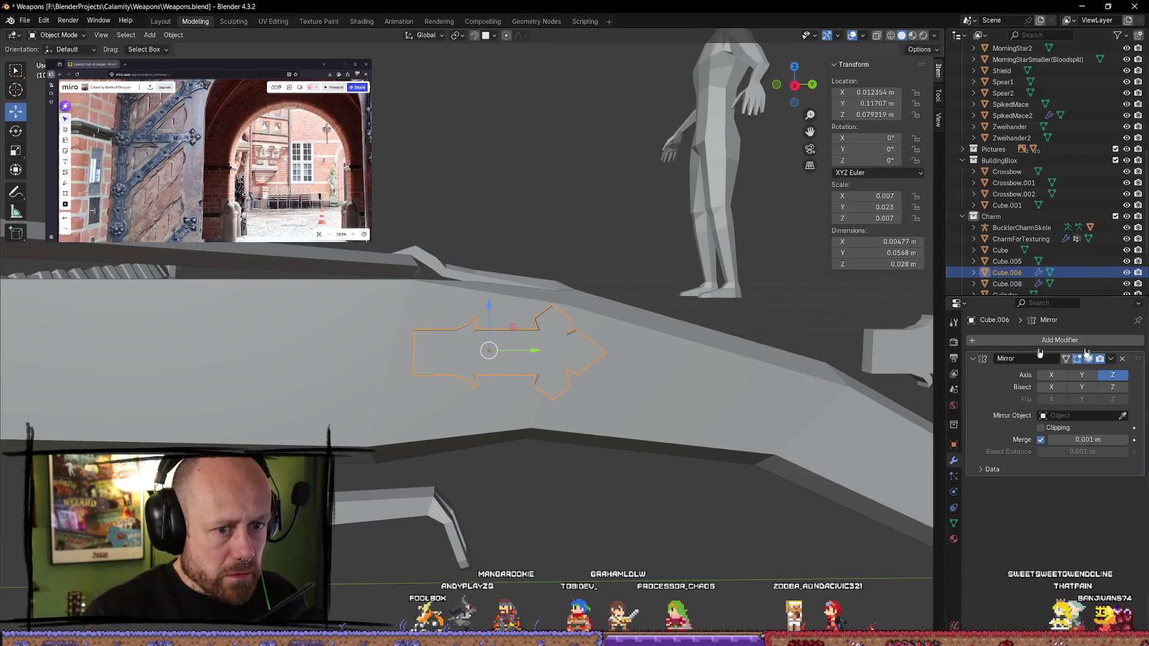
- Enable Bisect on Y and apply the Mirror modifier to Cube.006
left_click(1084, 388)
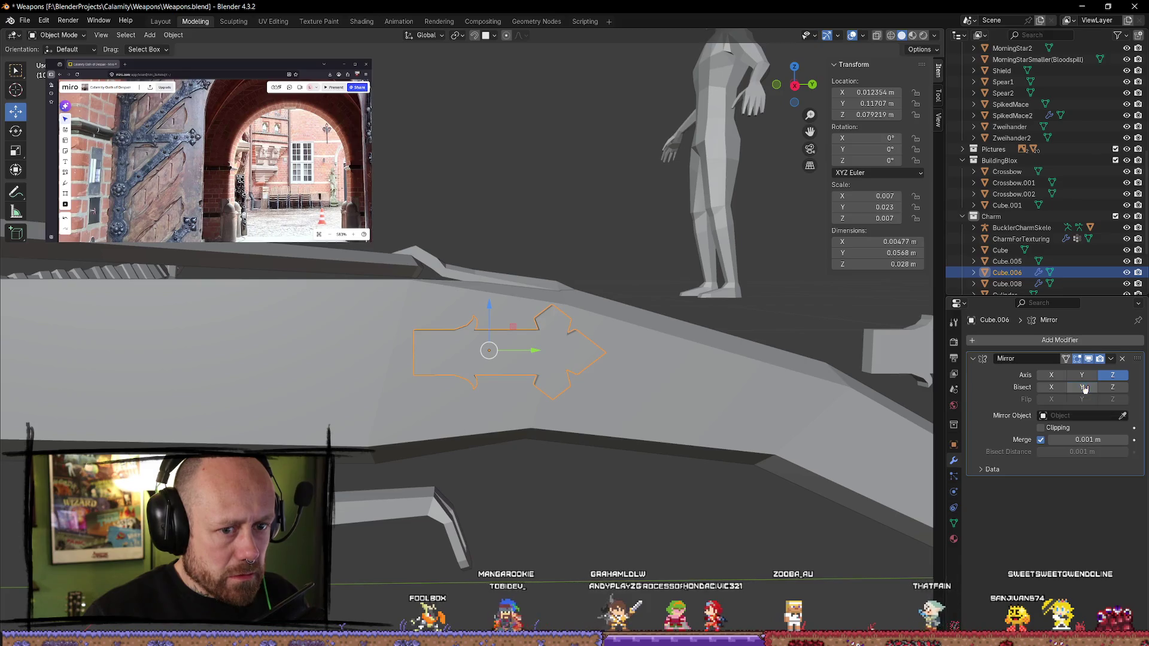
left_click(1110, 359)
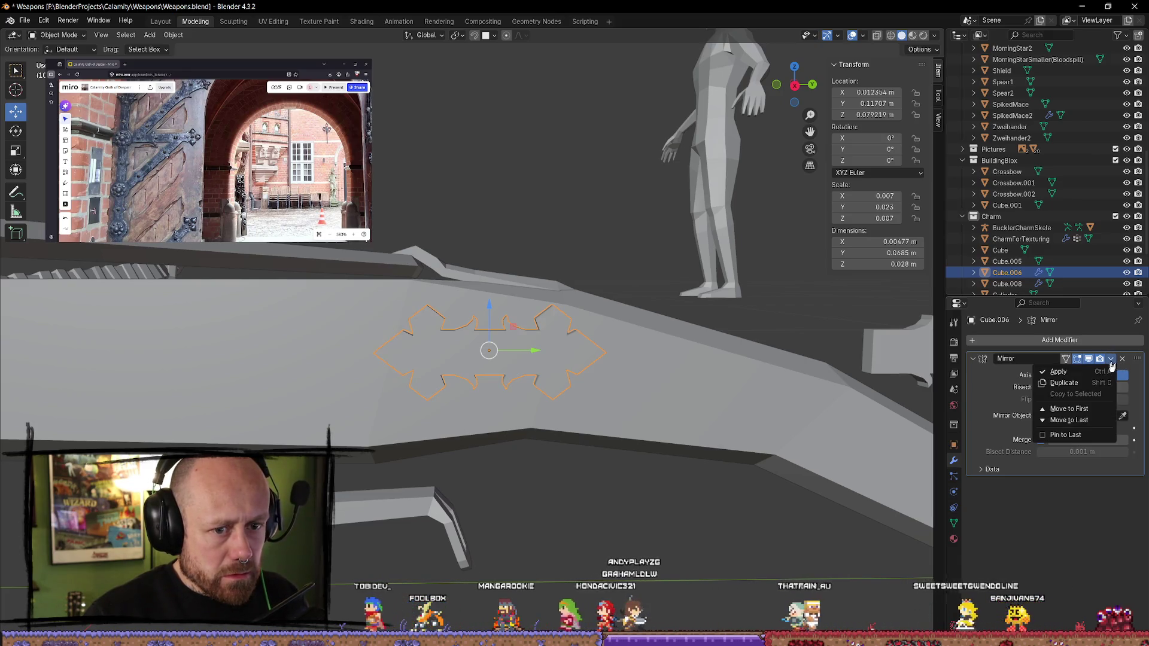
left_click(1071, 372)
scroll(558, 380, "up", 3)
- In edit mode, merge all overlapping vertices by distance, then return to object mode
left_click(605, 374)
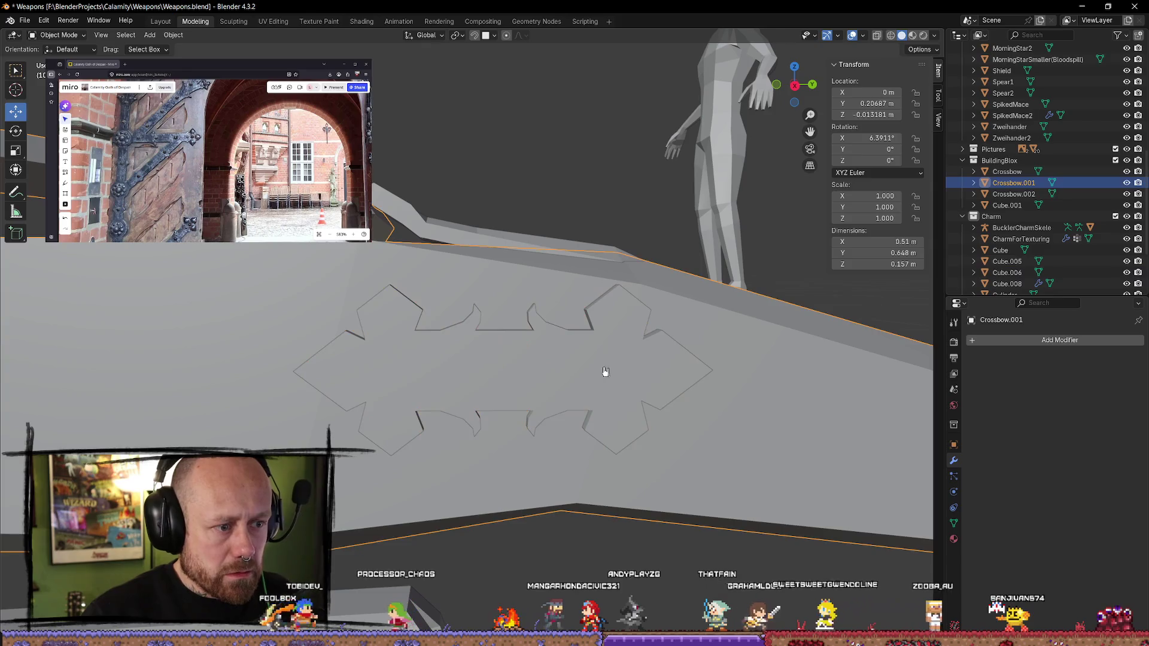
left_click(605, 375)
key("Tab")
scroll(576, 392, "up", 3)
scroll(575, 392, "down", 2)
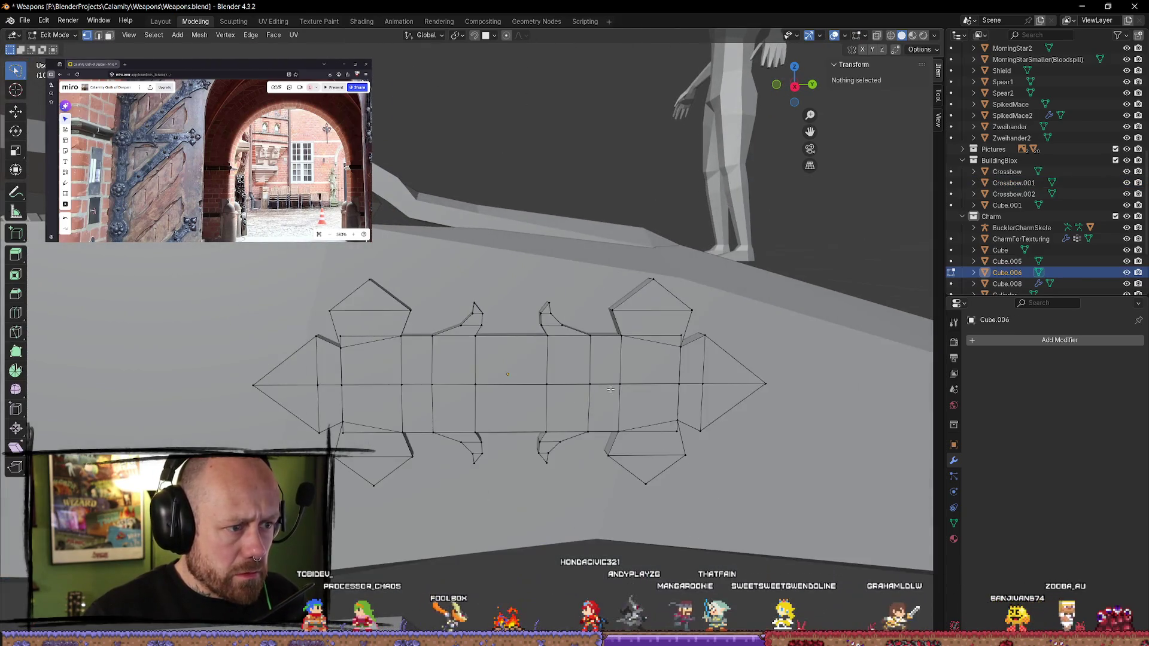
key("a")
key("m")
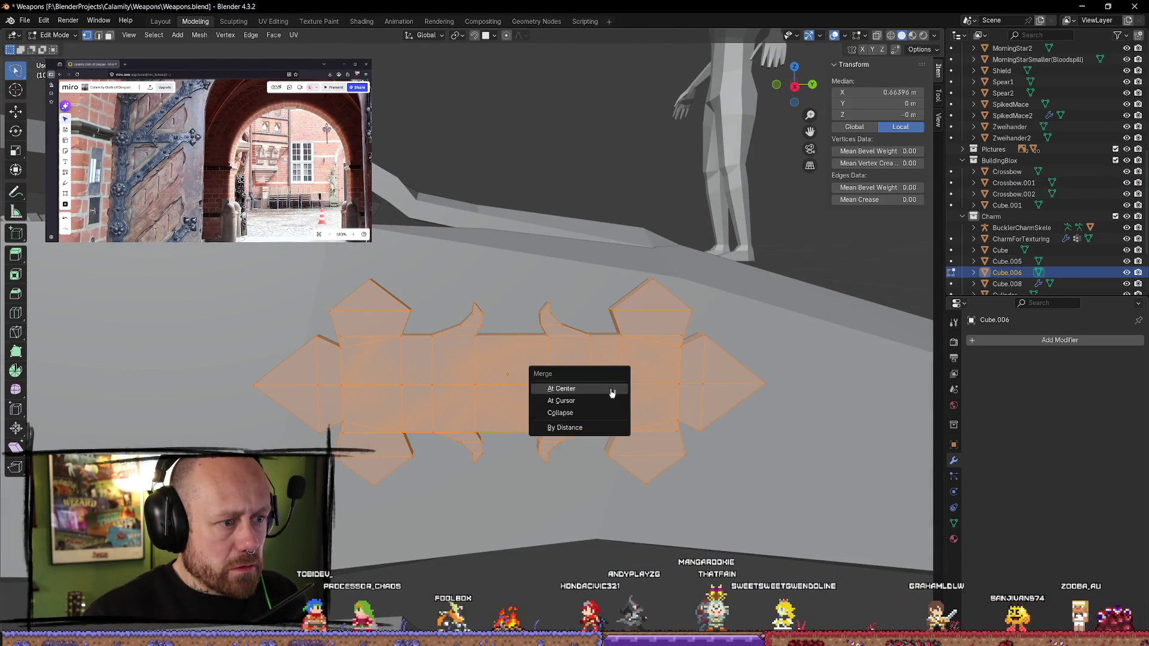
left_click(579, 428)
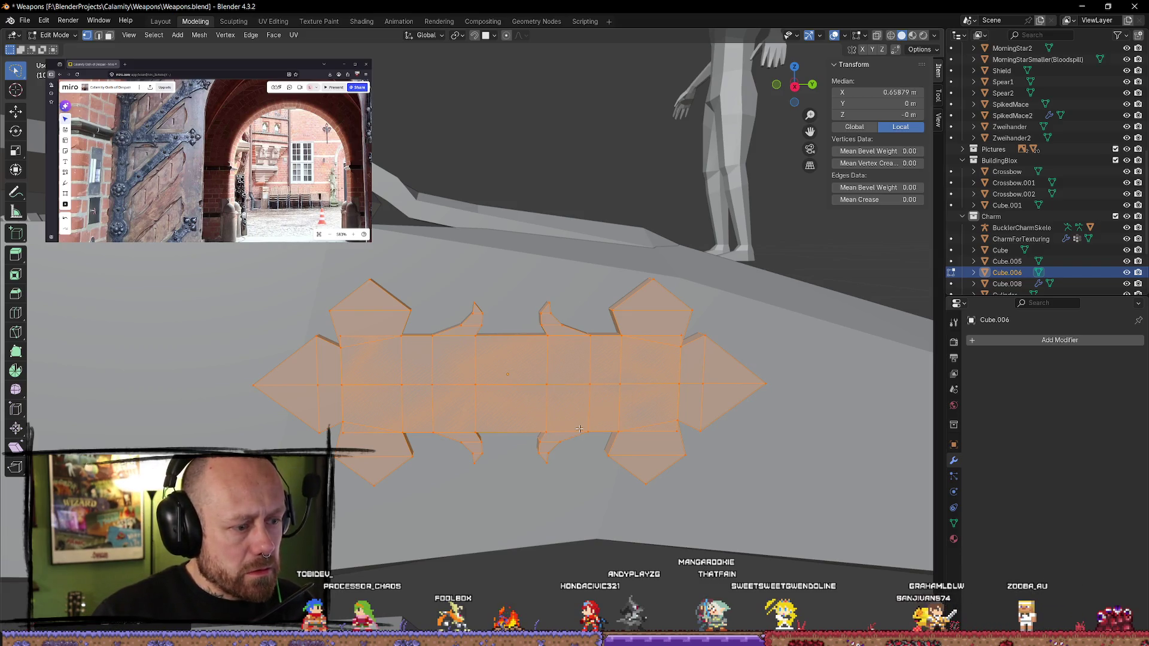
key("alt+a")
scroll(816, 481, "up", 3)
scroll(658, 467, "down", 3)
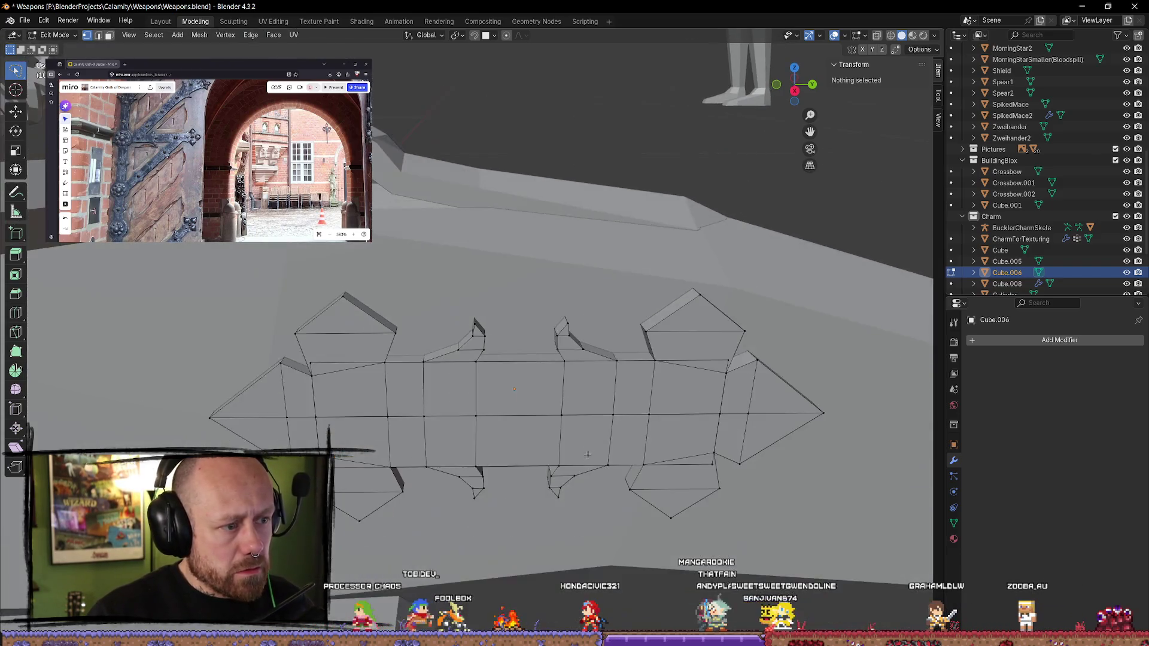
key("Tab")
- Inspect the merged mesh in edit mode with all faces selected, then exit to object mode
mouse_move(566, 450)
middle_mouse_down()
mouse_move(520, 482)
mouse_move(437, 410)
mouse_move(460, 484)
mouse_move(533, 402)
mouse_move(636, 385)
mouse_move(527, 405)
middle_mouse_up()
key("Tab")
key("Tab")
key("Tab")
key("a")
mouse_move(595, 415)
middle_mouse_down()
mouse_move(622, 419)
mouse_move(628, 433)
mouse_move(586, 455)
mouse_move(656, 405)
middle_mouse_up()
scroll(631, 420, "up", 3)
scroll(649, 412, "down", 3)
scroll(656, 405, "down", 2)
key("alt+a")
key("a")
key("Tab")
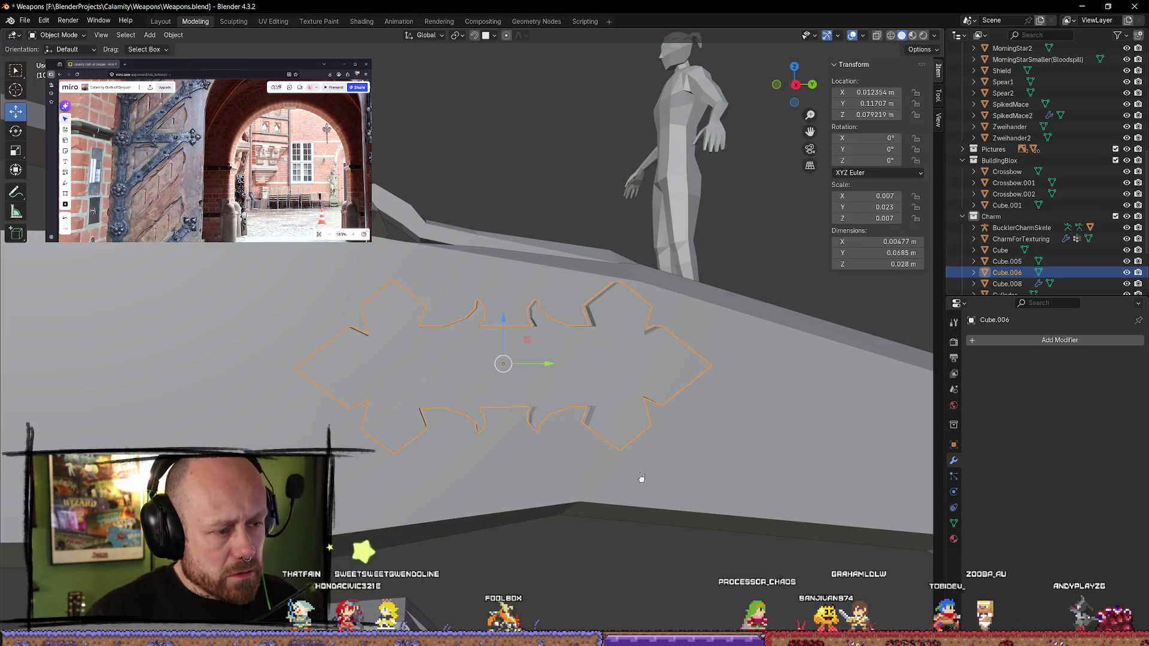
- Undo back to the unapplied Z-only Mirror modifier and untick Bisect Y
key("Tab")
key("Tab")
key("Tab")
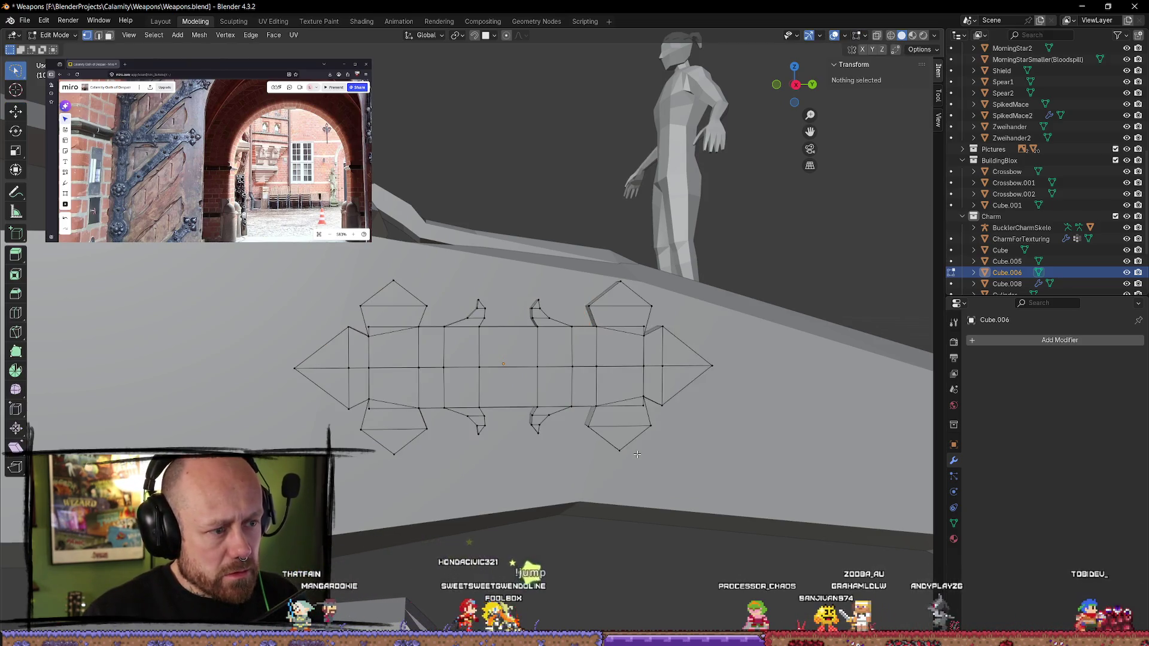
key("Tab")
key("Tab")
key("ctrl+z")
key("ctrl+z")
key("ctrl+z")
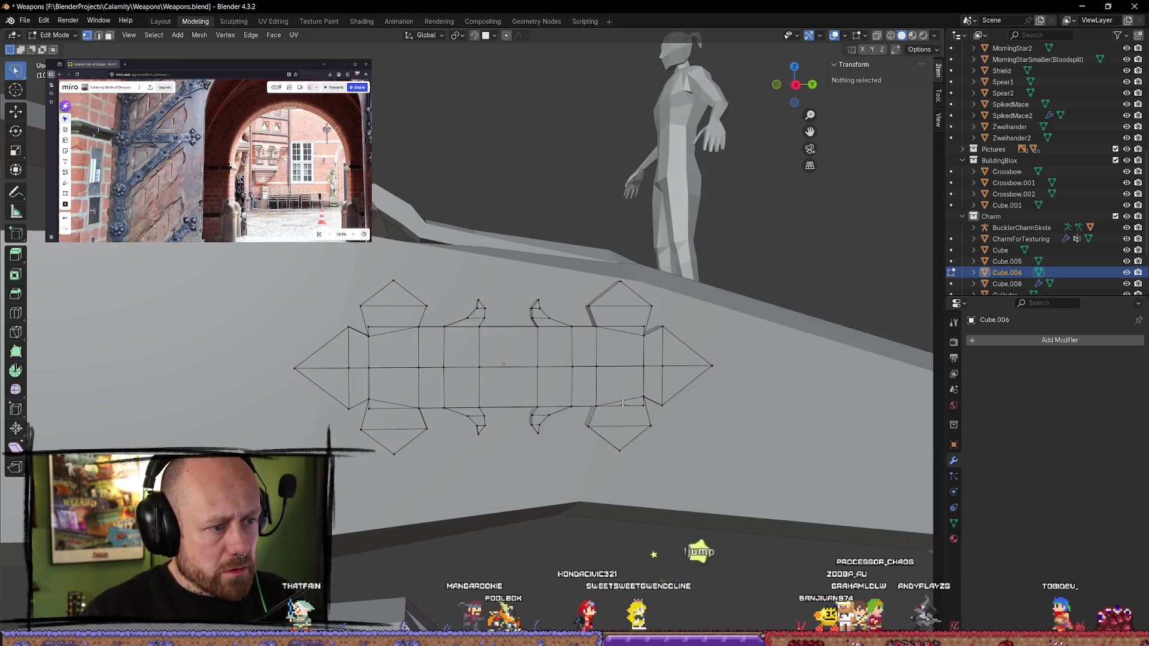
key("ctrl+z")
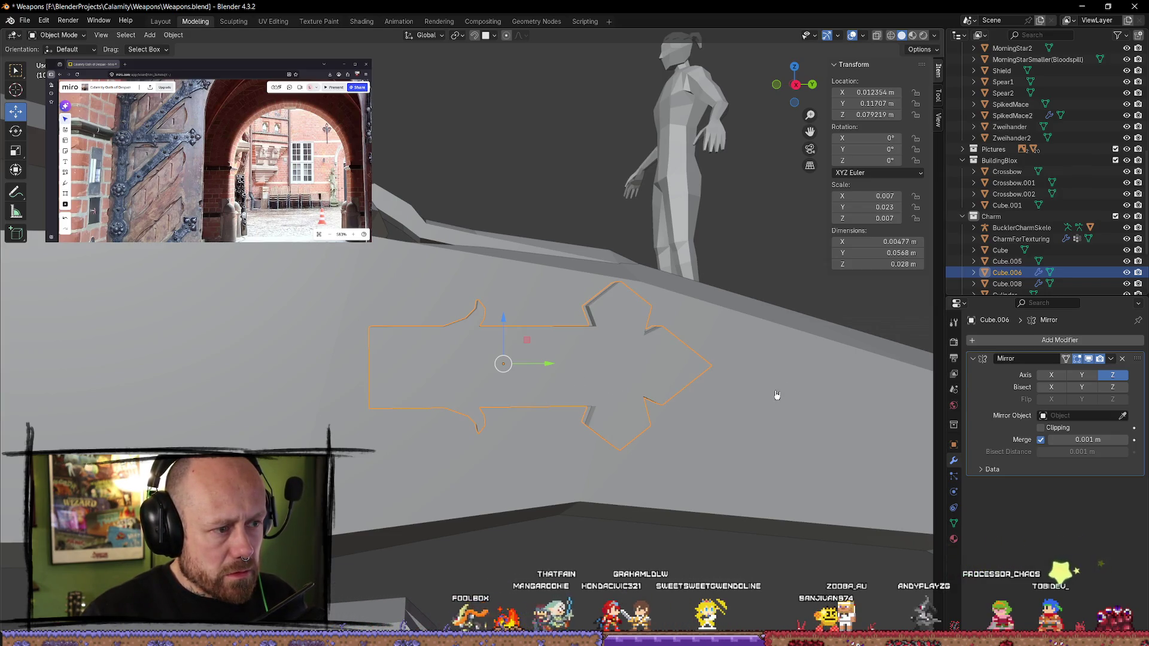
left_click(1090, 388)
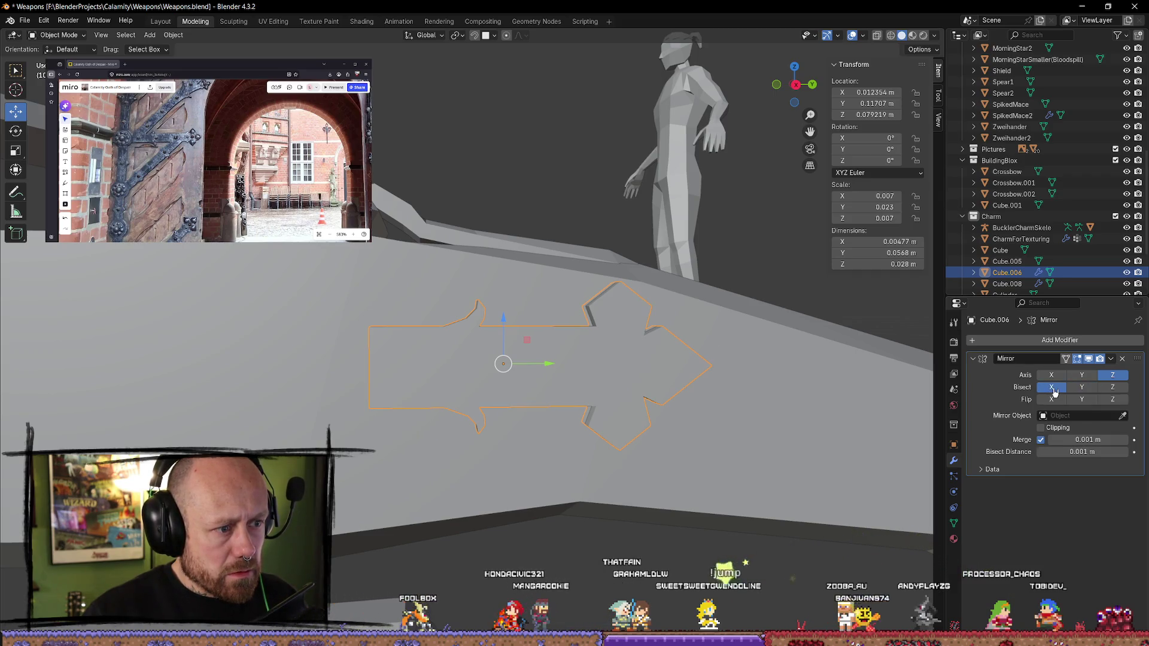
- Toggle the Y-axis mirror on and off to compare, leaving it off
left_click(1081, 375)
left_click(1081, 376)
left_click(1080, 376)
left_click(1080, 378)
left_click(1079, 378)
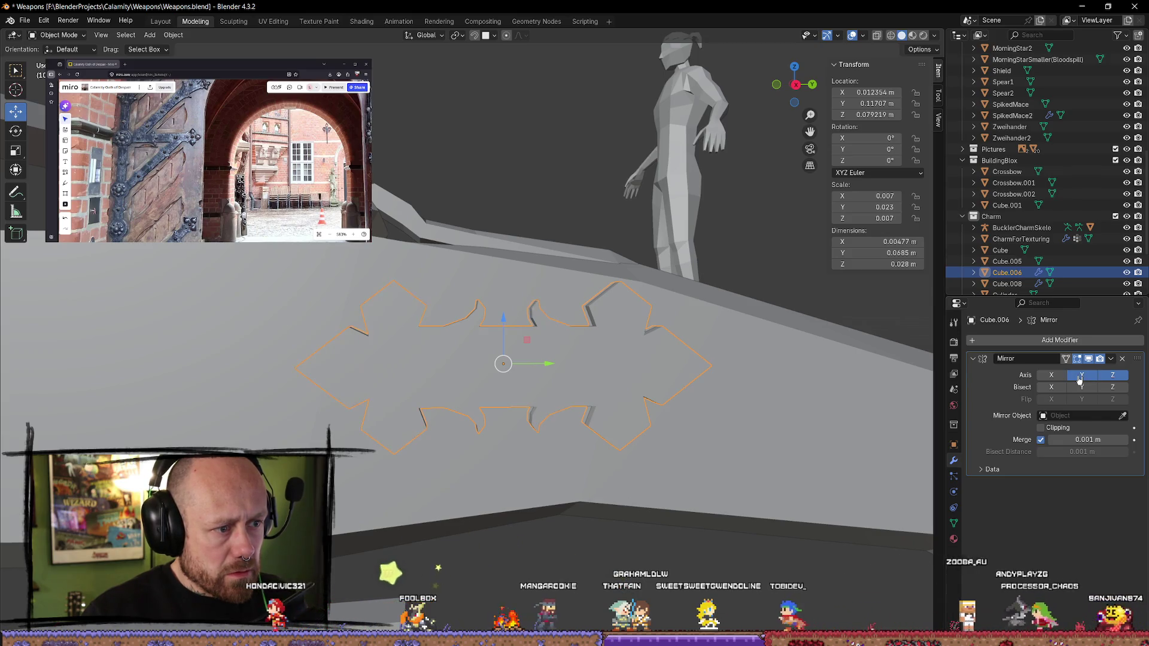
left_click(1080, 378)
left_click(1080, 378)
left_click(1080, 378)
left_click(1080, 378)
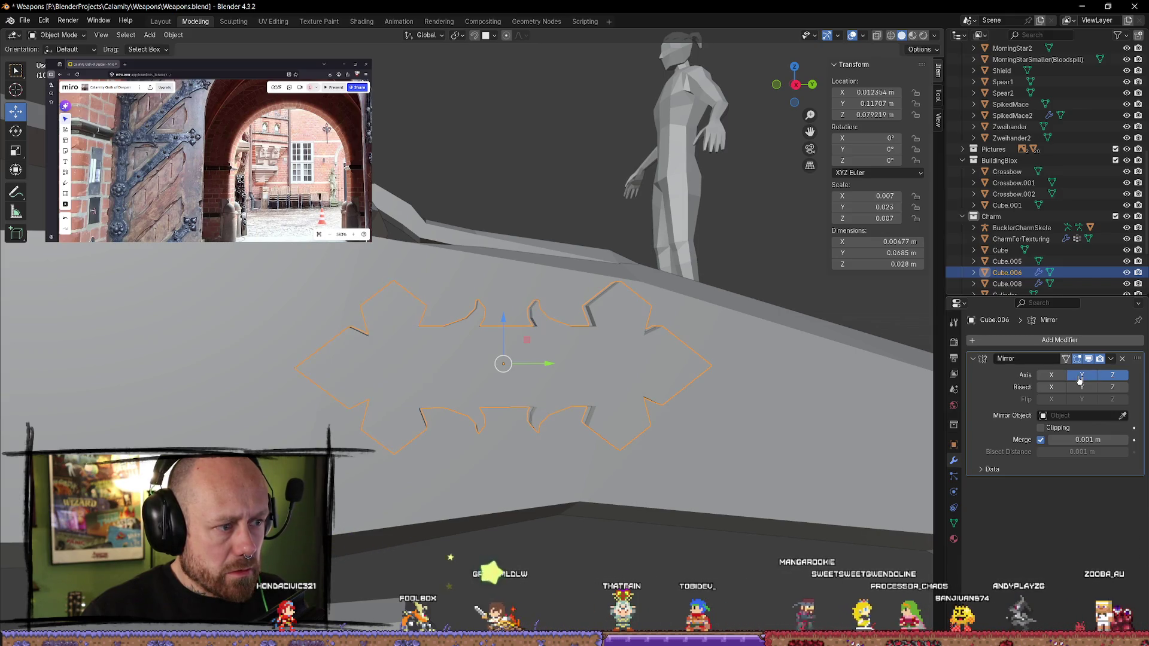
left_click(1080, 378)
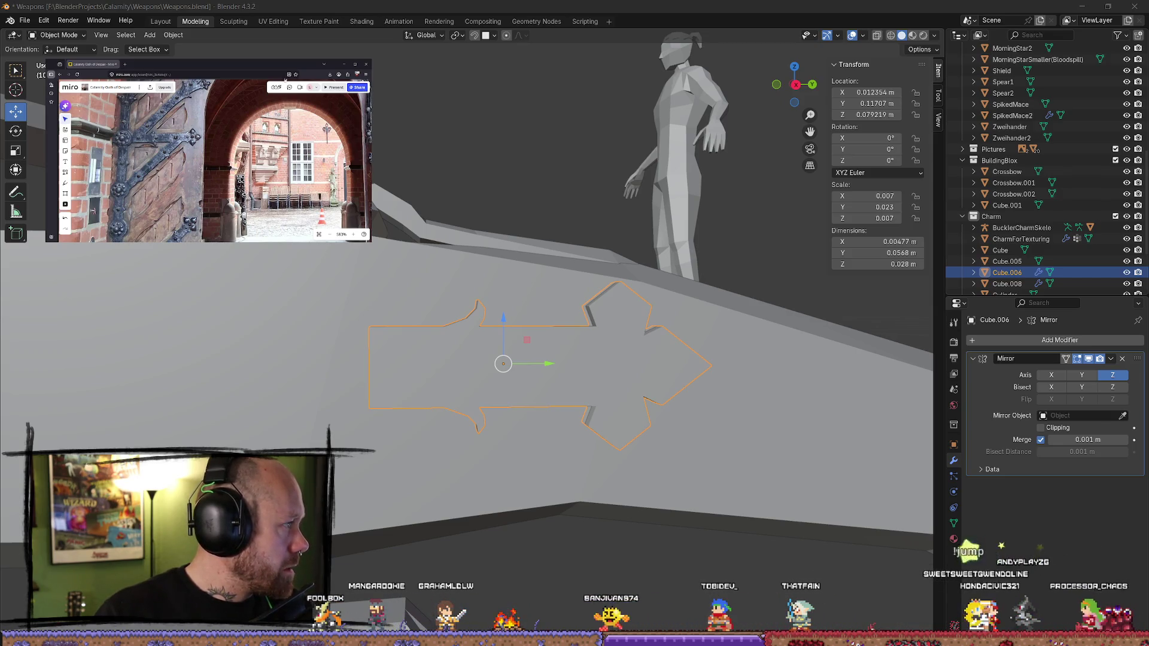
- Switch to the browser showing the Wanderbots presskit templates post
key("alt+Tab")
- Maximize the browser and scroll down through the presskit templates post
double_click(617, 155)
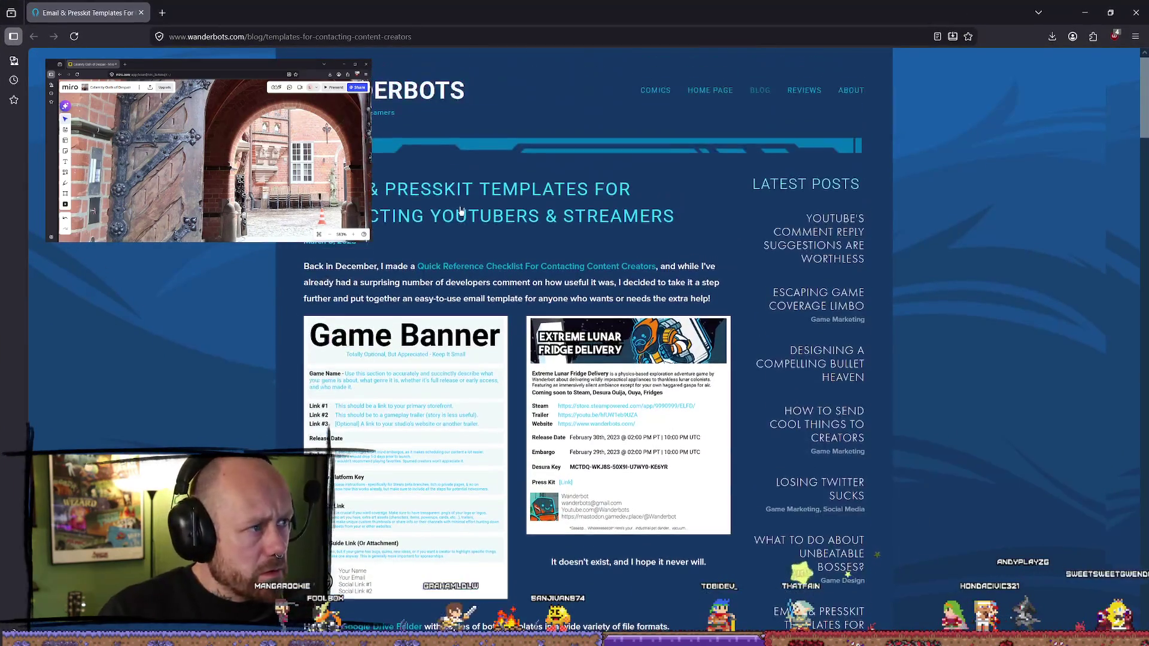
scroll(453, 225, "down", 4)
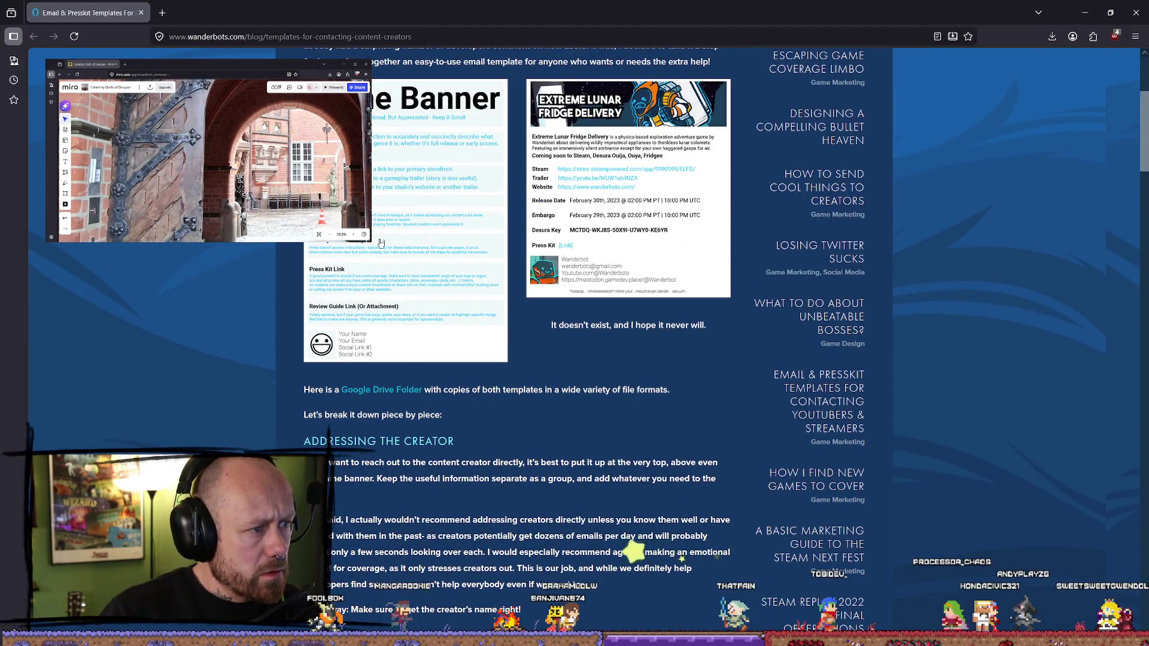
scroll(566, 237, "down", 2)
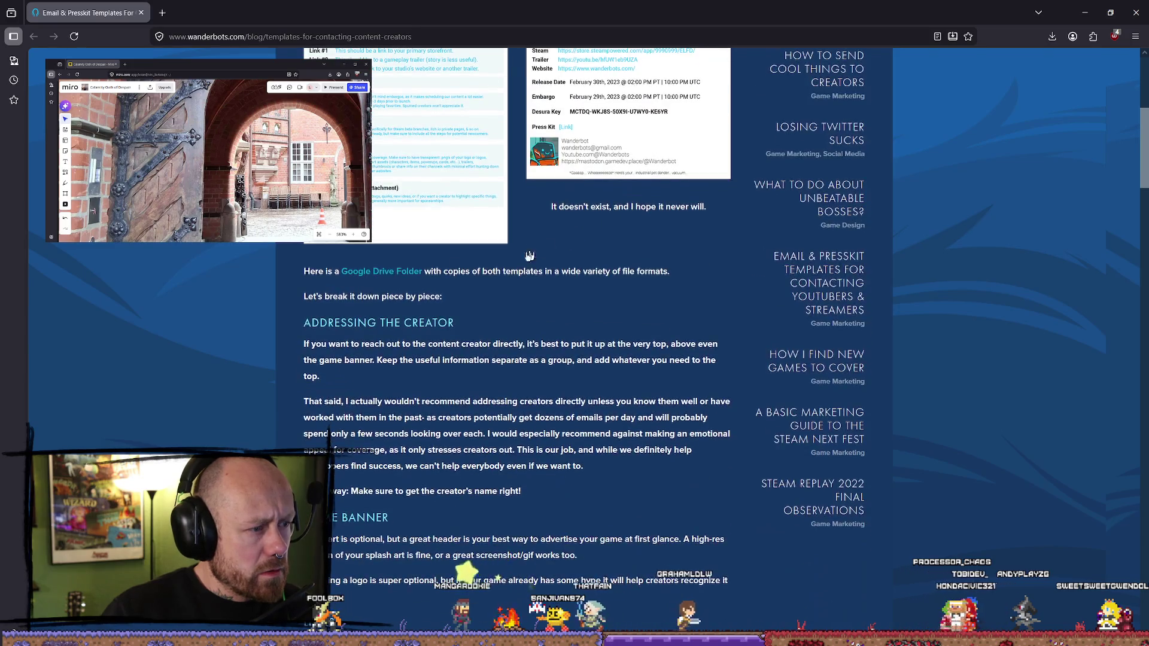
scroll(381, 276, "down", 1)
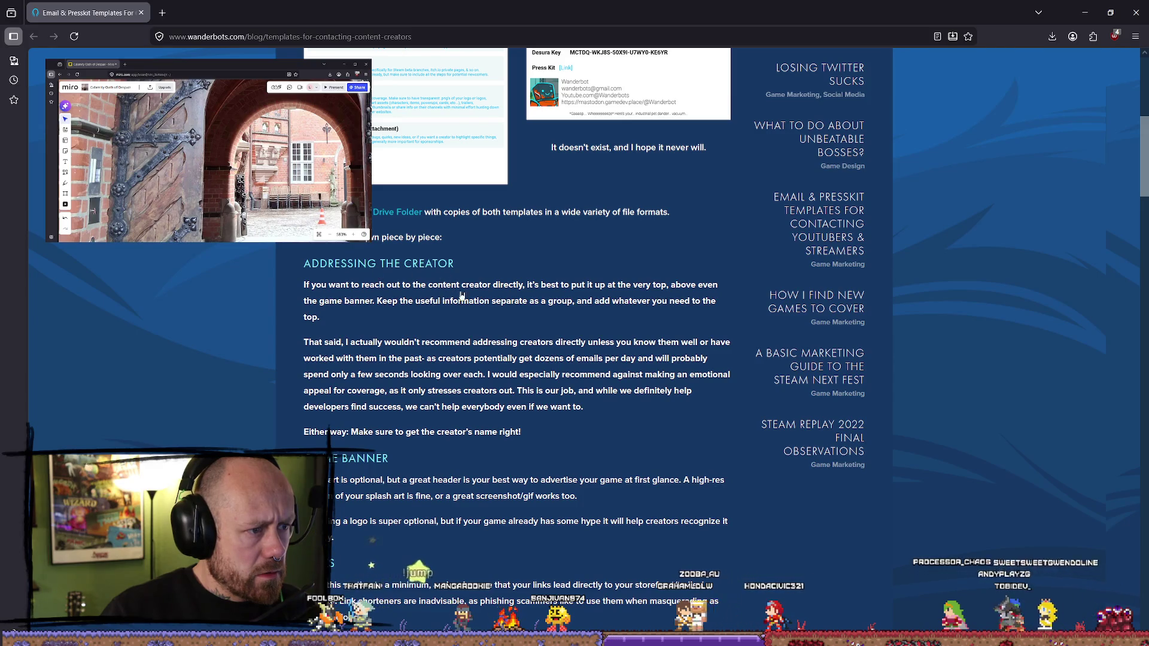
scroll(482, 296, "down", 1)
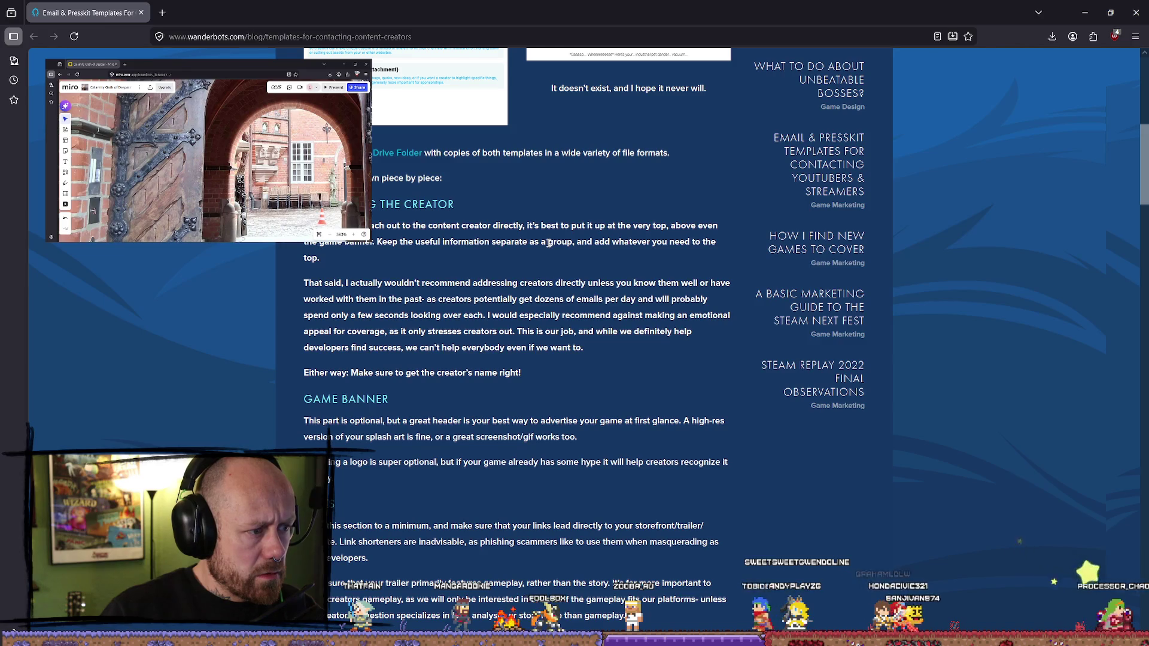
scroll(549, 243, "down", 1)
- Highlight the GAME BANNER heading and the advertising phrase while reading, then clear them
left_click_drag(312, 340, 413, 345)
left_click(414, 344)
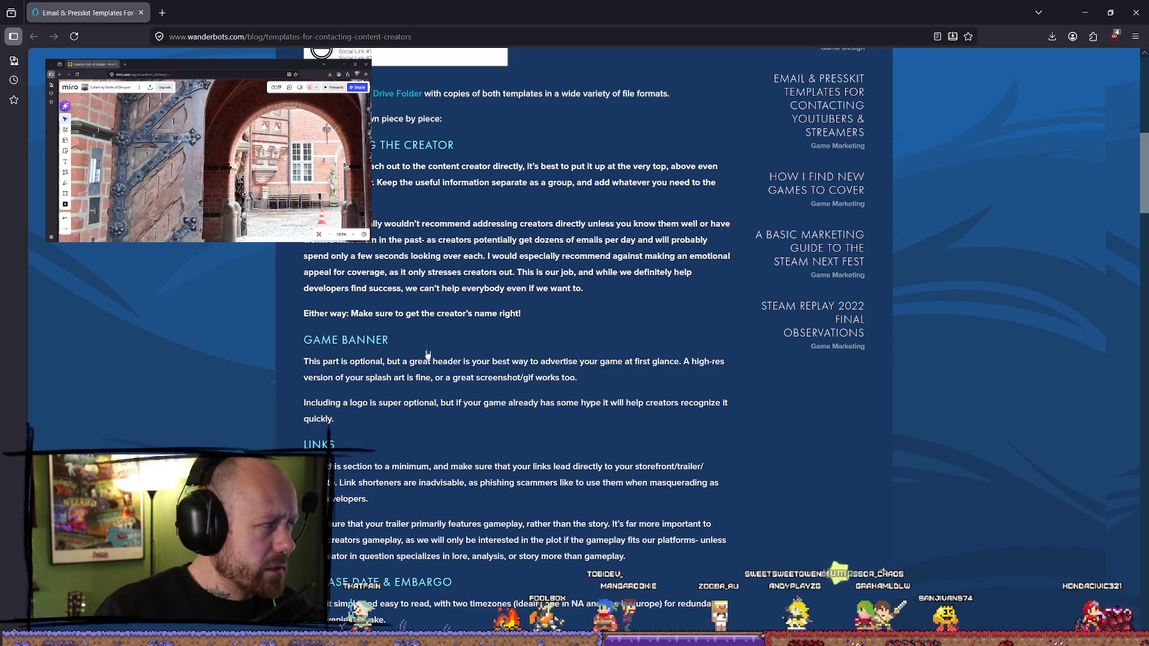
triple_click(403, 347)
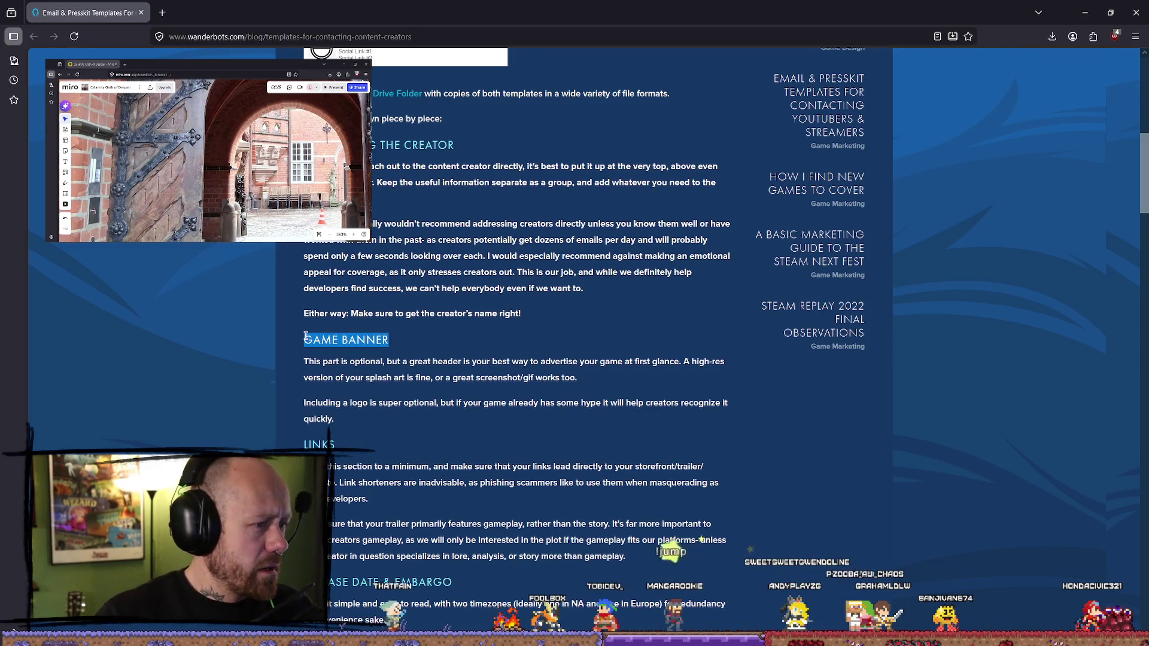
left_click(407, 350)
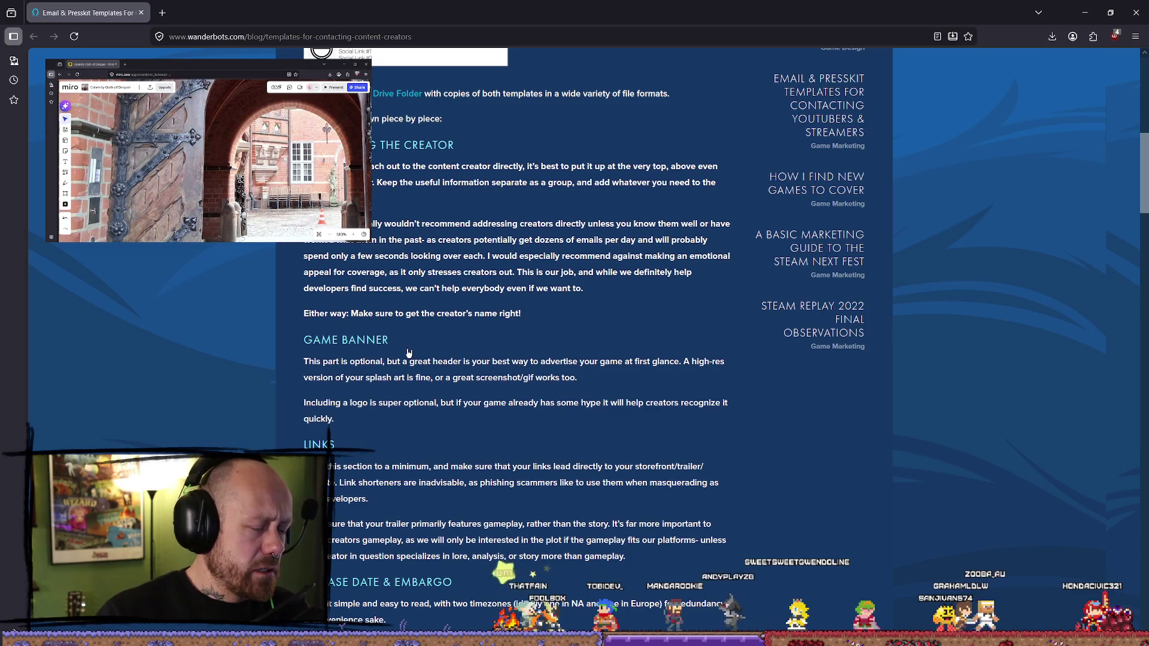
left_click_drag(531, 361, 639, 361)
left_click(566, 361)
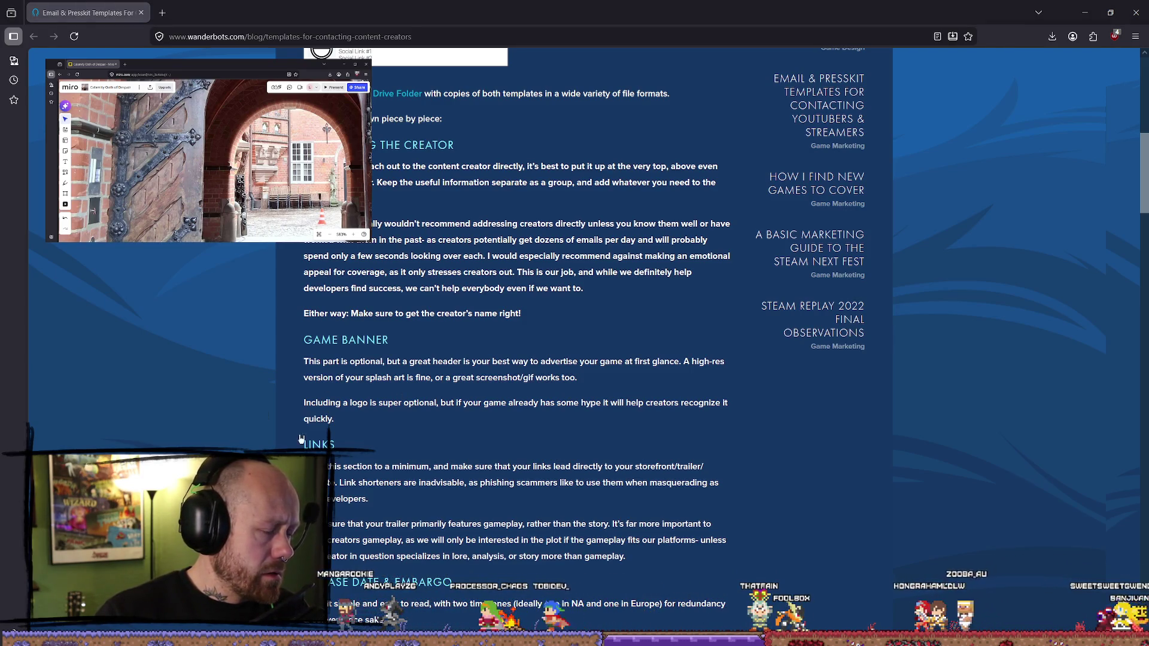
- Scroll down to the comments and back up through the post
scroll(443, 369, "down", 2)
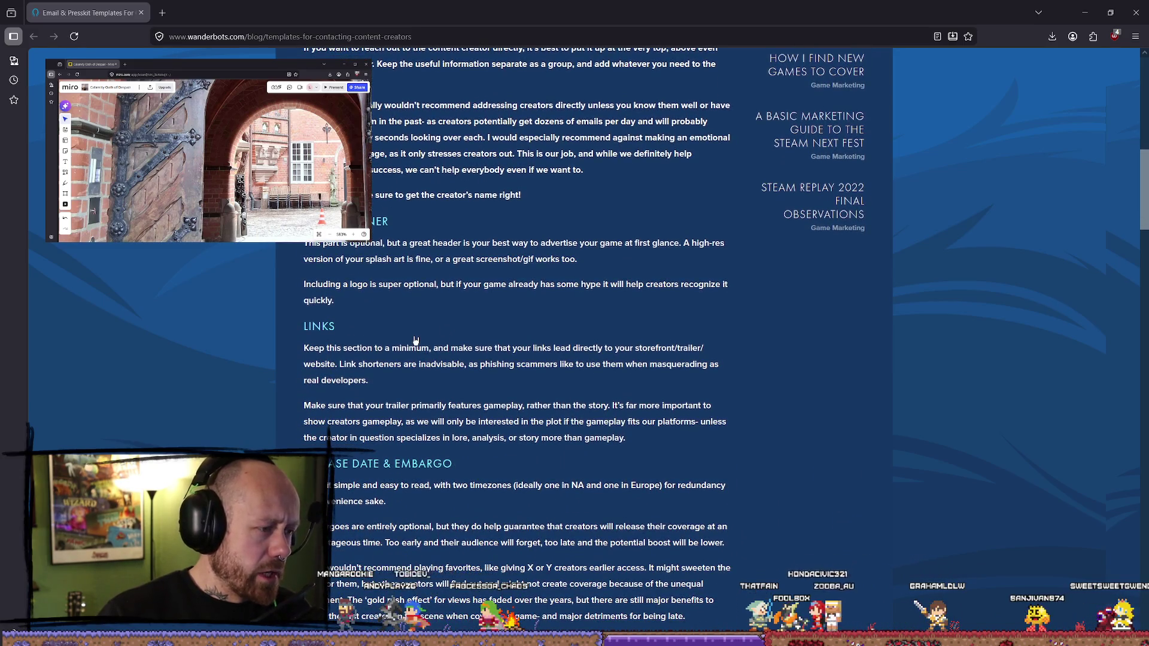
scroll(459, 320, "down", 3)
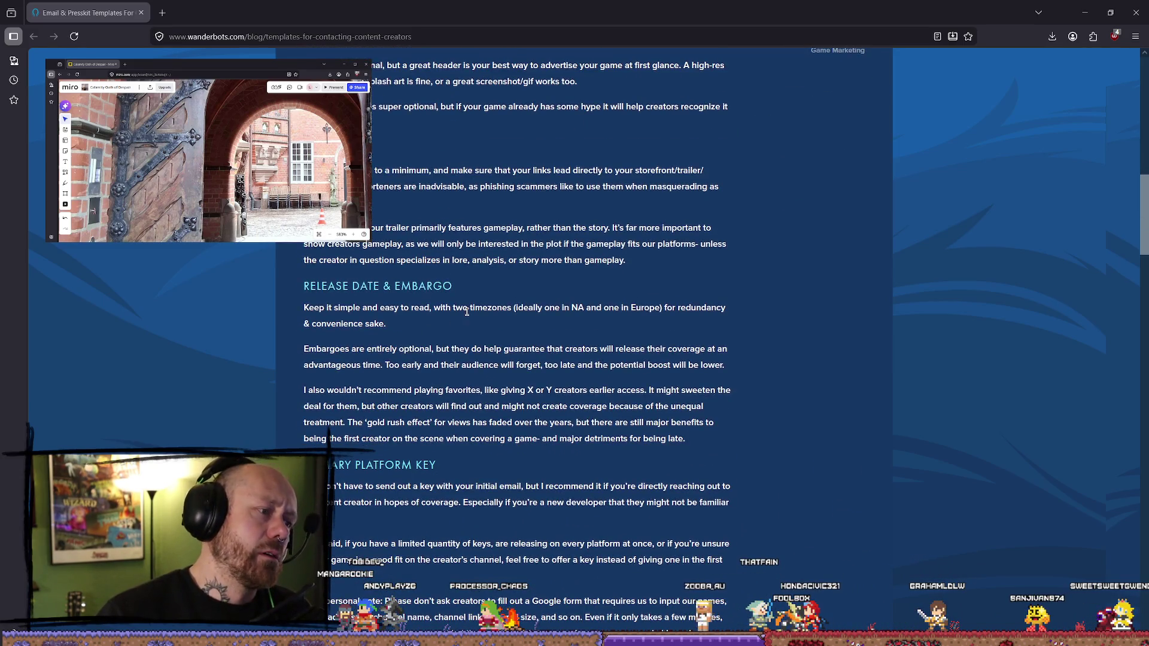
scroll(467, 311, "down", 4)
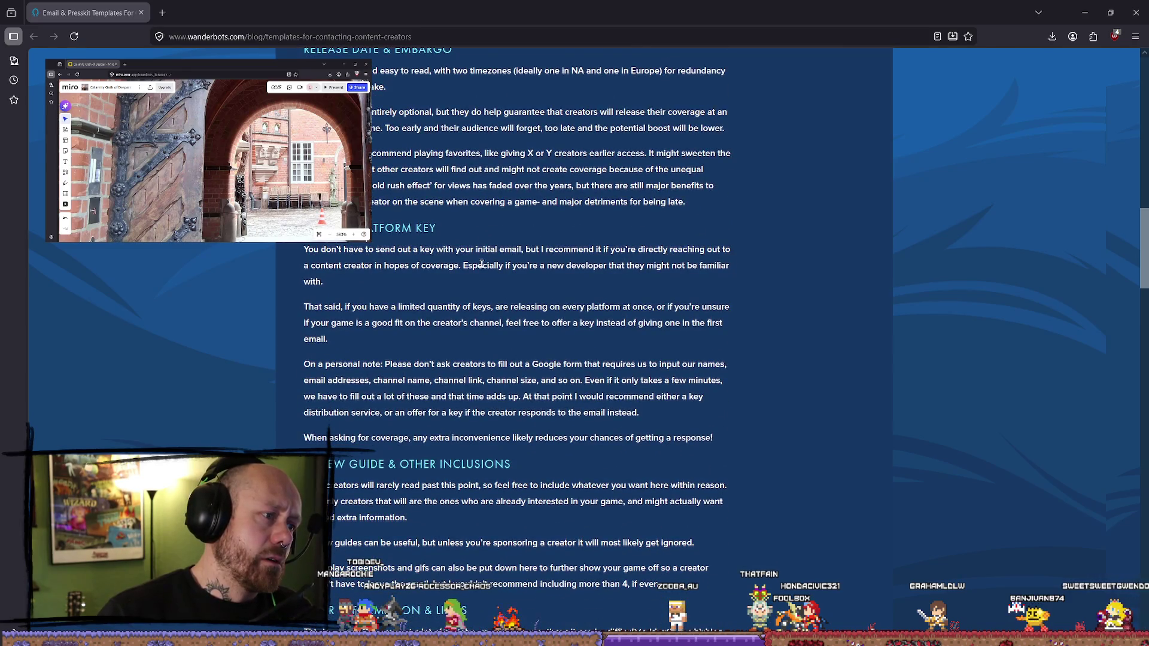
scroll(496, 268, "down", 9)
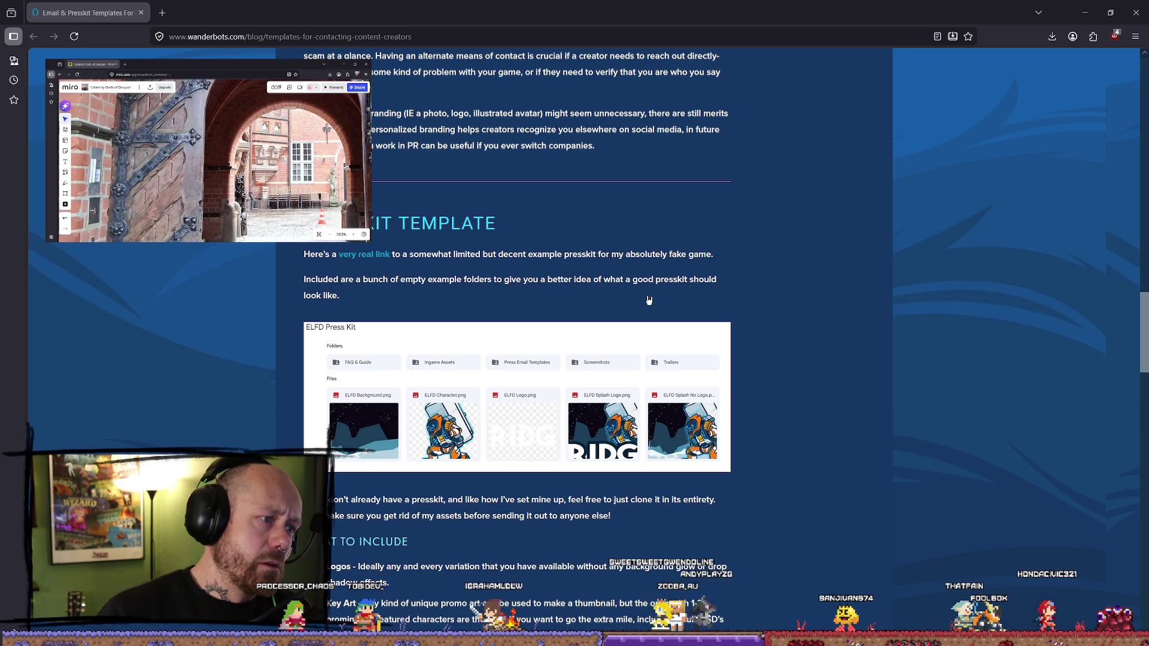
scroll(652, 303, "down", 15)
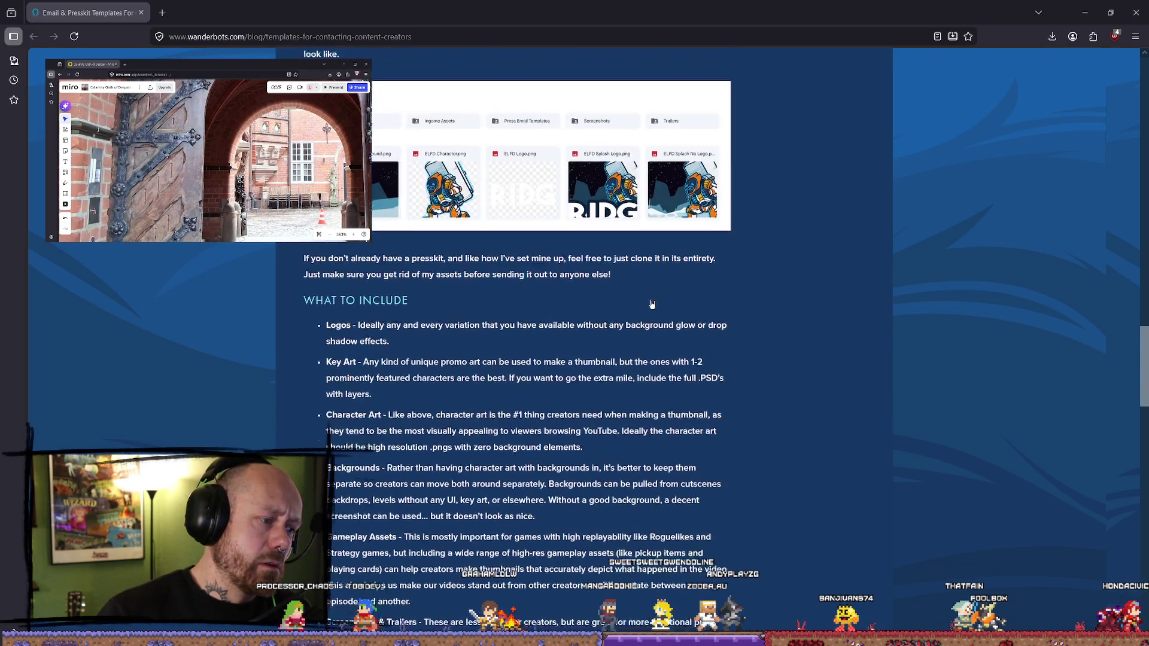
scroll(650, 299, "up", 4)
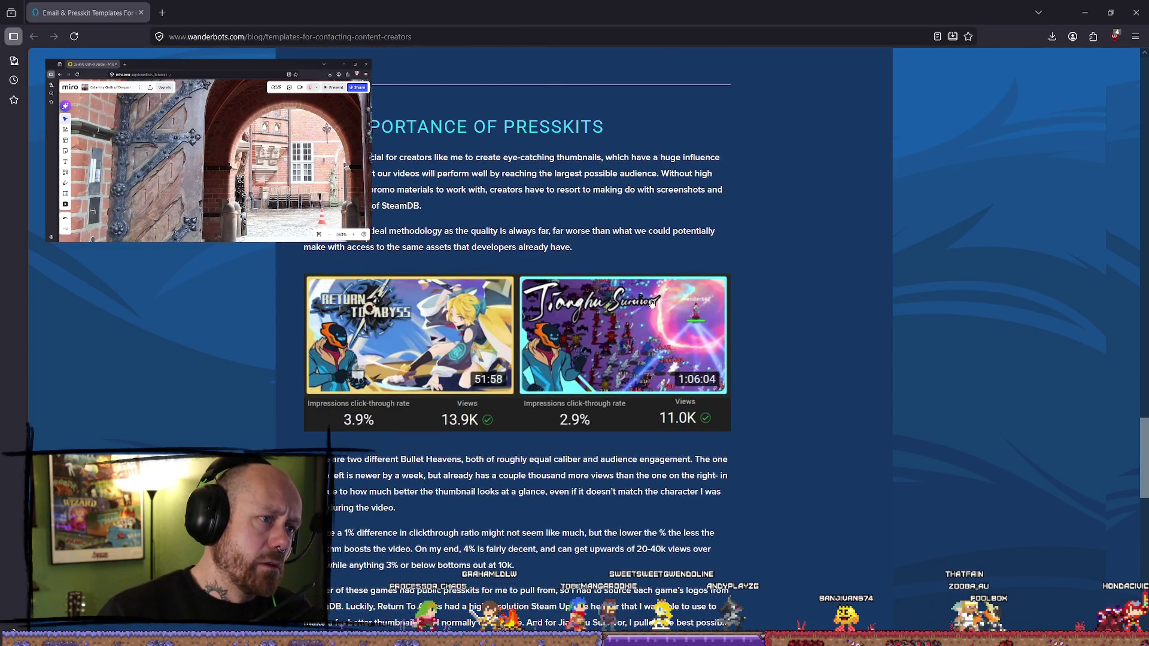
scroll(652, 303, "down", 10)
scroll(627, 299, "up", 20)
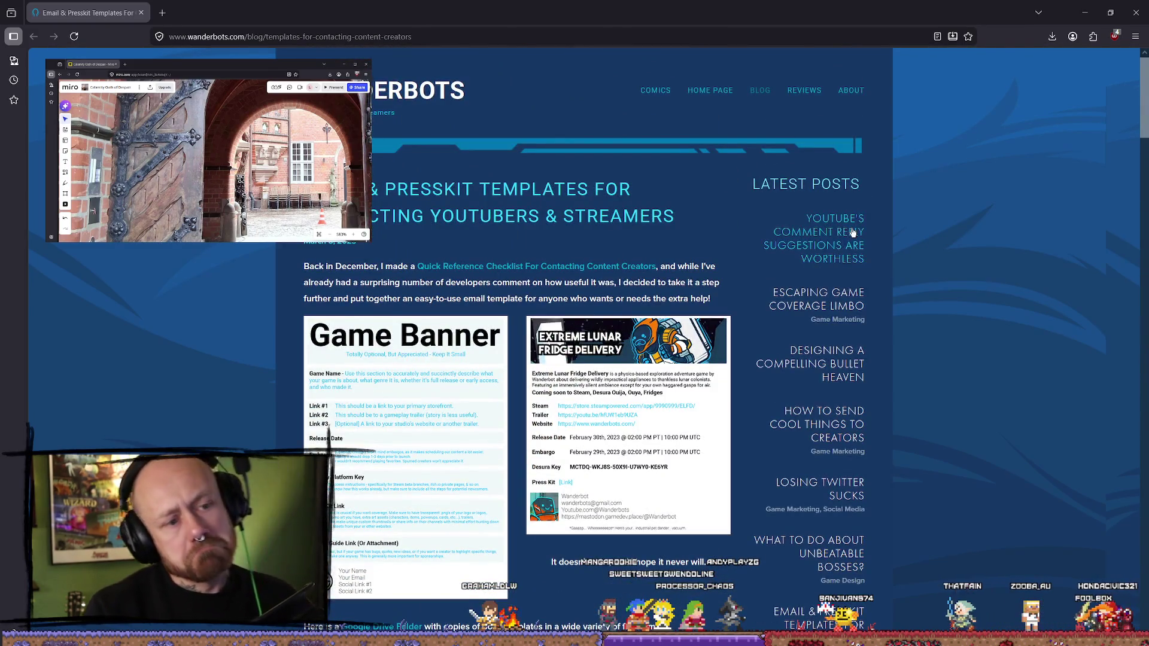
- Close the Firefox window showing the Wanderbots presskit post to return to Blender
left_click(602, 35)
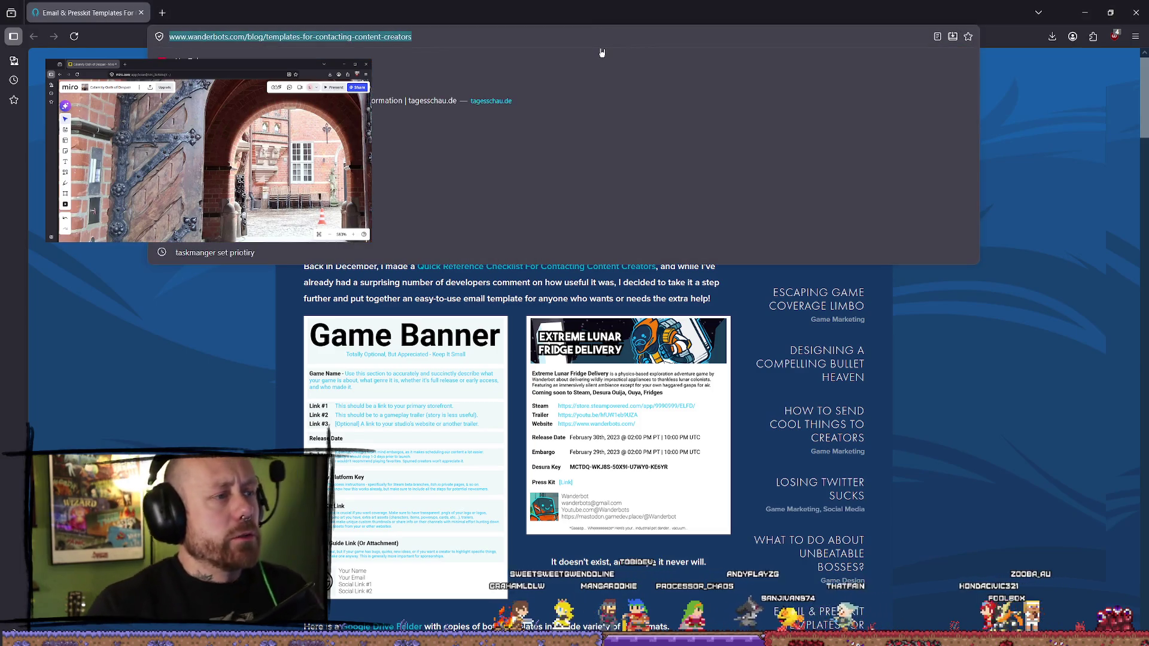
left_click(16, 235)
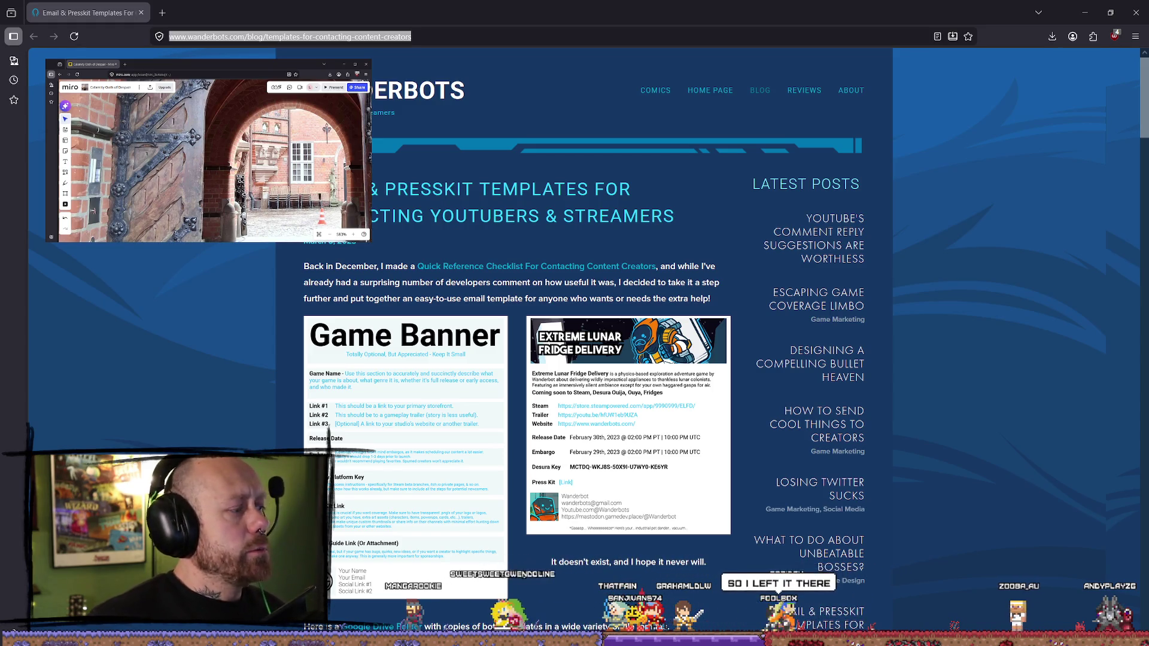
left_click(1136, 12)
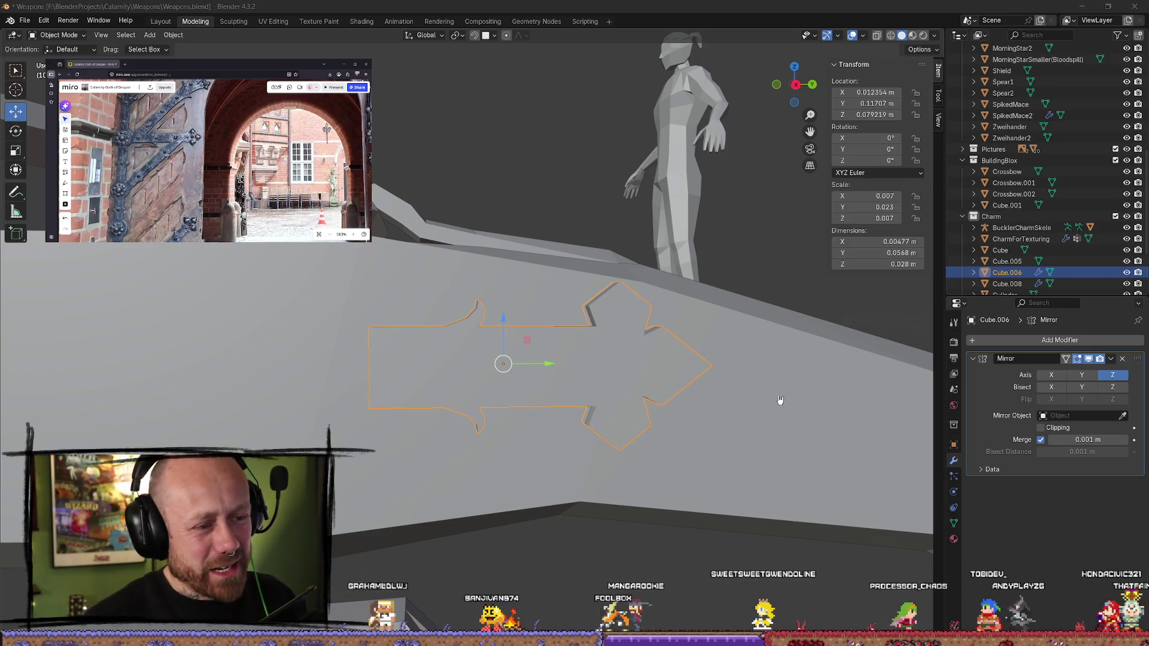
- Reselect Cube.006 and toggle Y-axis mirroring in its Mirror modifier alongside Z
left_click(623, 362)
left_click(623, 362)
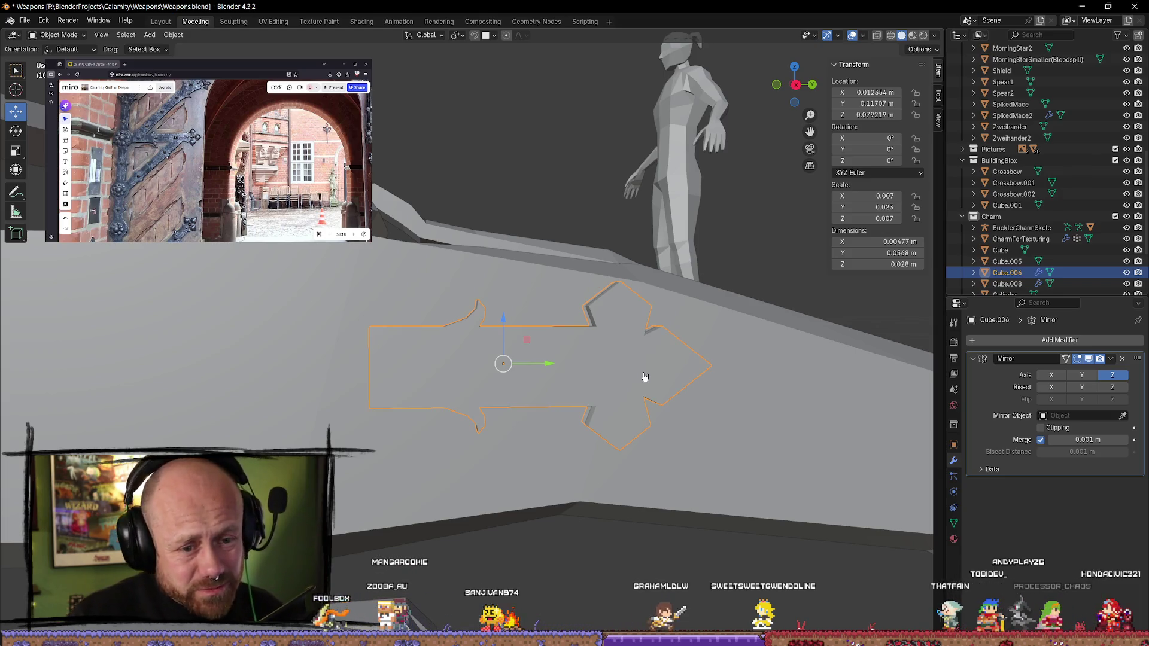
mouse_move(630, 355)
middle_mouse_down()
mouse_move(510, 356)
mouse_move(603, 361)
middle_mouse_up()
mouse_move(538, 384)
middle_mouse_down()
mouse_move(580, 367)
mouse_move(520, 317)
mouse_move(537, 338)
mouse_move(536, 372)
middle_mouse_up()
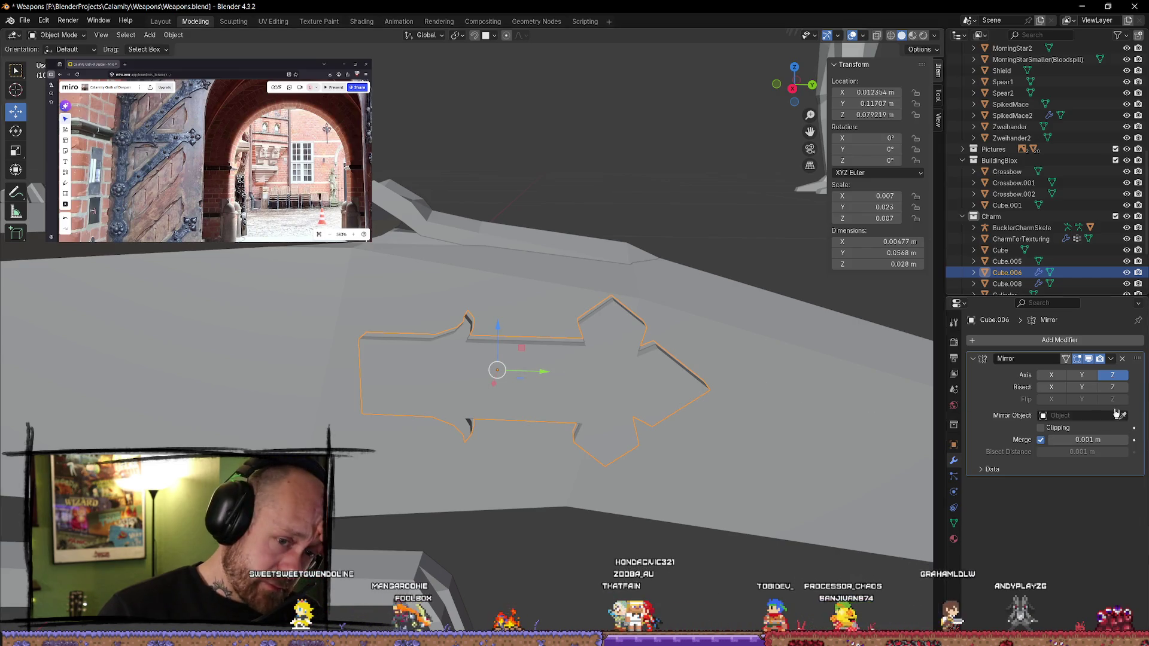
left_click(1086, 380)
left_click(1086, 380)
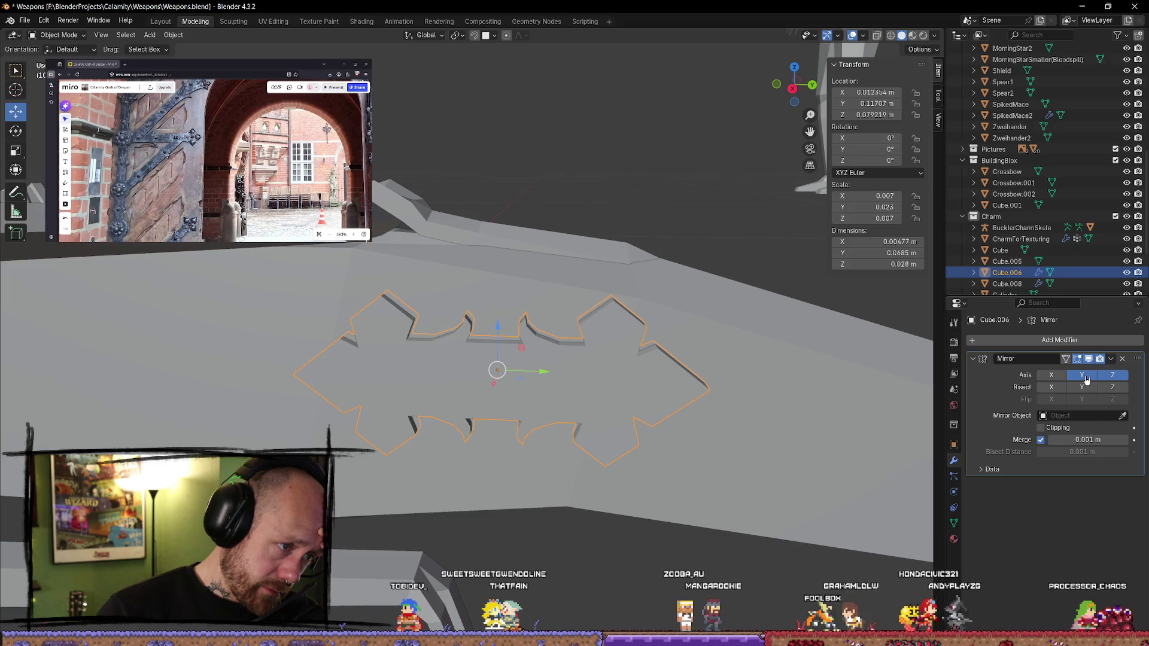
mouse_move(672, 374)
middle_mouse_down()
mouse_move(600, 341)
mouse_move(610, 305)
mouse_move(692, 341)
mouse_move(695, 397)
mouse_move(619, 414)
mouse_move(700, 357)
mouse_move(751, 359)
mouse_move(682, 395)
mouse_move(679, 347)
mouse_move(748, 333)
mouse_move(692, 302)
mouse_move(684, 354)
mouse_move(607, 400)
mouse_move(705, 311)
mouse_move(785, 285)
mouse_move(859, 313)
mouse_move(807, 351)
mouse_move(743, 343)
mouse_move(694, 377)
mouse_move(678, 368)
middle_mouse_up()
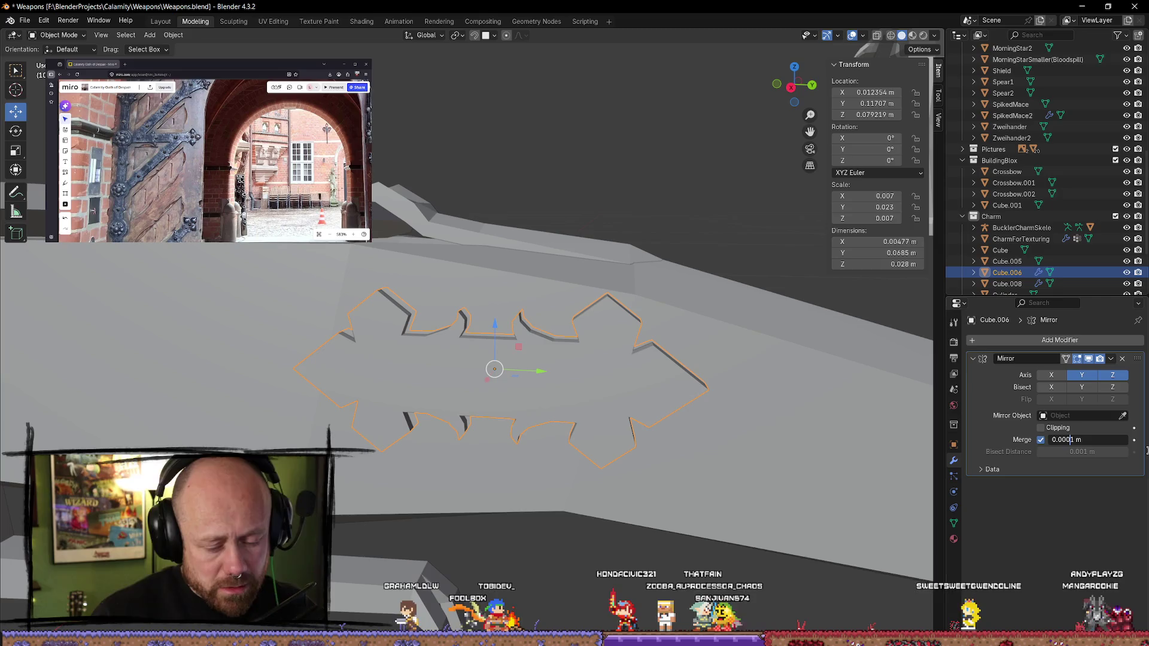
- Confirm the 0.0001 m merge distance and apply the Mirror modifier to Cube.006
key("Return")
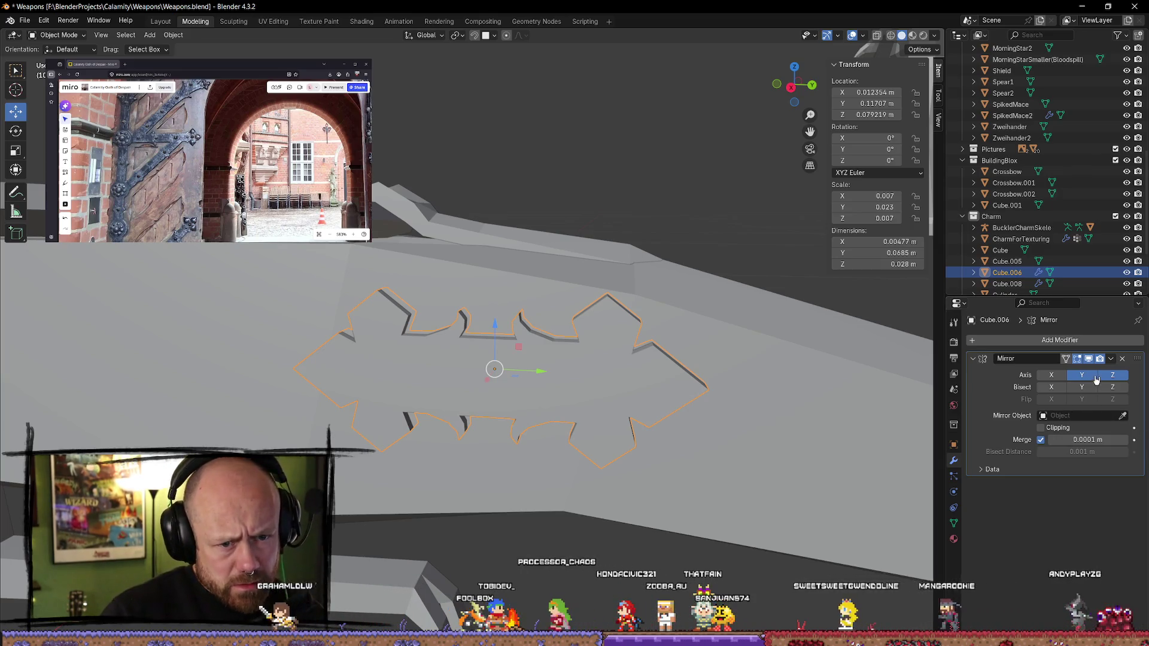
left_click(1110, 359)
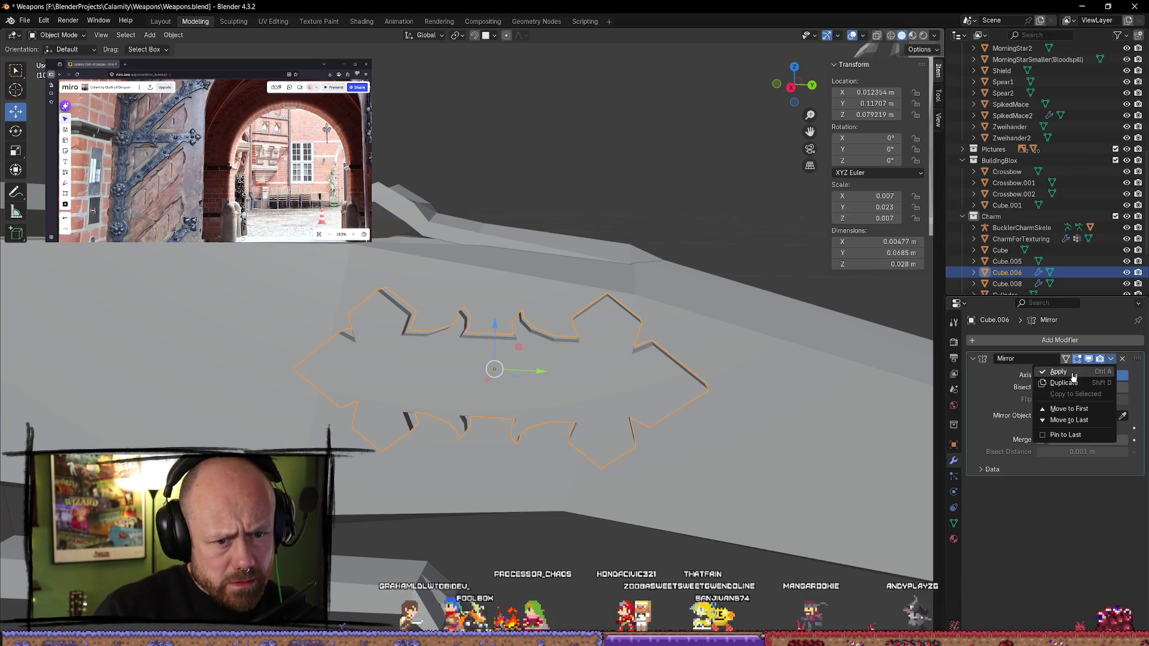
left_click(1053, 410)
left_click(592, 408)
left_click(592, 408)
- In Edit Mode, select all of the applied mesh and inspect it from several angles
key("Tab")
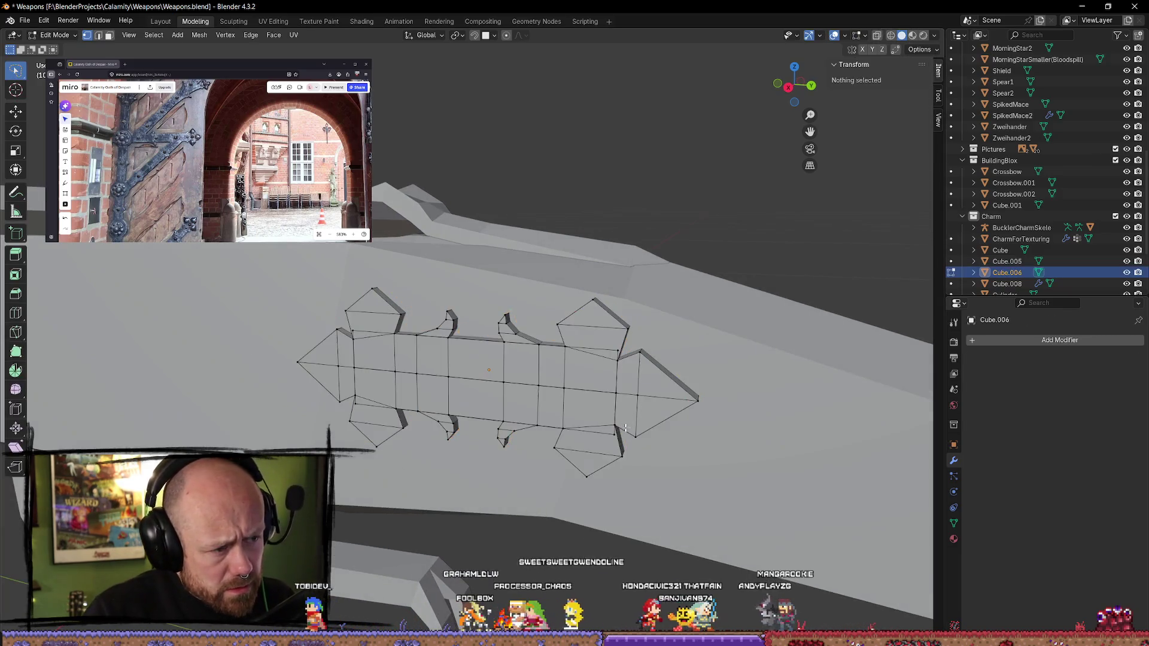
key("a")
scroll(577, 420, "up", 5)
scroll(577, 420, "down", 5)
middle_click_drag(577, 420, 413, 457)
left_click(361, 405)
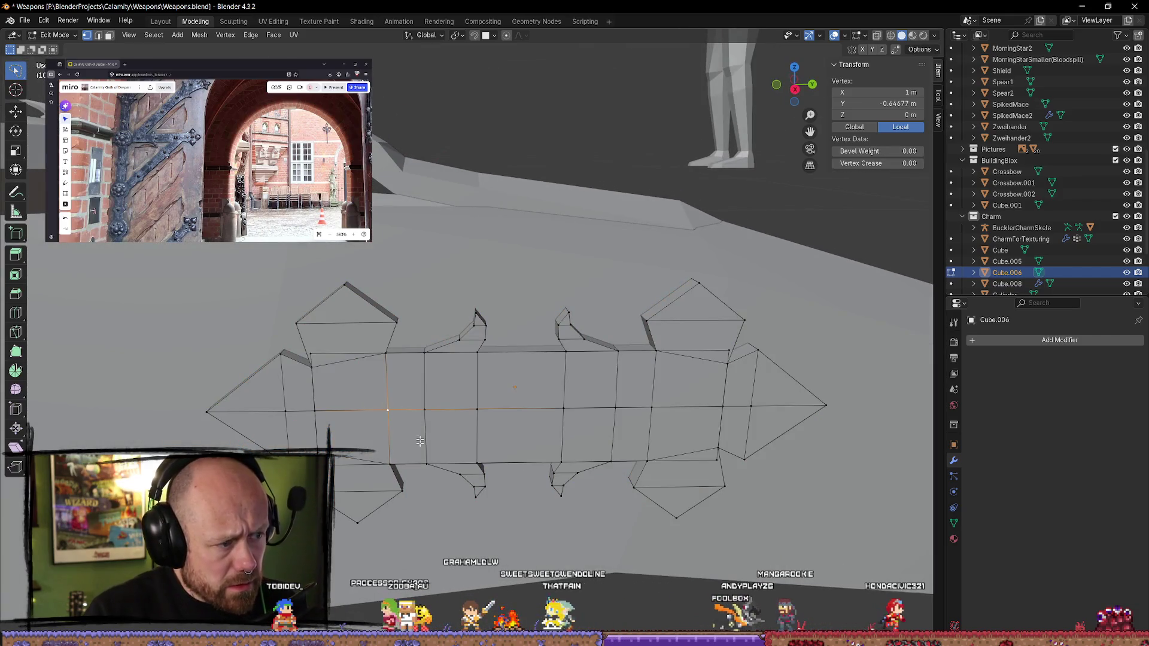
middle_click_drag(498, 475, 638, 504)
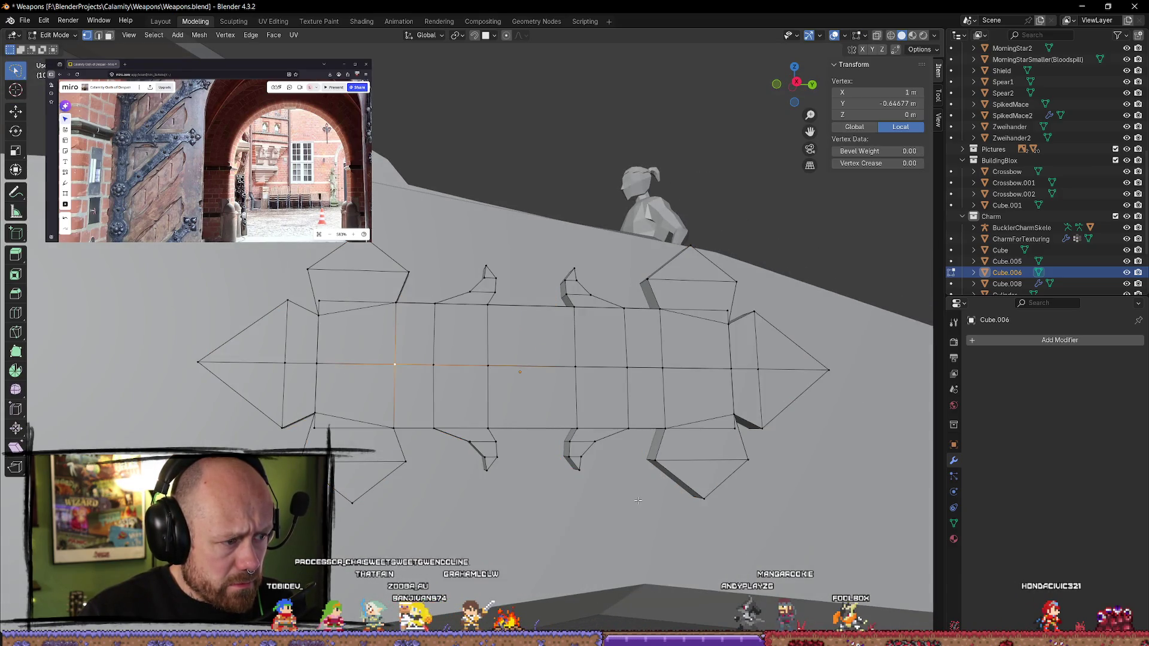
mouse_move(626, 500)
middle_mouse_down()
mouse_move(708, 525)
mouse_move(604, 512)
middle_mouse_up()
- Undo back to before the modifier was applied and return to Object Mode
key("a")
key("alt+a")
key("a")
key("alt+a")
key("a")
key("alt+a")
key("Tab")
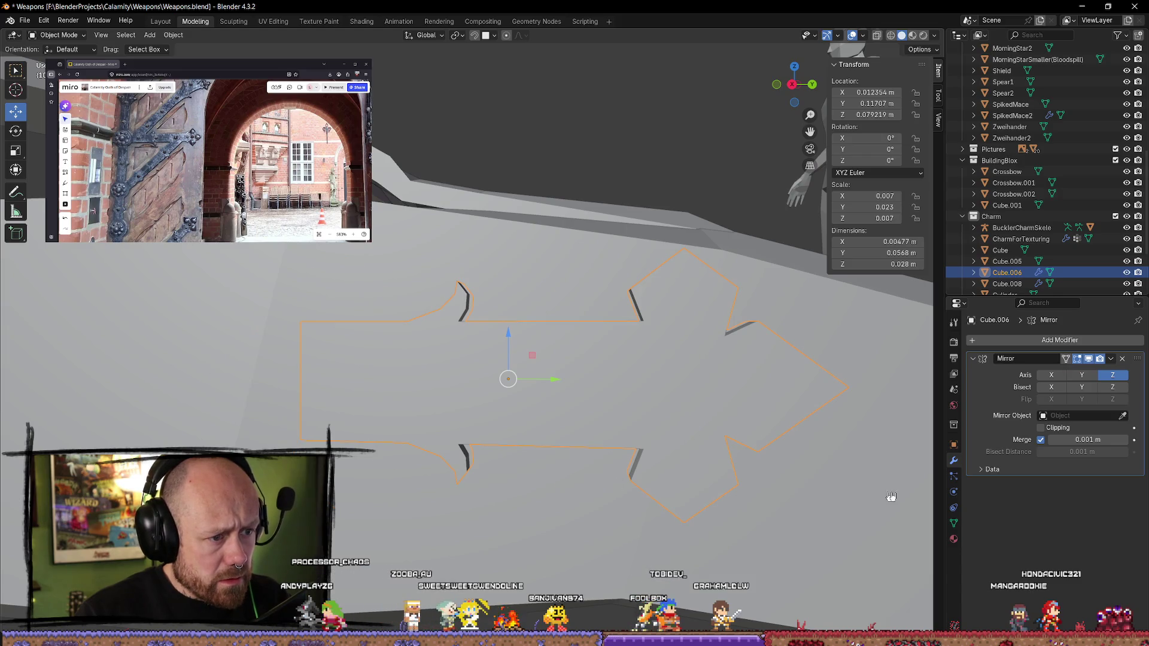
- Delete the Mirror modifier and re-enter Edit Mode on the unmirrored half
left_click(1123, 360)
middle_click_drag(661, 359, 602, 421)
key("Tab")
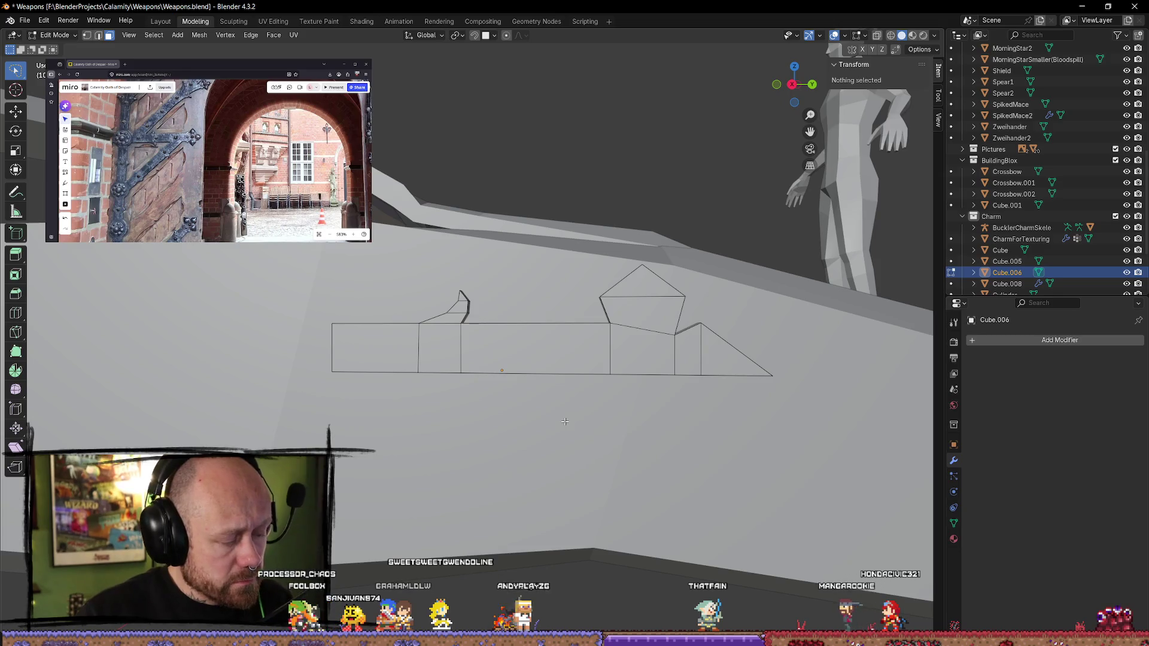
- In wireframe right orthographic view, select the two rectangular shaft sections
key("z")
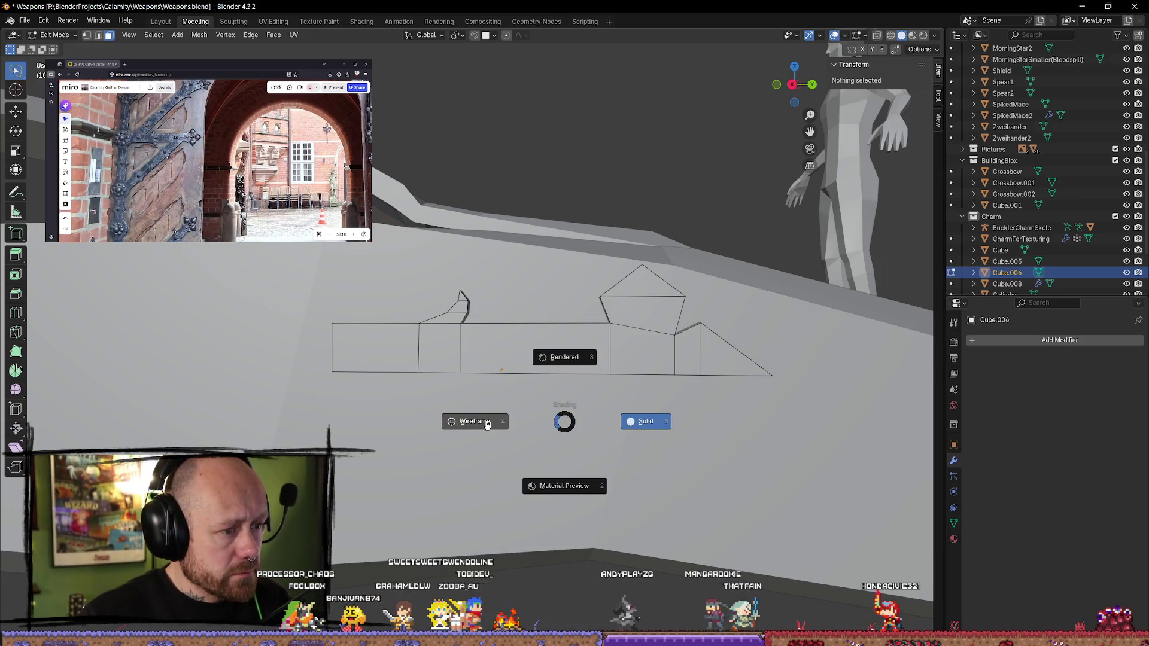
left_click(487, 424)
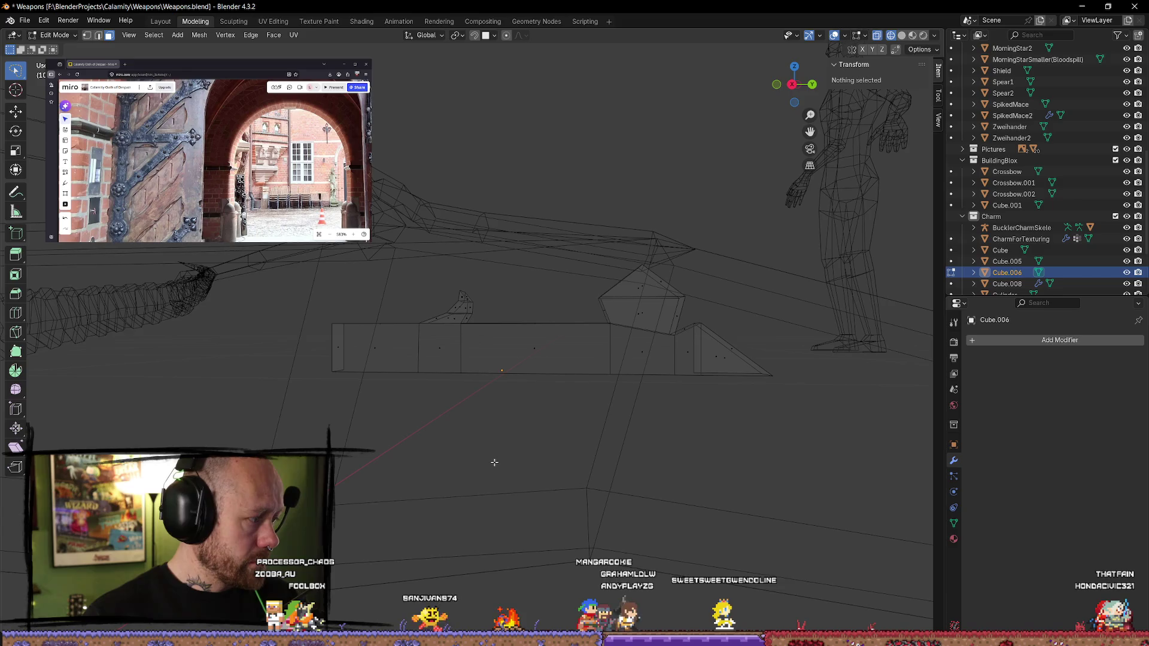
left_click(789, 84)
mouse_move(636, 317)
left_mouse_down()
mouse_move(513, 328)
mouse_move(586, 489)
left_mouse_up()
left_click_drag(364, 295, 453, 450)
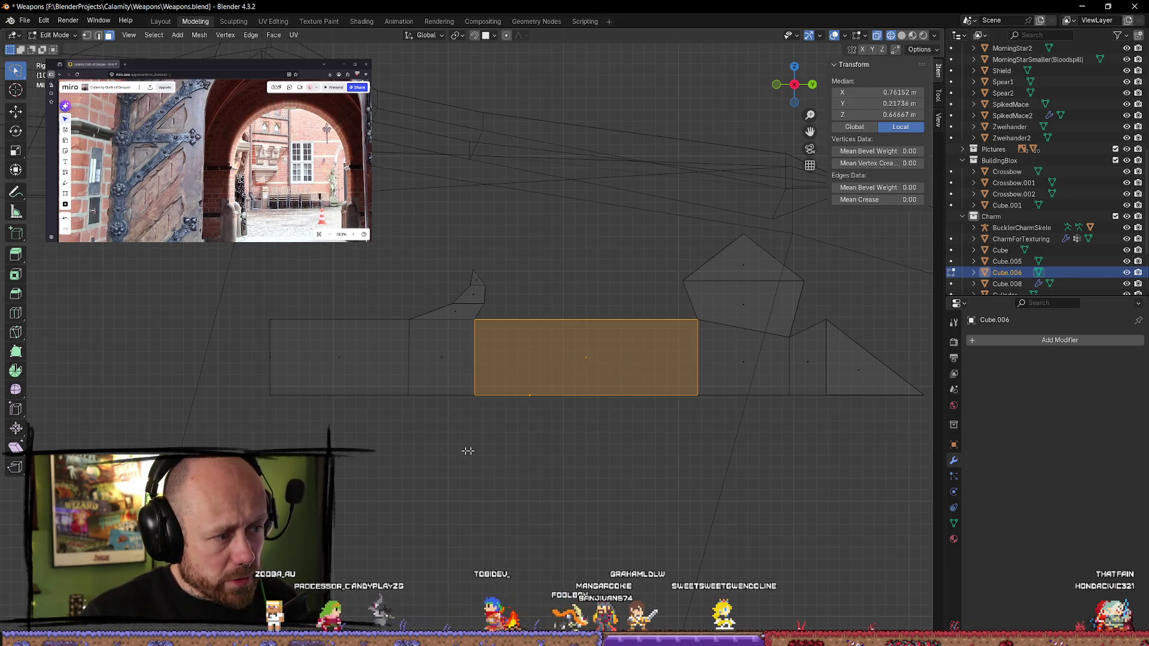
mouse_move(357, 322)
left_mouse_down()
mouse_move(335, 437)
mouse_move(263, 258)
mouse_move(359, 288)
mouse_move(338, 454)
mouse_move(432, 384)
left_mouse_up()
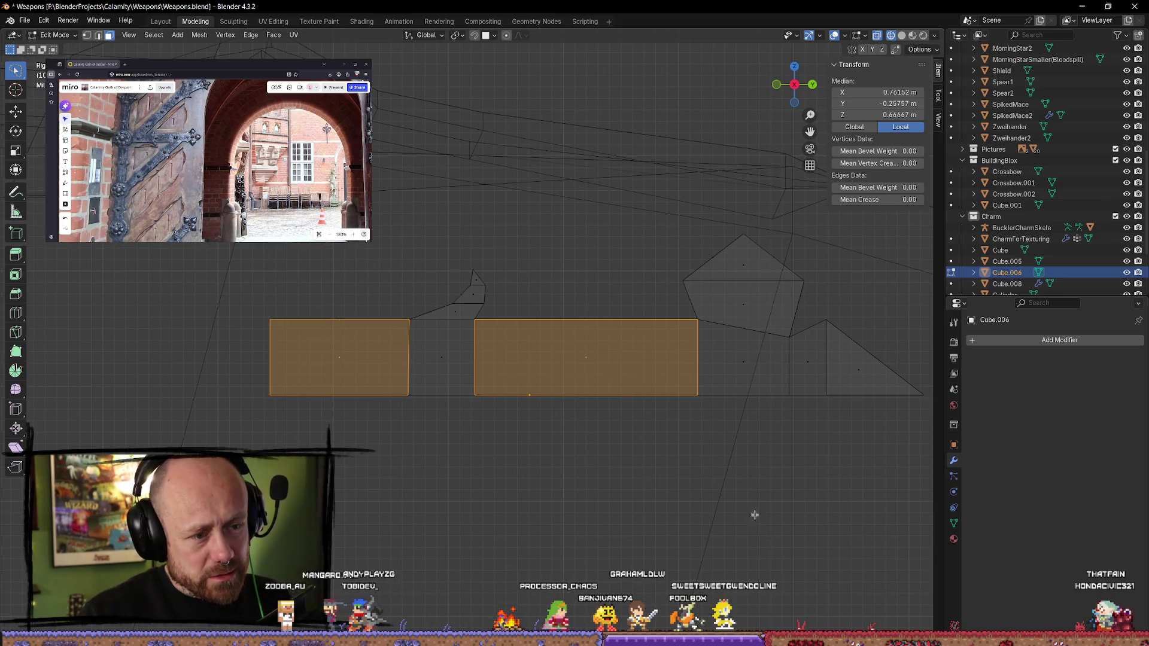
- Delete the selected shaft faces, keeping the spike pieces, and return to Object Mode
key("x")
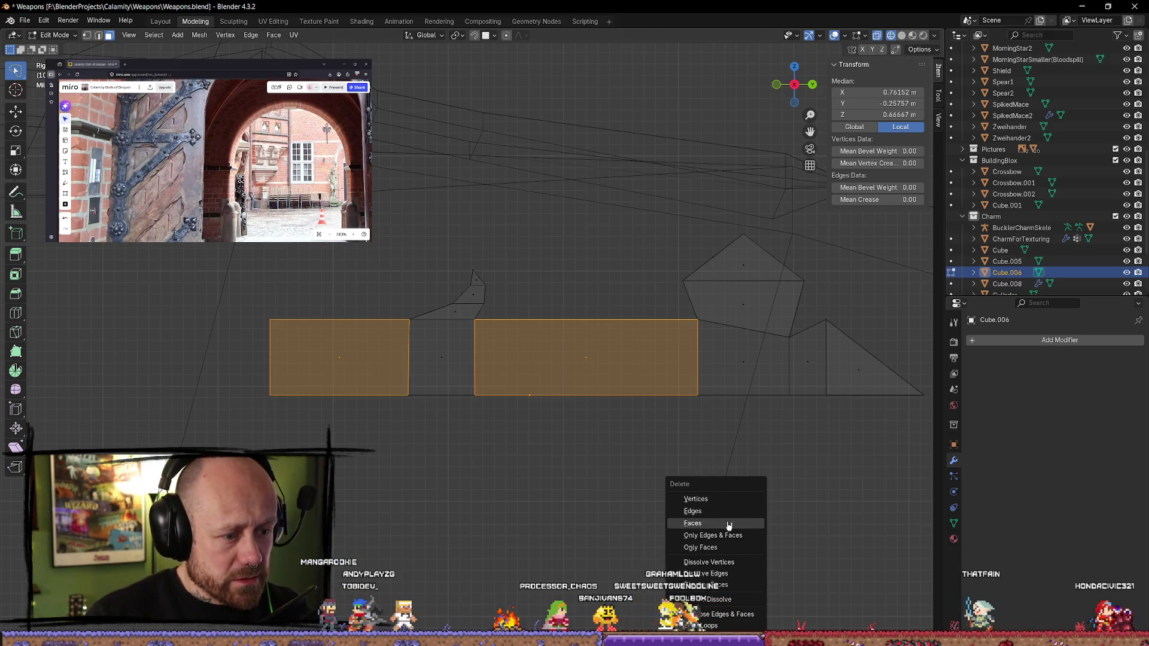
left_click(728, 512)
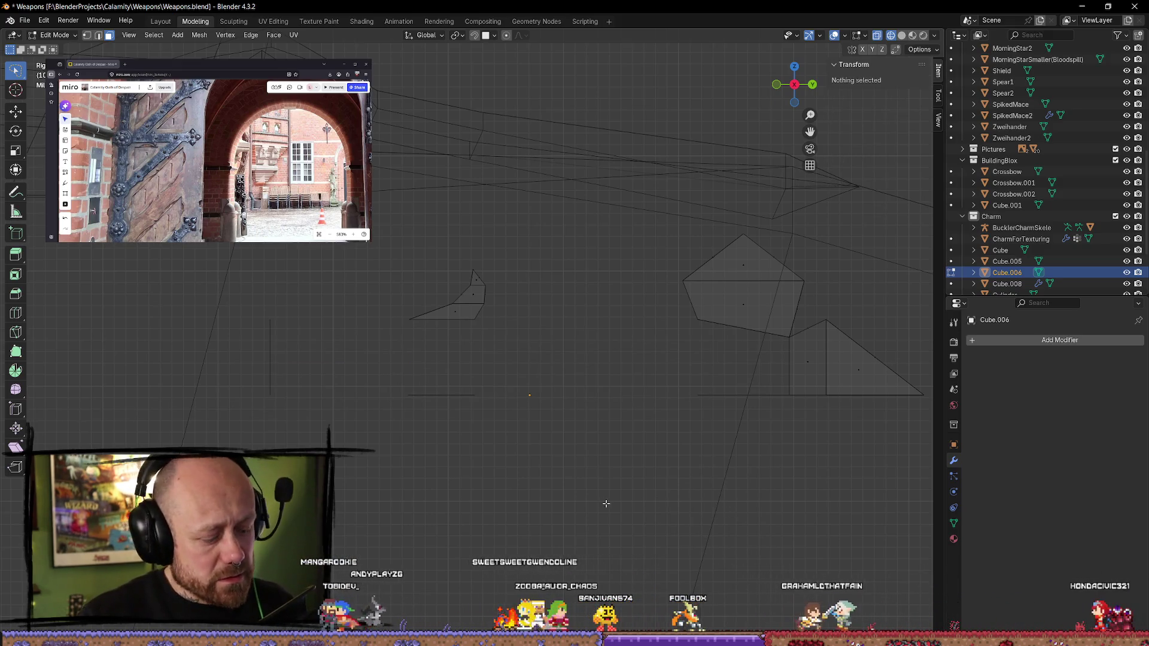
key("ctrl+z")
mouse_move(606, 512)
middle_mouse_down()
mouse_move(610, 410)
mouse_move(601, 512)
mouse_move(616, 509)
mouse_move(590, 479)
mouse_move(604, 494)
middle_mouse_up()
key("x")
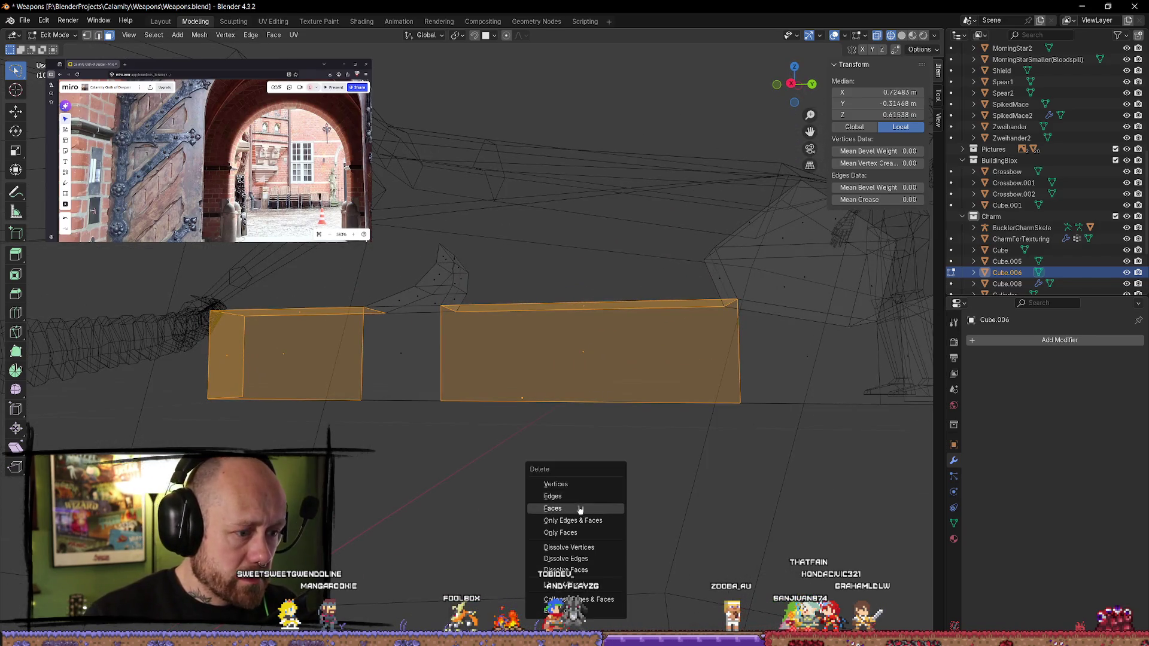
left_click(552, 508)
mouse_move(610, 484)
middle_mouse_down()
mouse_move(654, 495)
mouse_move(626, 498)
middle_mouse_up()
key("Tab")
left_click(649, 487)
- Reselect Cube.006, clear the properties search, and view its Cube.008 mesh data properties
left_click(704, 337)
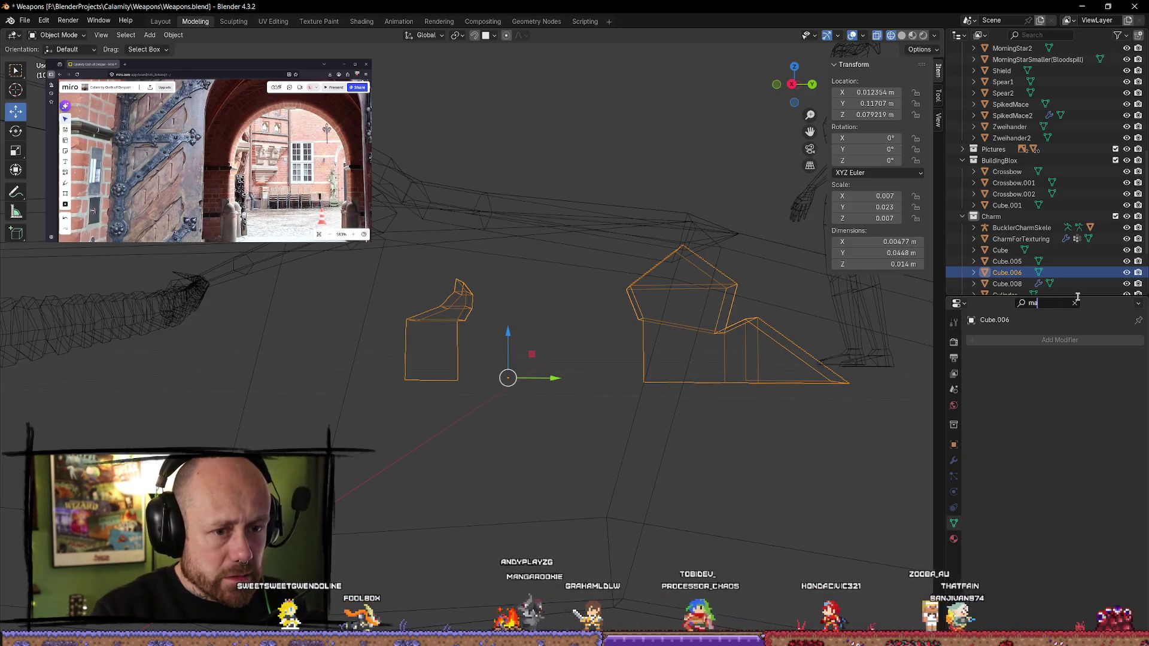
key("BackSpace")
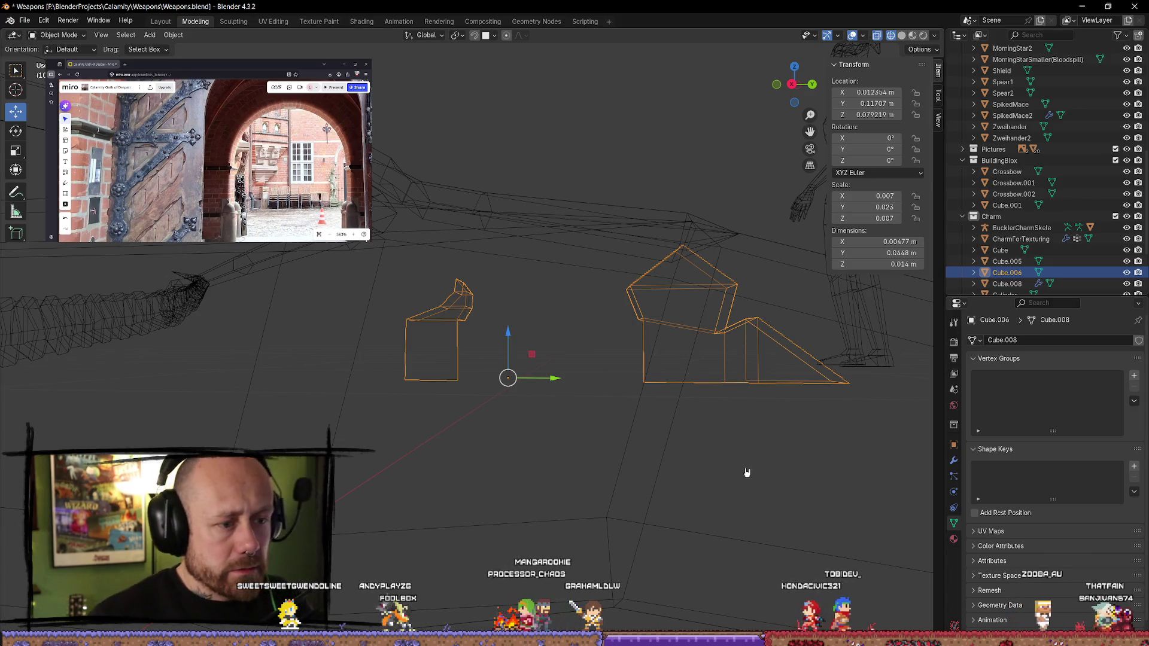
left_click(742, 475)
left_click(666, 333)
scroll(685, 376, "down", 5)
scroll(685, 375, "down", 2)
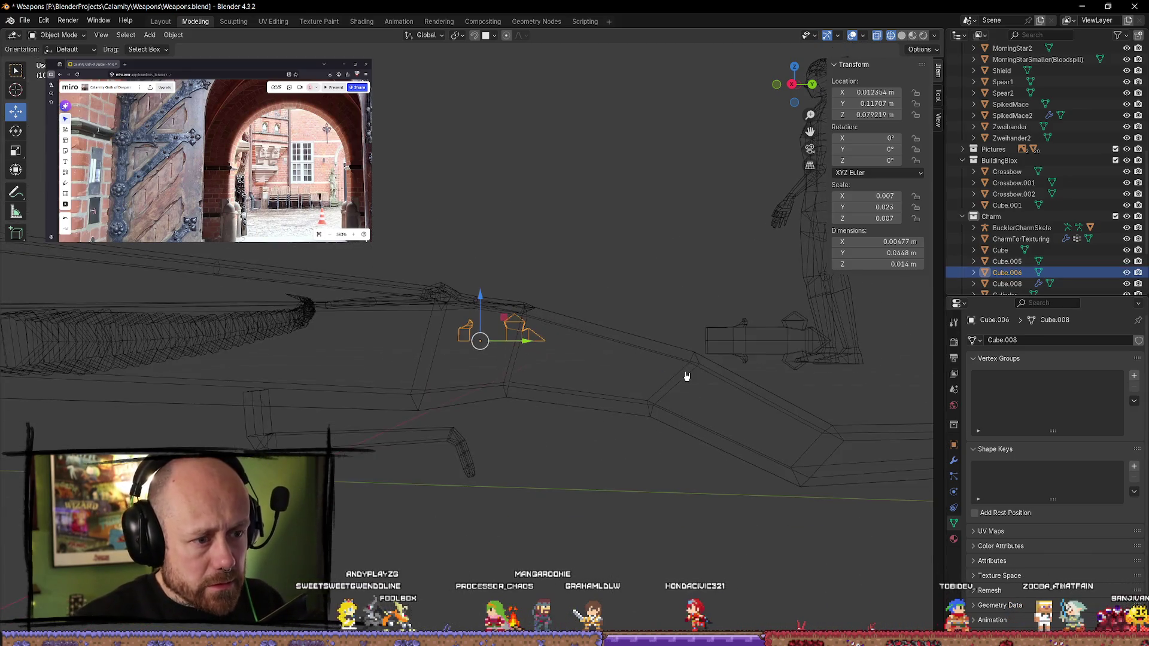